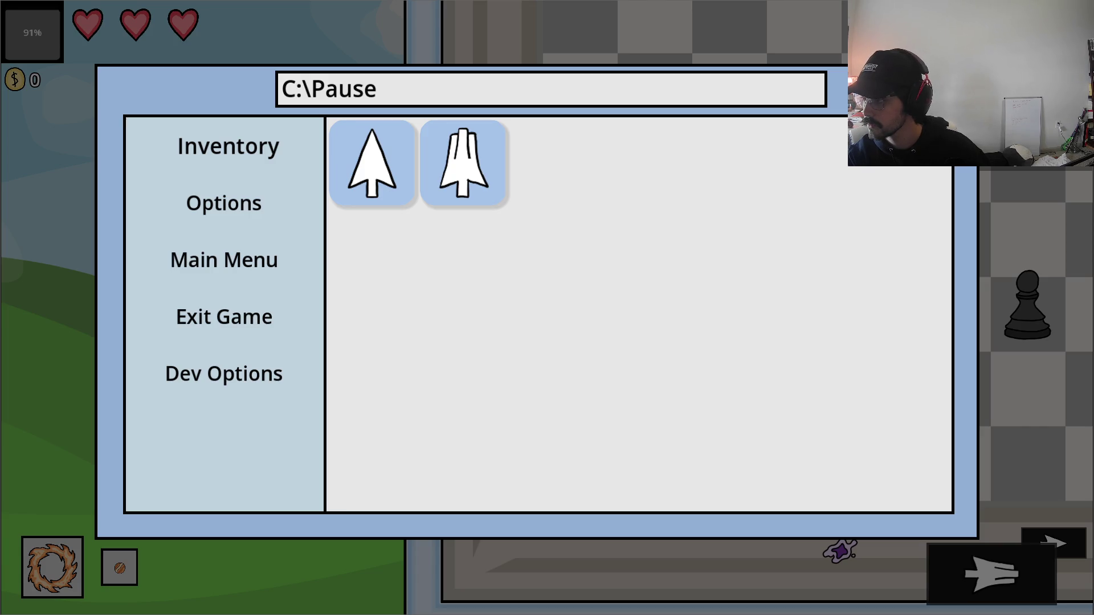
Quit the paused session, start a new game and walk the character onto the purple portal.
key("super+d")
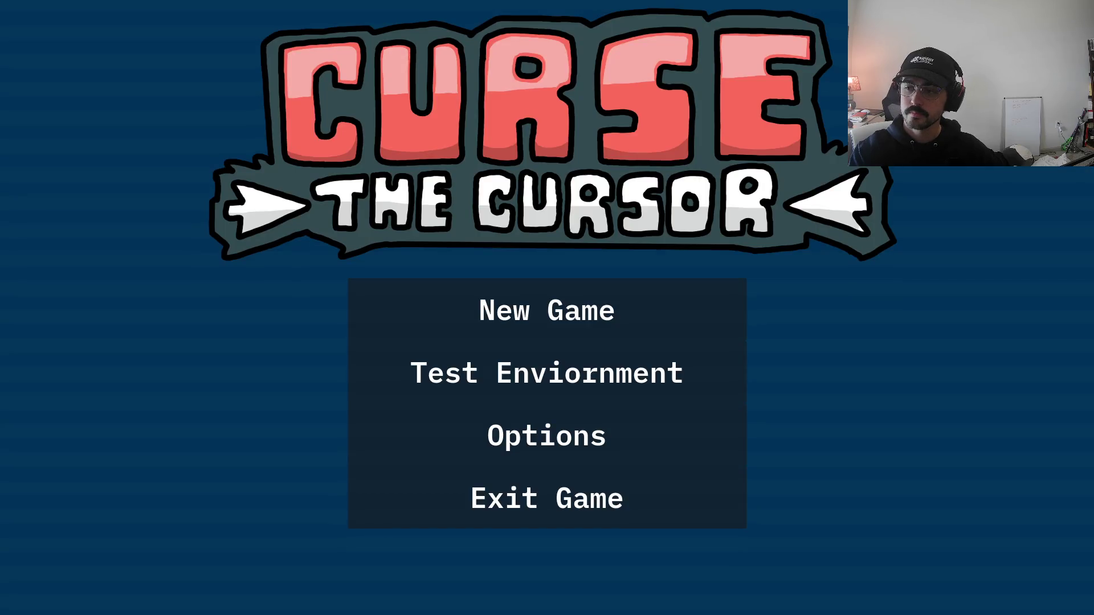
left_click(616, 294)
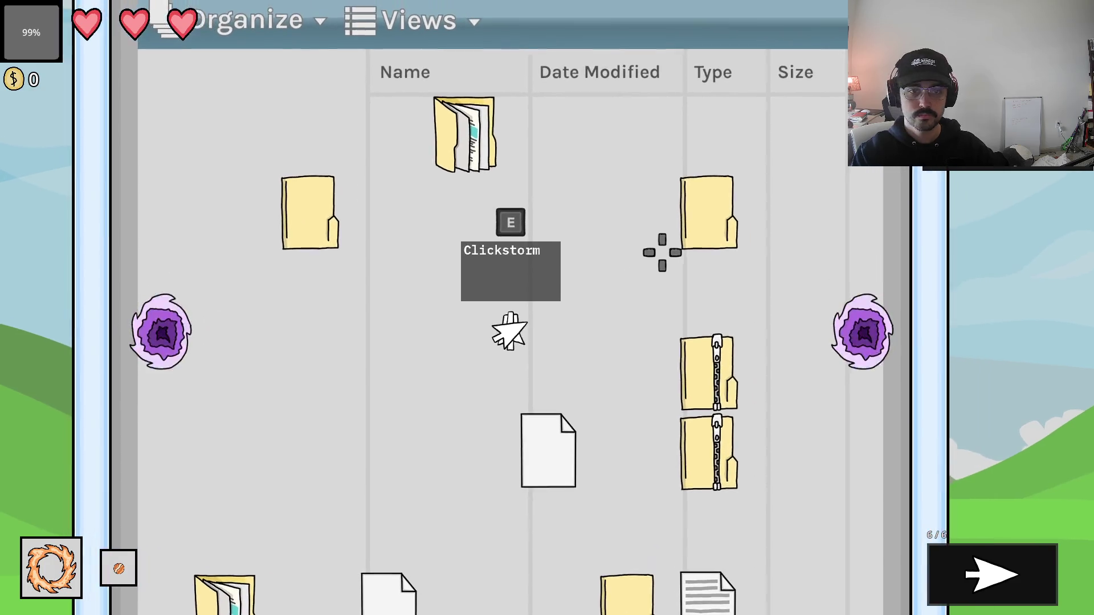
key("a")
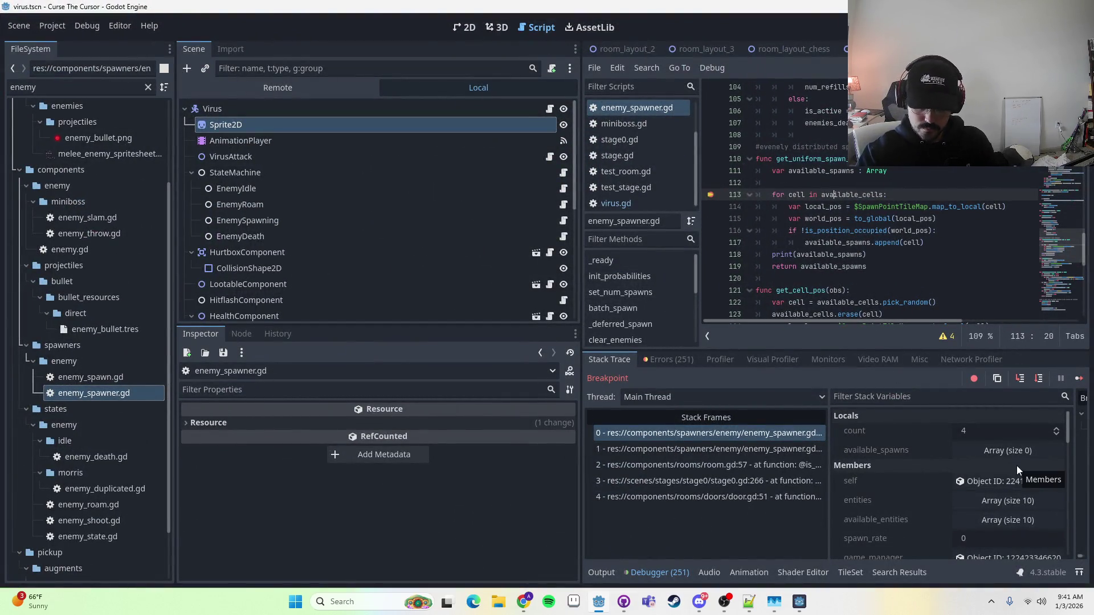
Expand available_cells in the Stack Variables to inspect its 96 entries, then collapse it.
scroll(1024, 504, "down", 2)
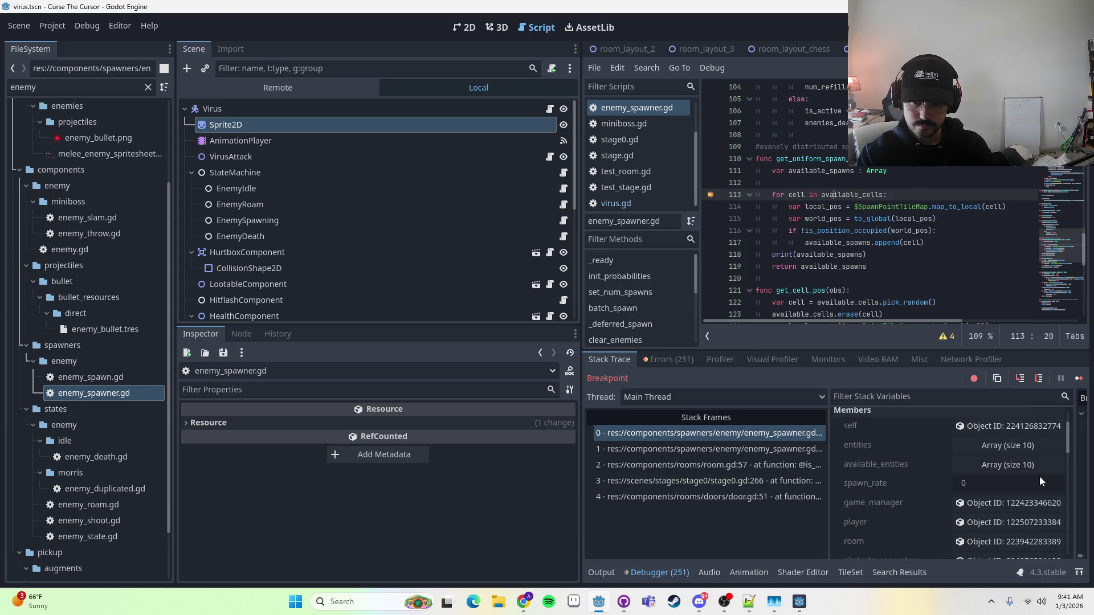
scroll(1040, 476, "down", 5)
scroll(1037, 504, "down", 4)
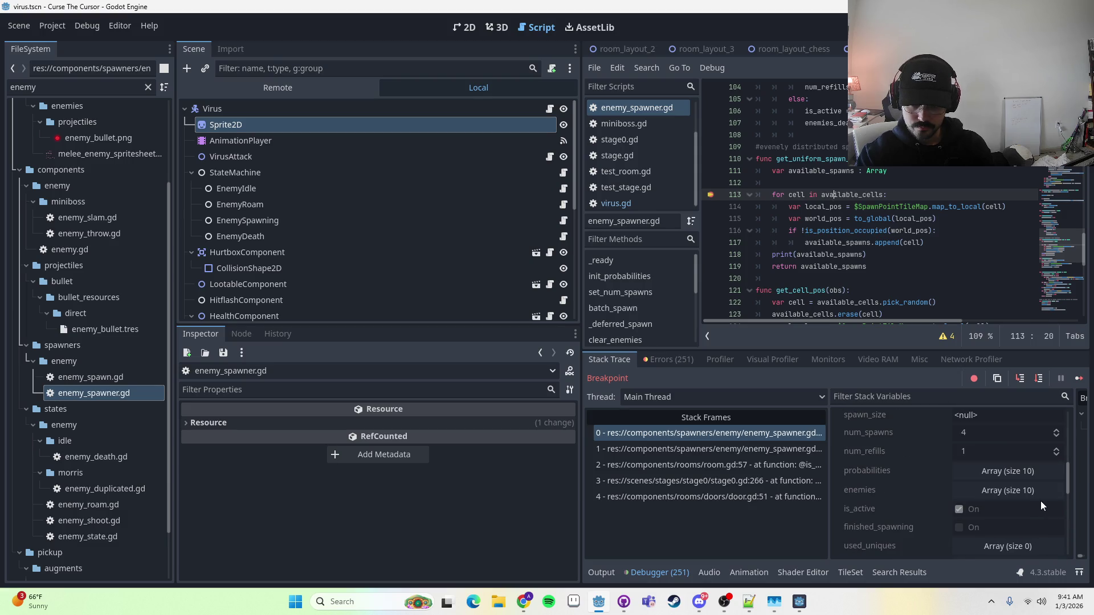
scroll(1041, 501, "down", 4)
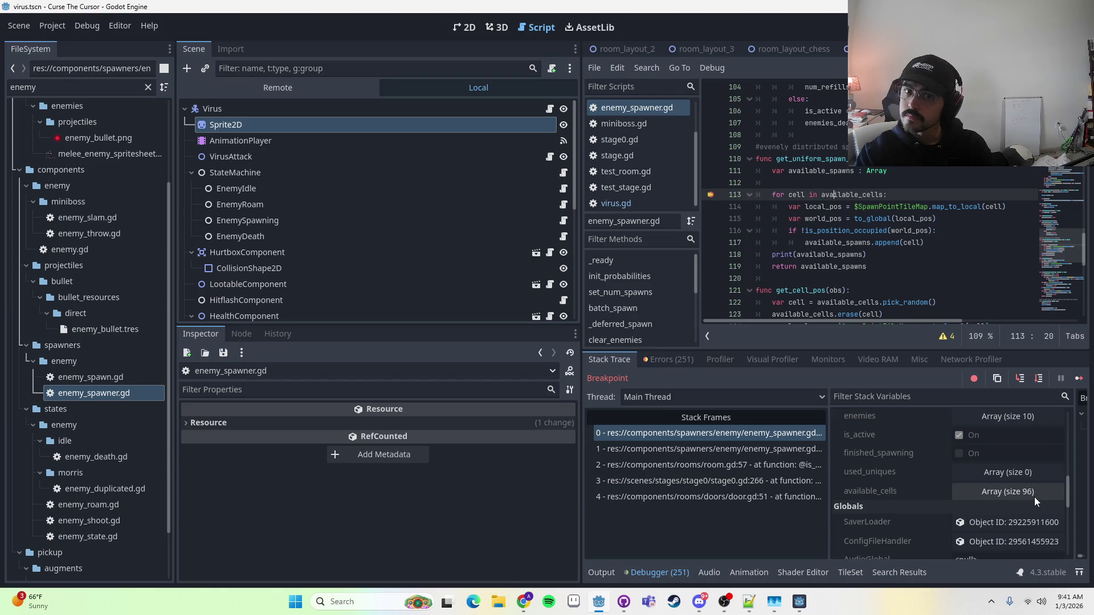
left_click(1020, 492)
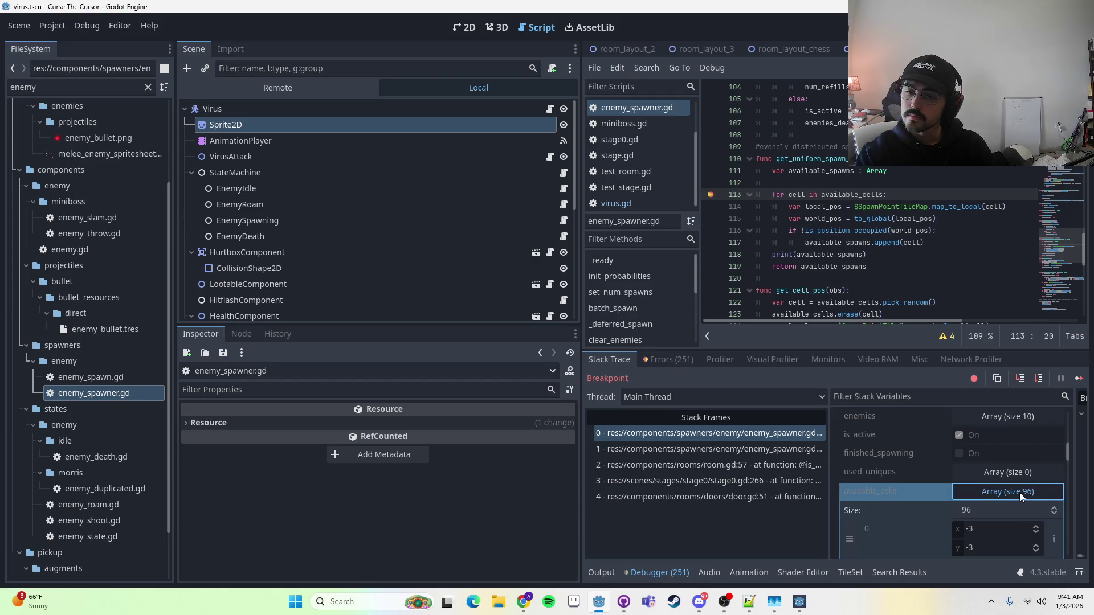
scroll(1020, 491, "down", 2)
left_click(1000, 451)
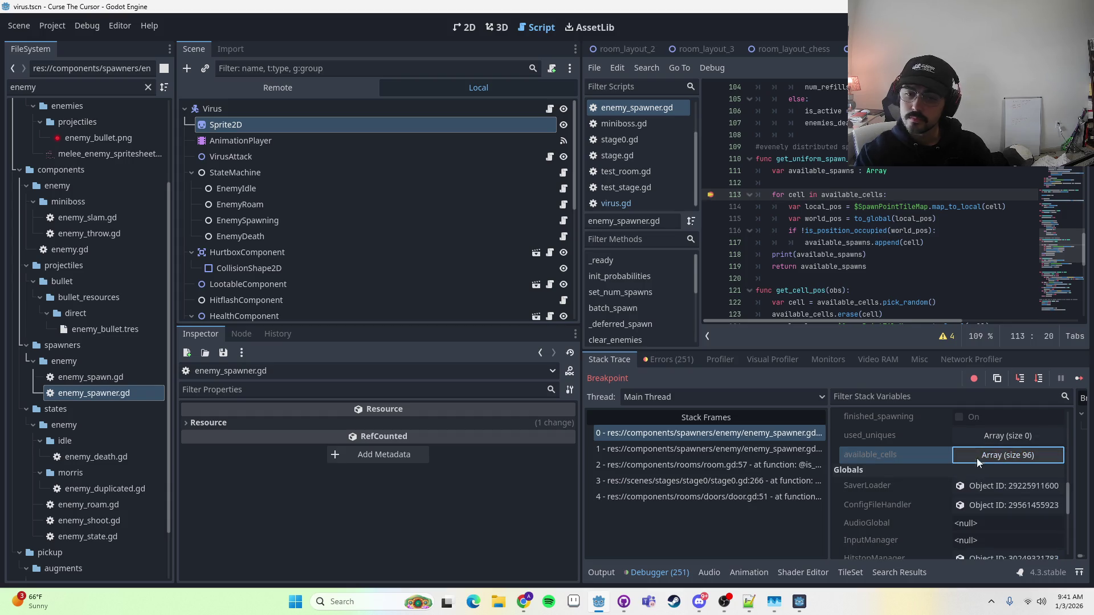
scroll(936, 466, "up", 4)
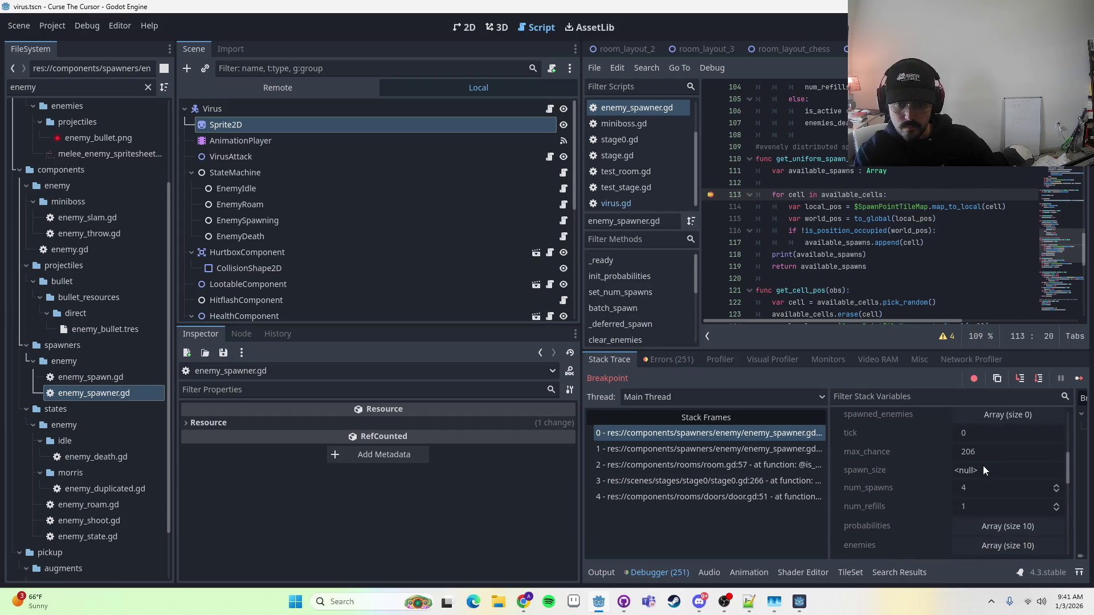
scroll(983, 469, "up", 6)
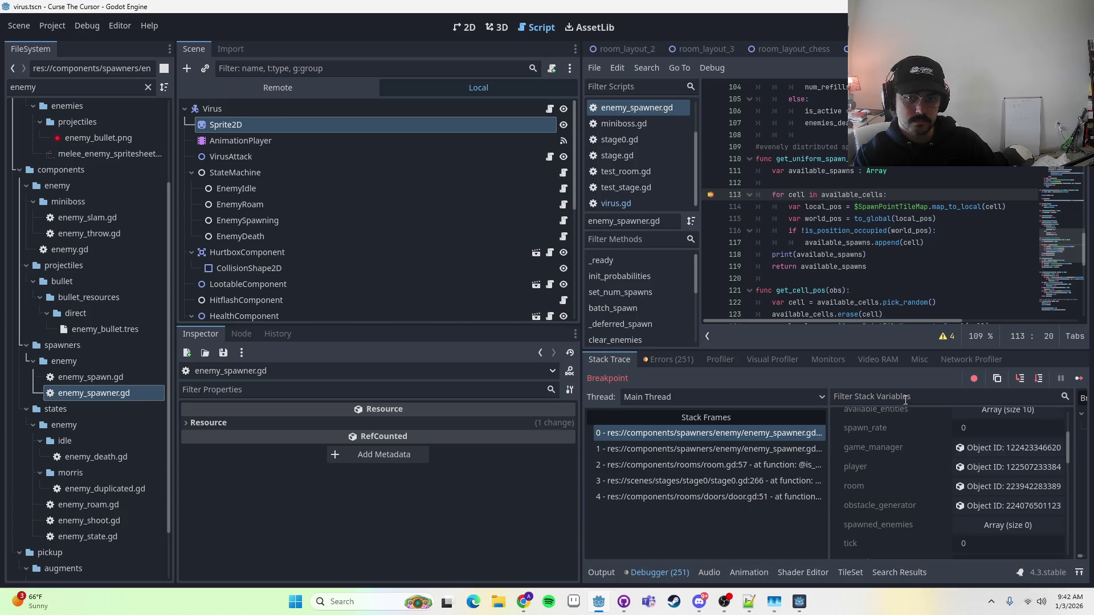
Select world_pos in the occupancy check on line 116 and restore the editor to full screen.
left_click(841, 233)
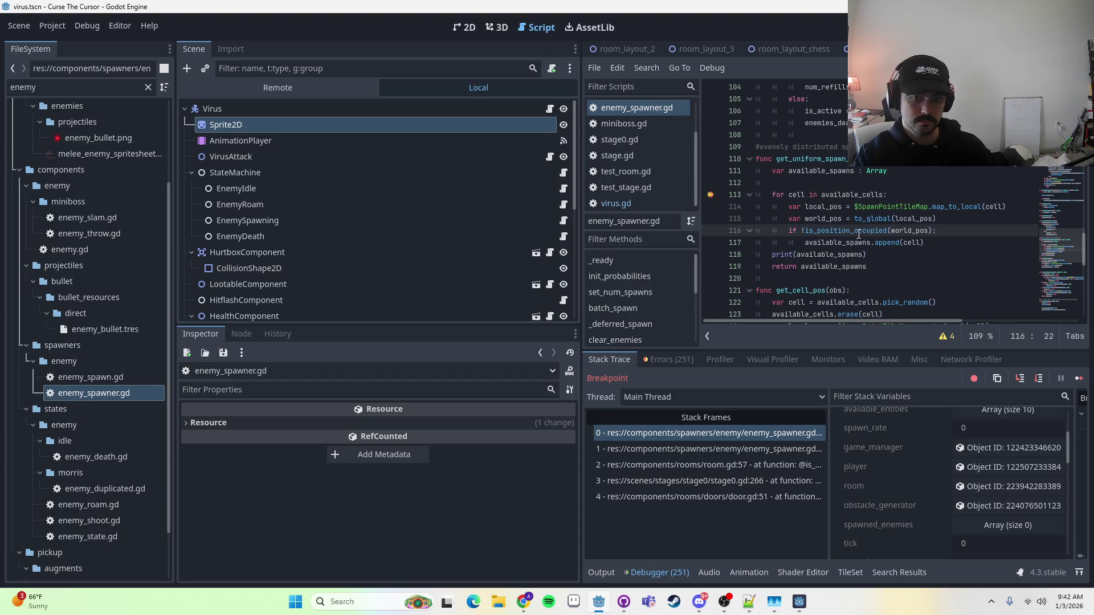
double_click(907, 231)
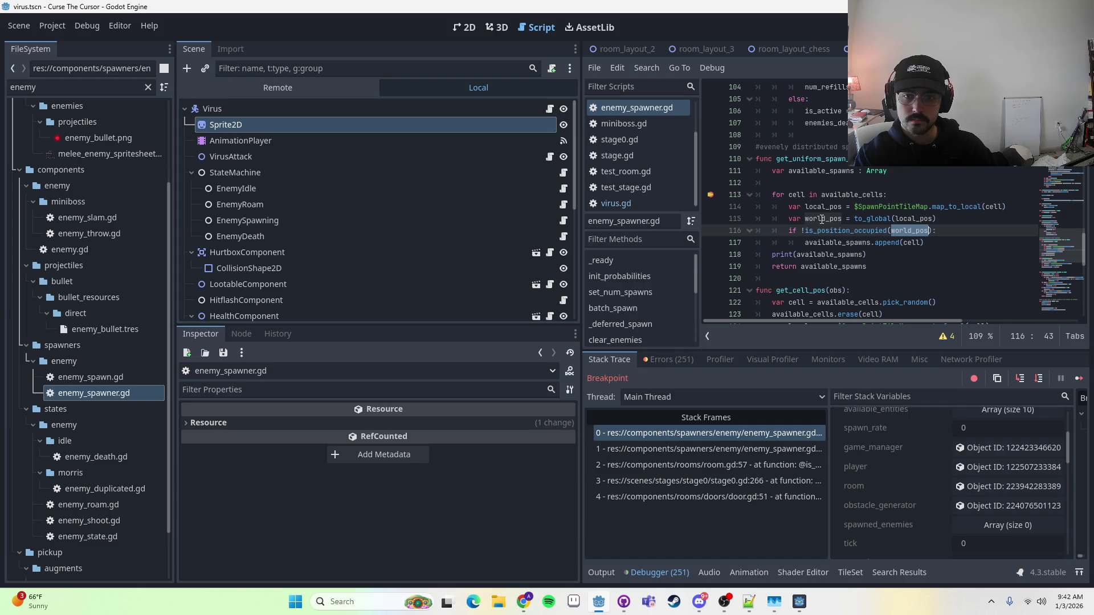
mouse_move(821, 7)
left_mouse_down()
mouse_move(823, 313)
mouse_move(733, 5)
left_mouse_up()
left_click(849, 194)
mouse_move(904, 267)
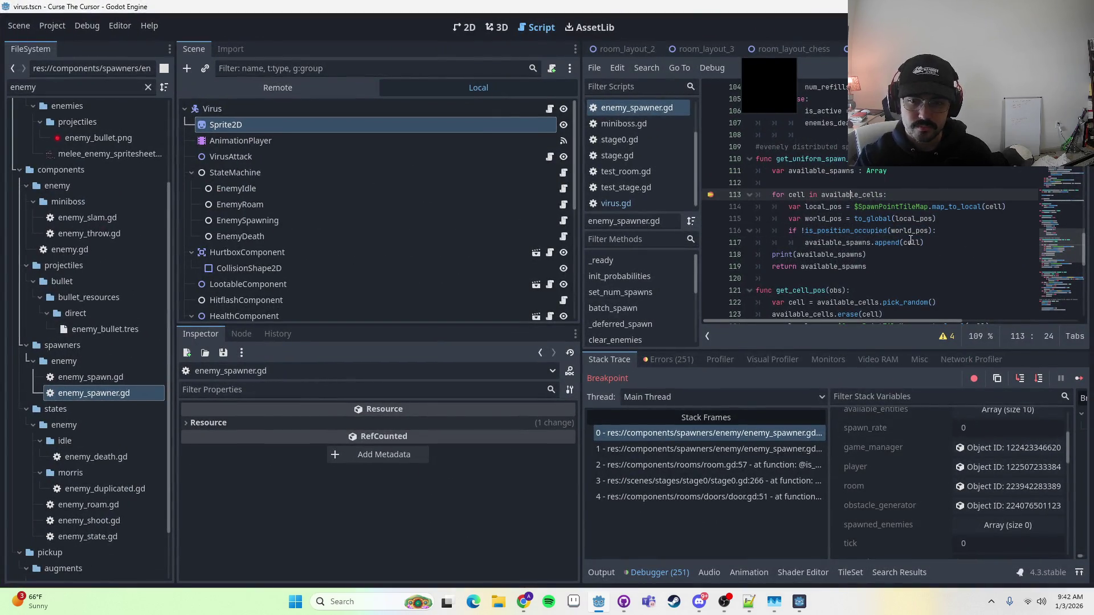
left_click(855, 230)
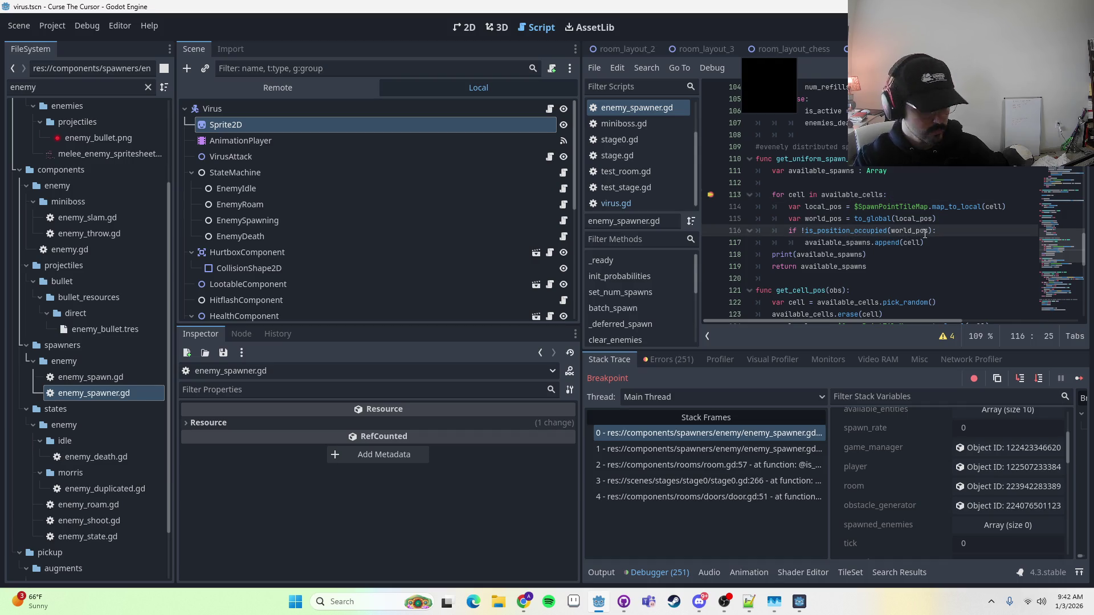
Jump to the is_position_occupied definition and widen the code editing area.
key("F12")
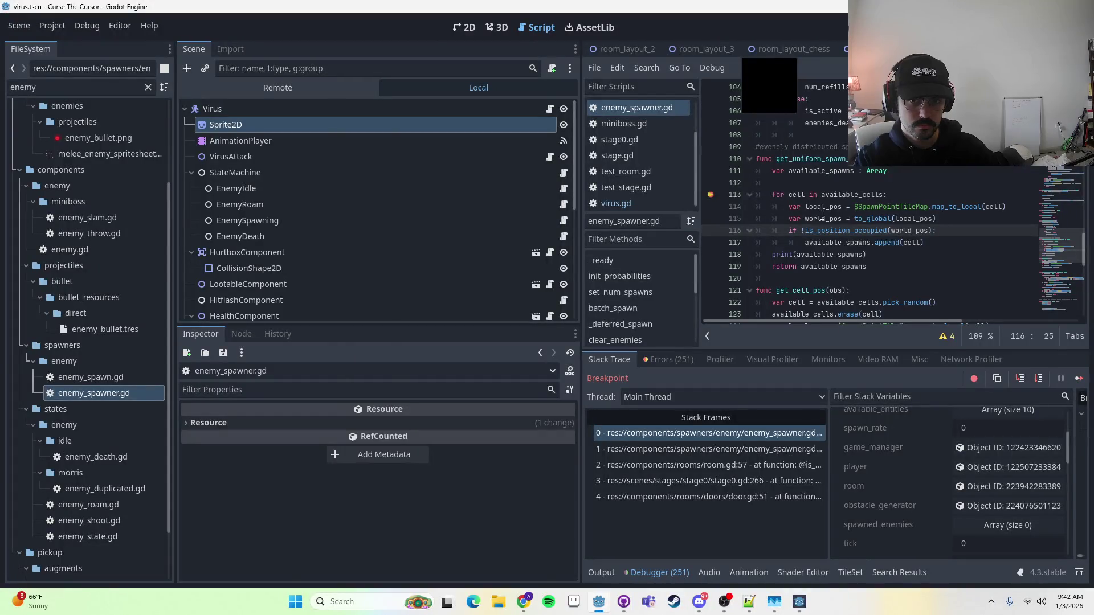
mouse_move(860, 240)
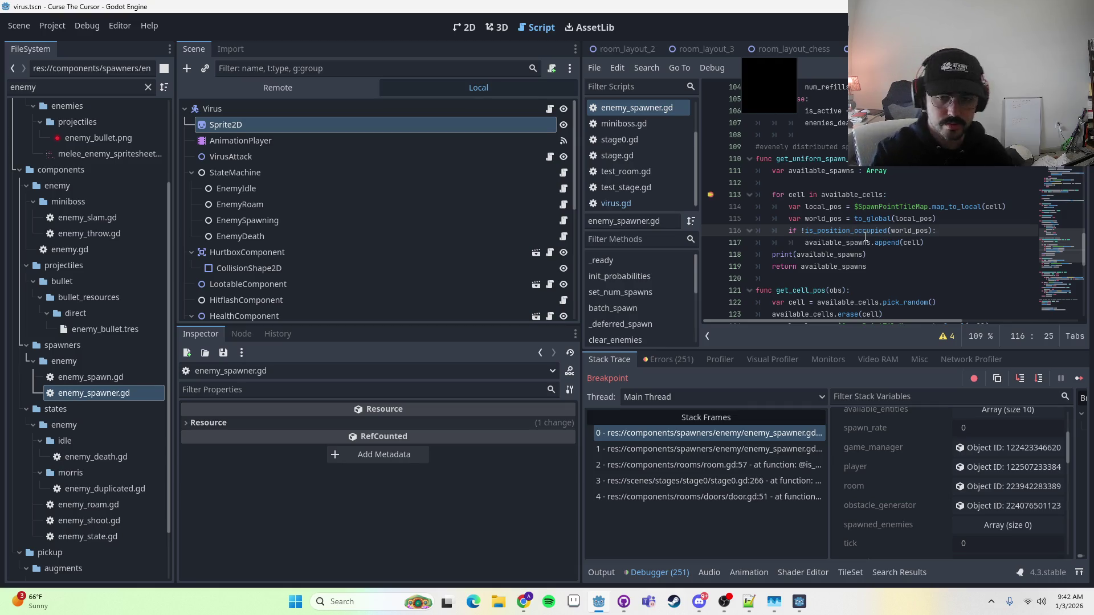
left_click(863, 232, "ctrl")
scroll(854, 228, "down", 2)
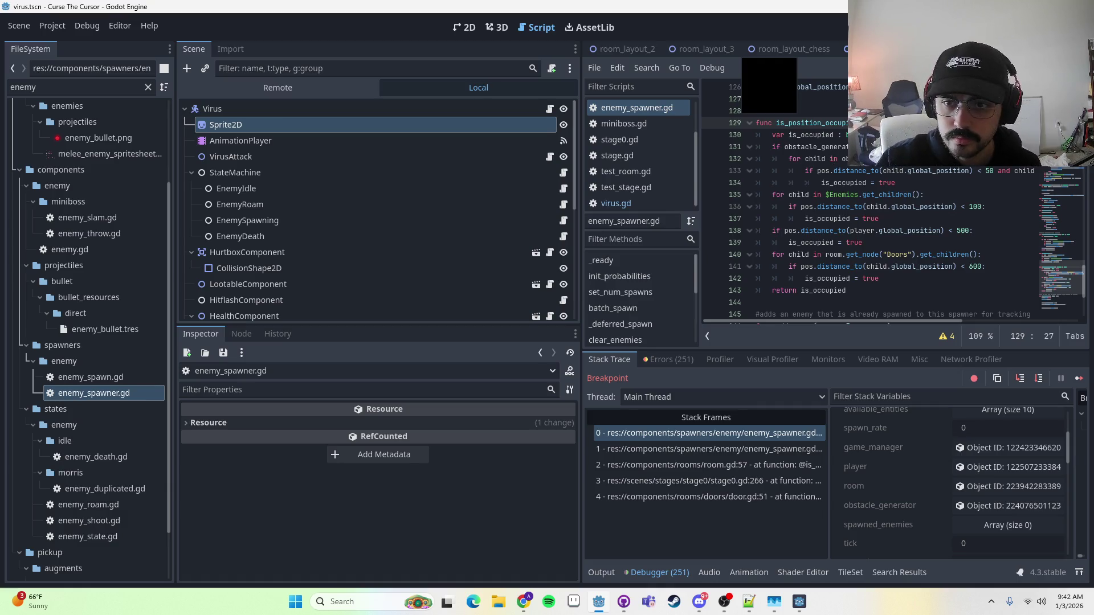
mouse_move(580, 143)
left_mouse_down()
mouse_move(333, 143)
mouse_move(358, 143)
left_mouse_up()
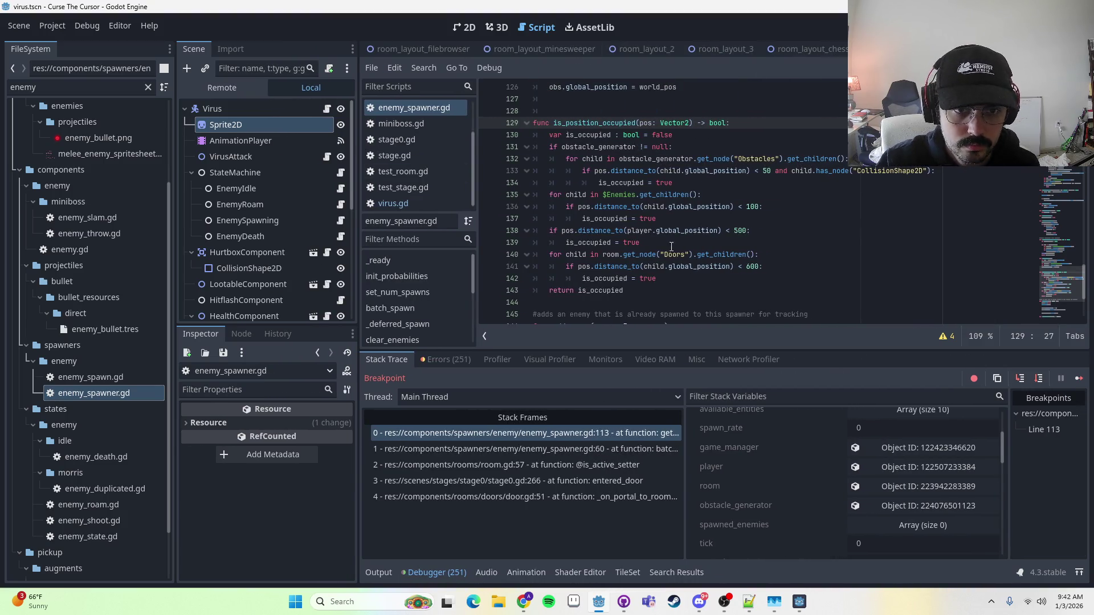
Review the 50-unit obstacle distance check in is_position_occupied and add a breakpoint on line 131.
left_click(713, 194)
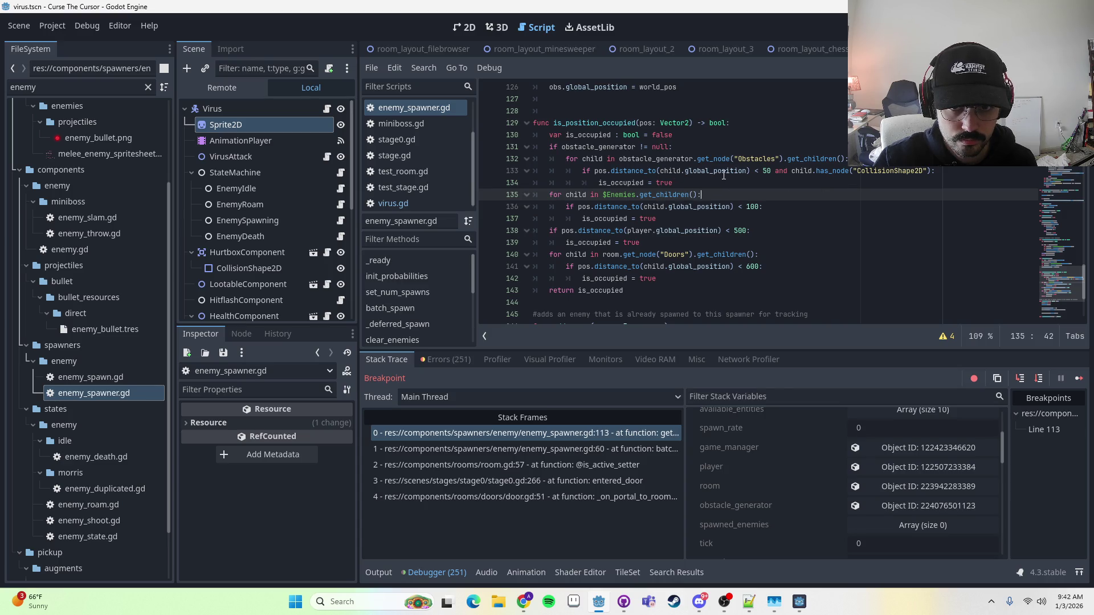
left_click_drag(754, 171, 771, 171)
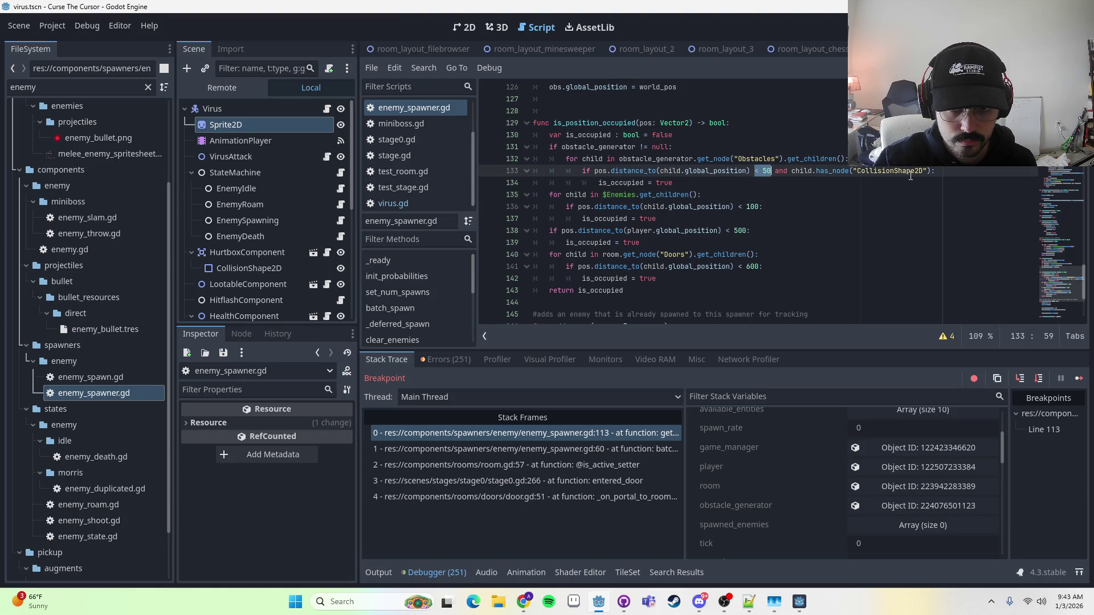
double_click(889, 171)
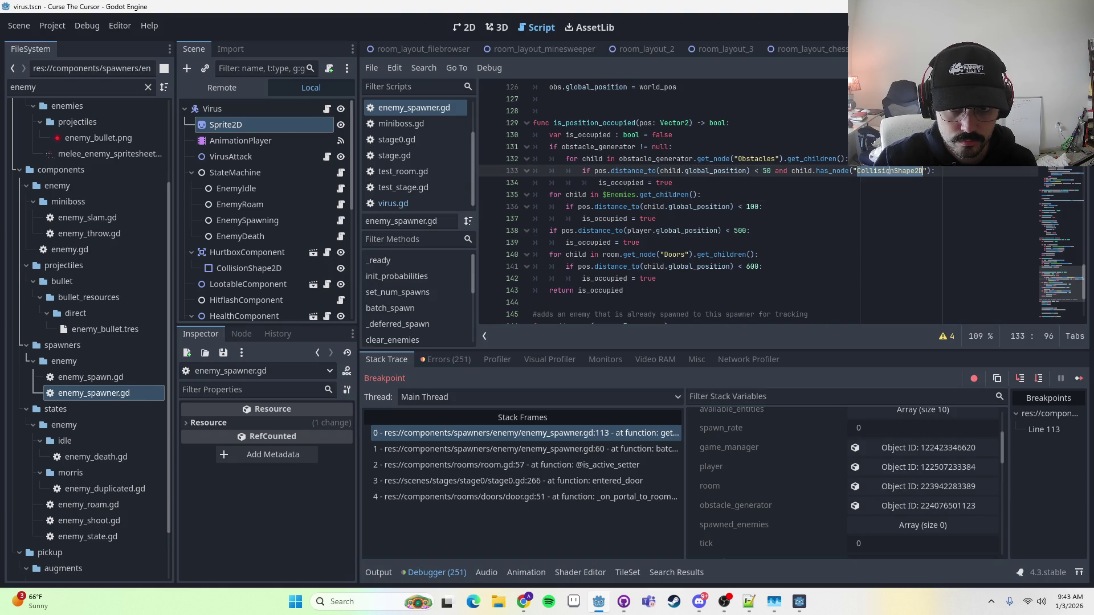
double_click(618, 123)
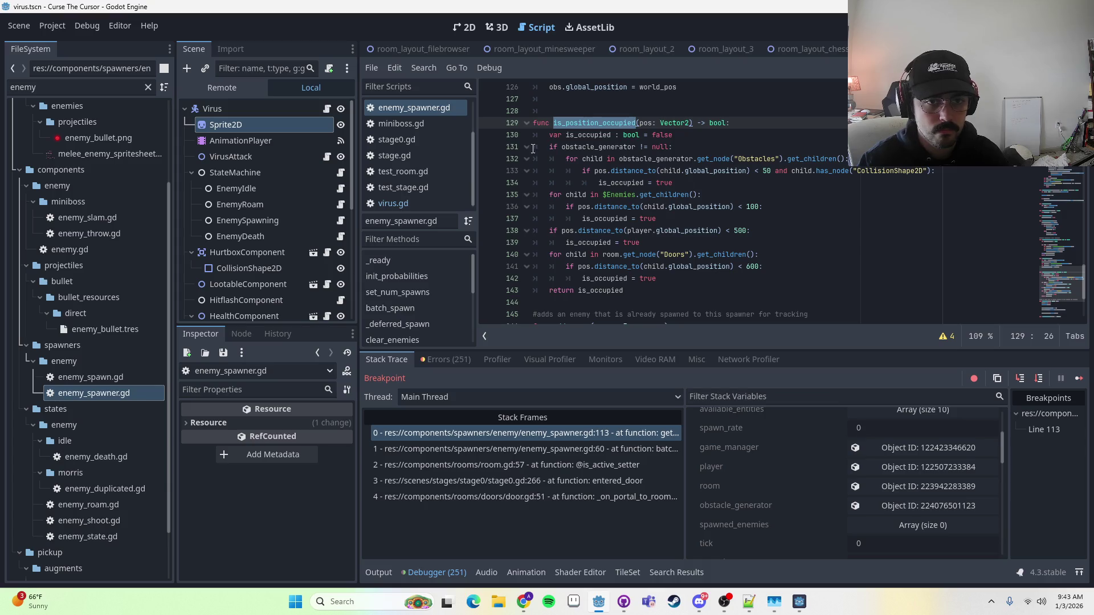
left_click(488, 147)
Resume to the line 131 breakpoint and step through is_position_occupied back to the spawn loop.
key("F12")
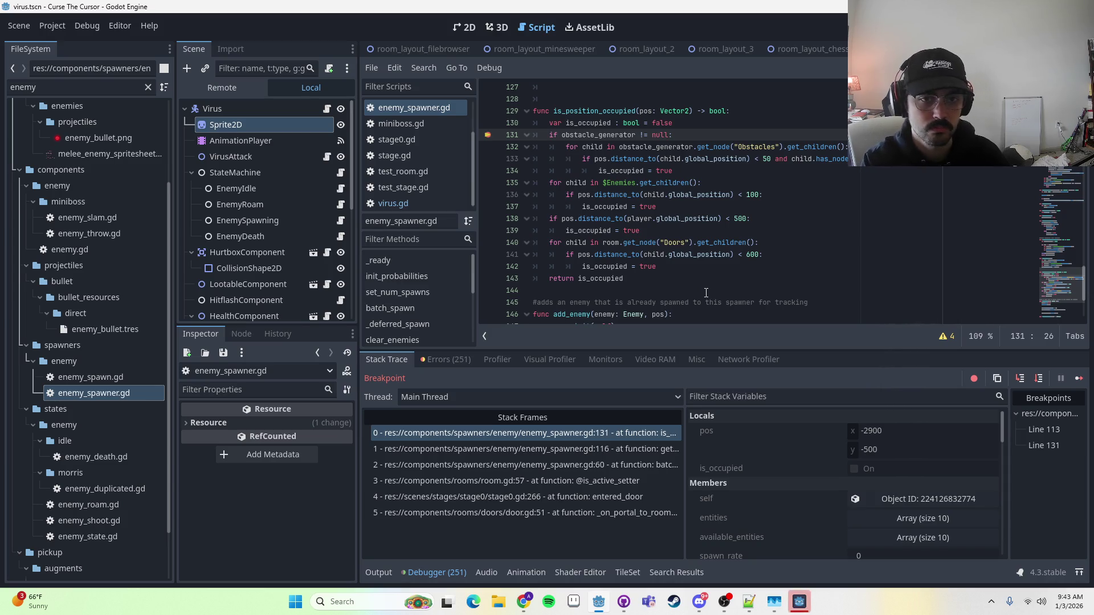
key("F10")
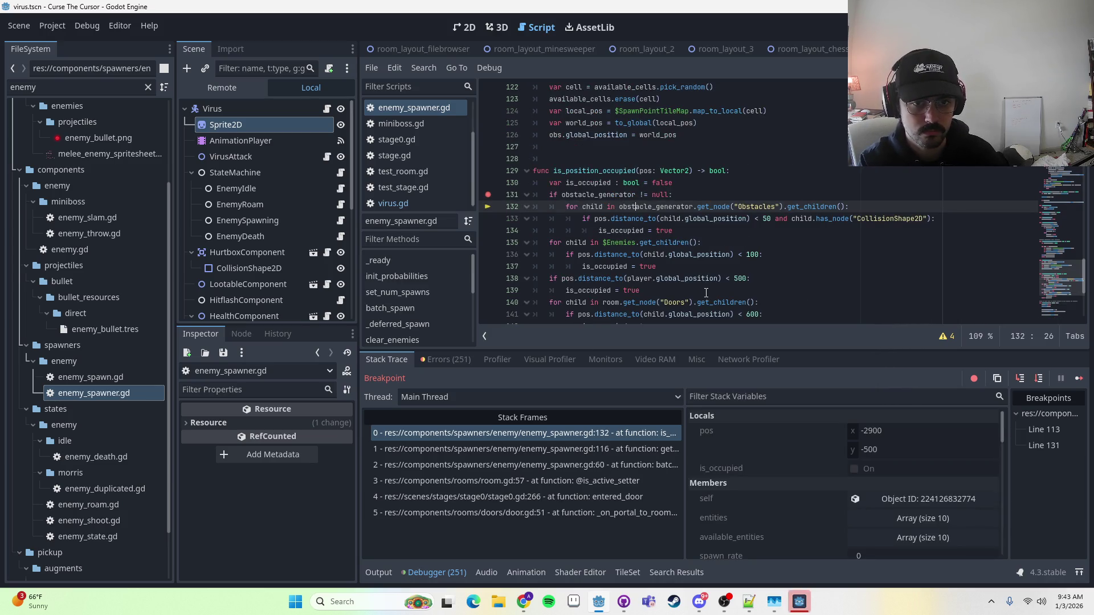
key("F10")
key("F10")
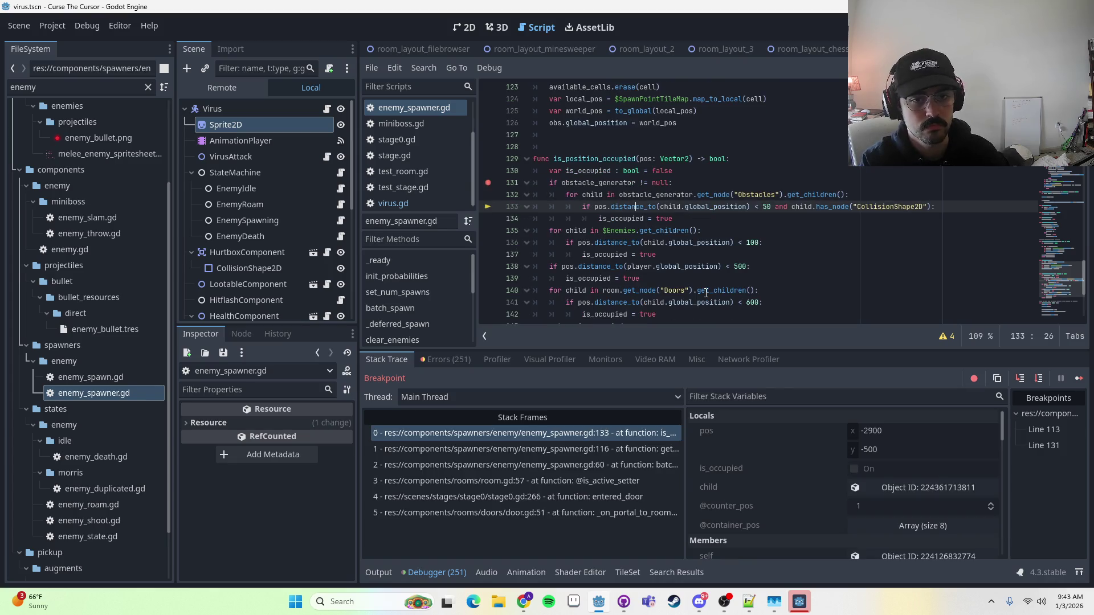
key("F10")
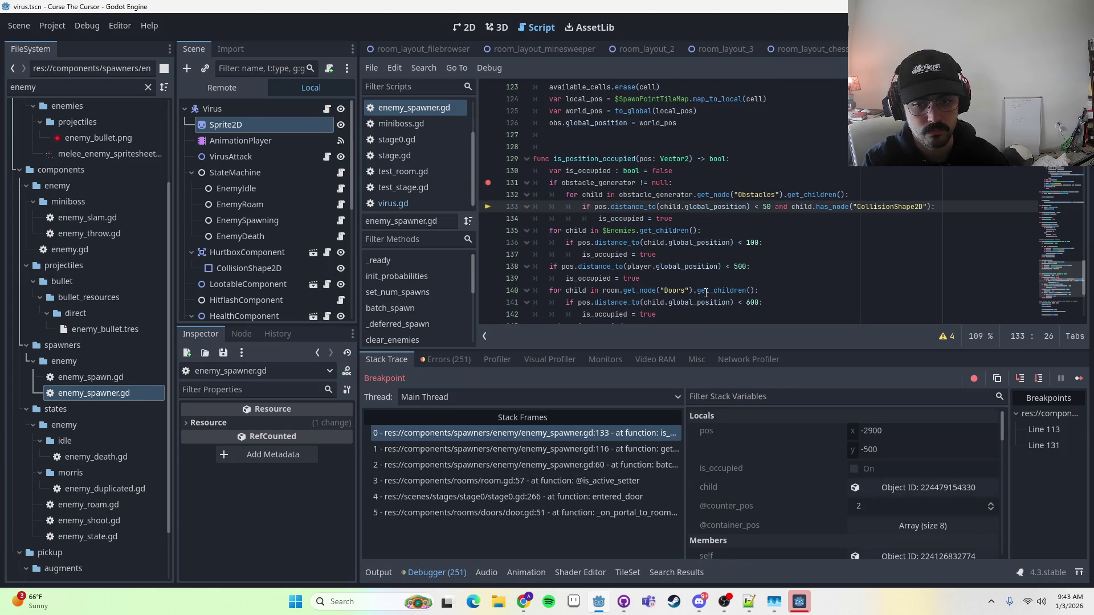
key("F10")
key("F10")
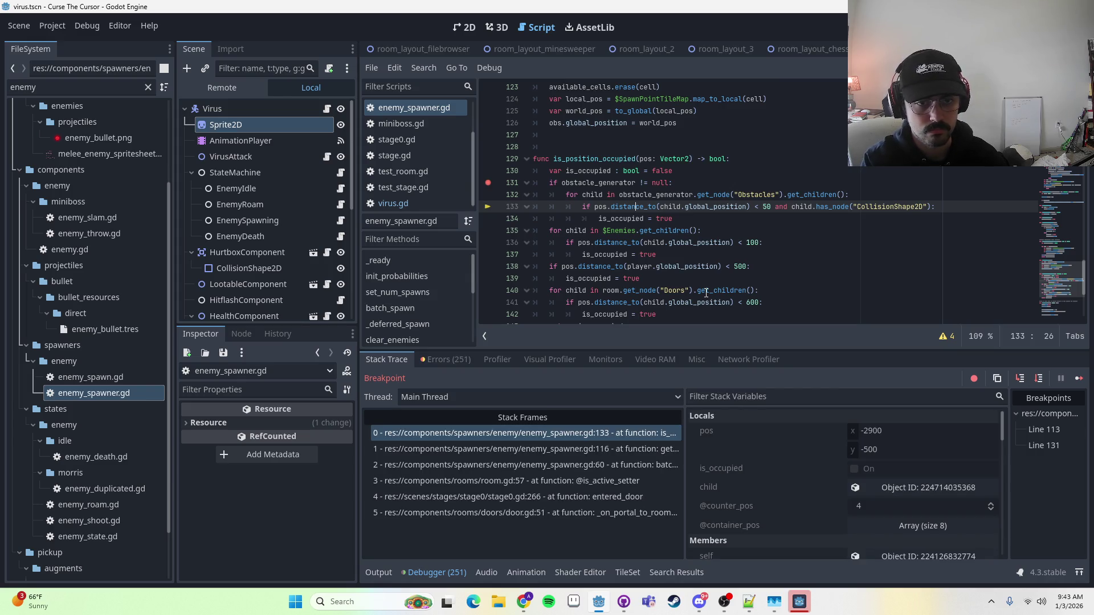
key("F10")
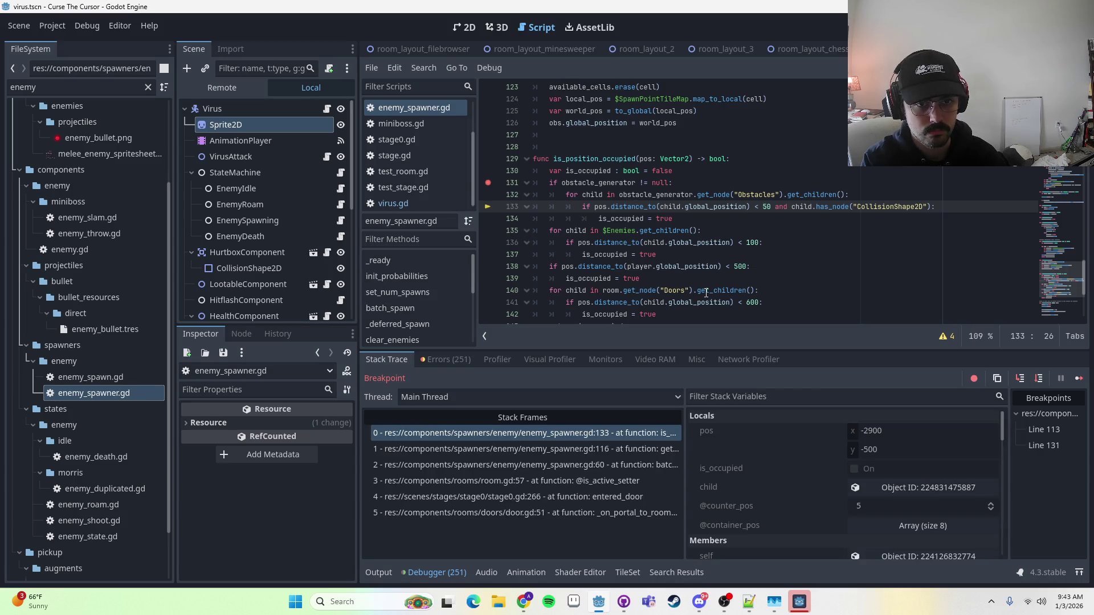
key("F10")
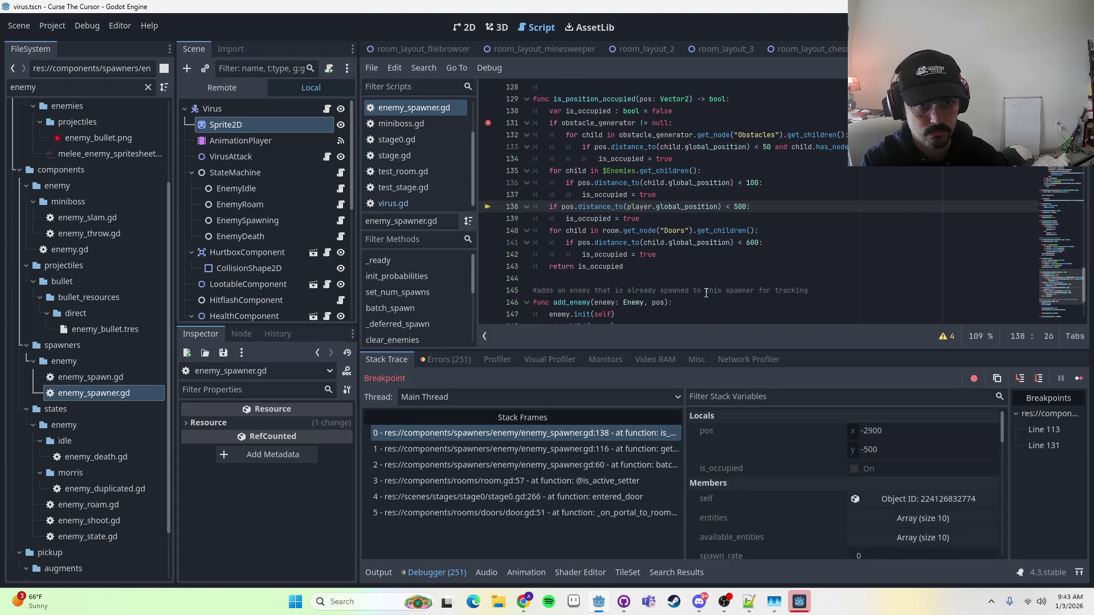
key("F10")
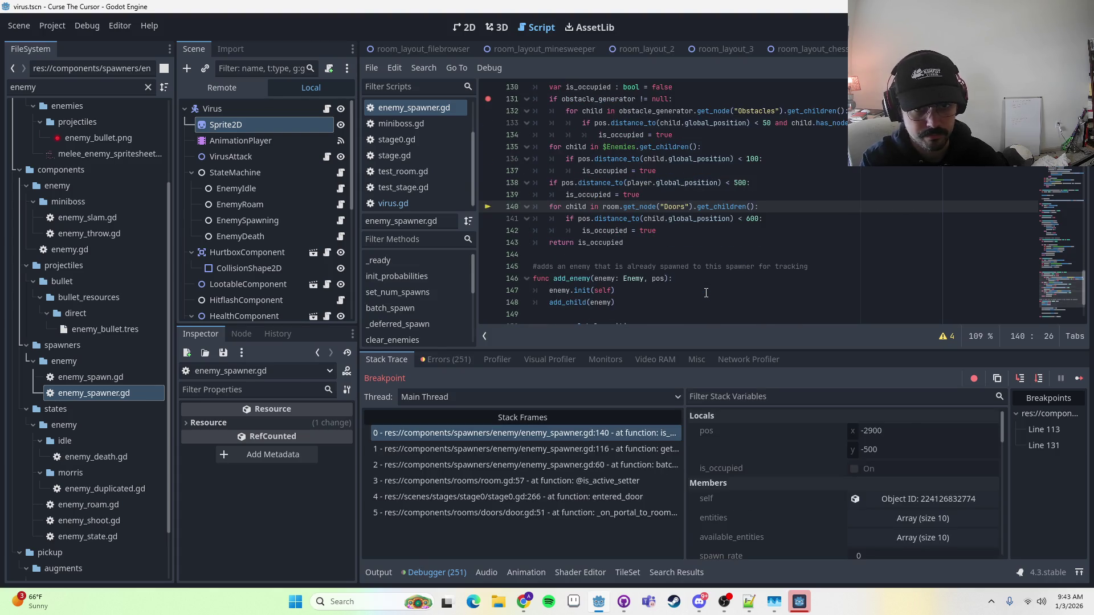
key("F10")
key("F10")
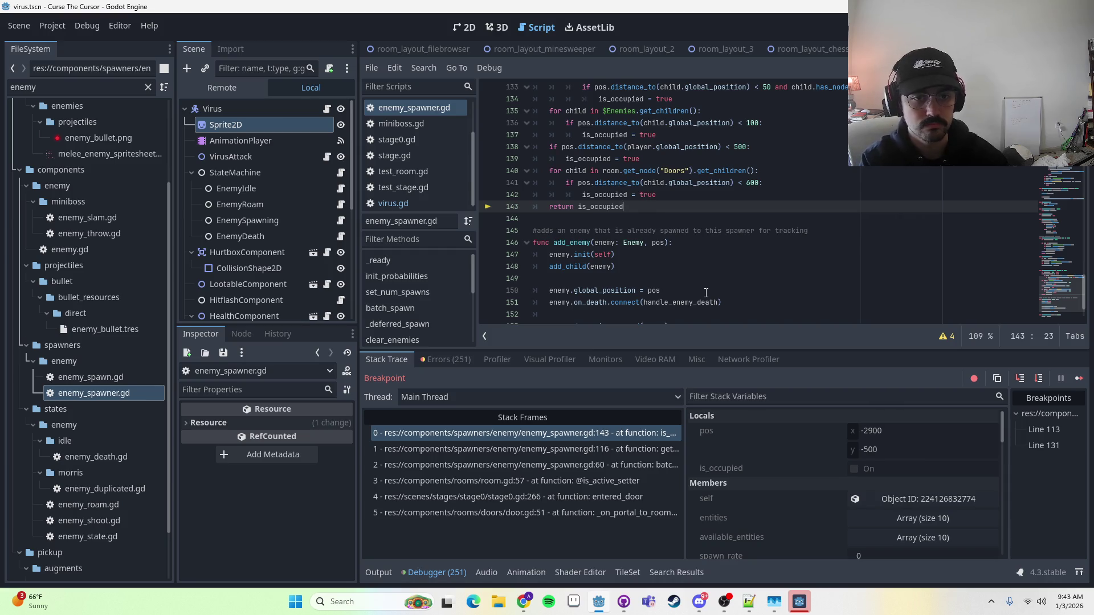
key("F10")
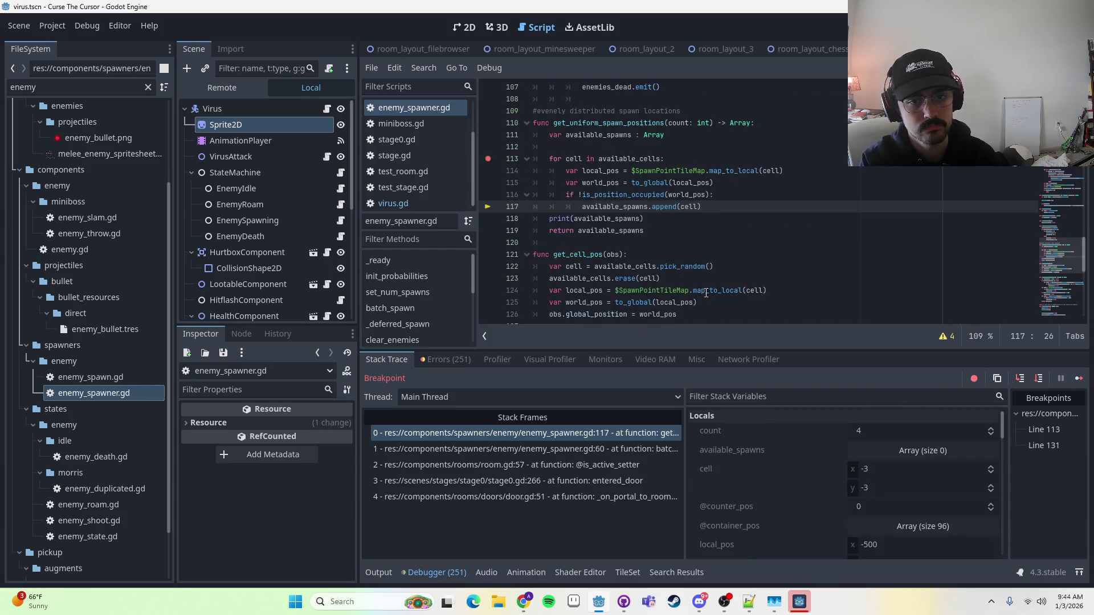
key("F10")
Inspect available_spawns, now holding the single cell (-3, -3).
left_click(918, 451)
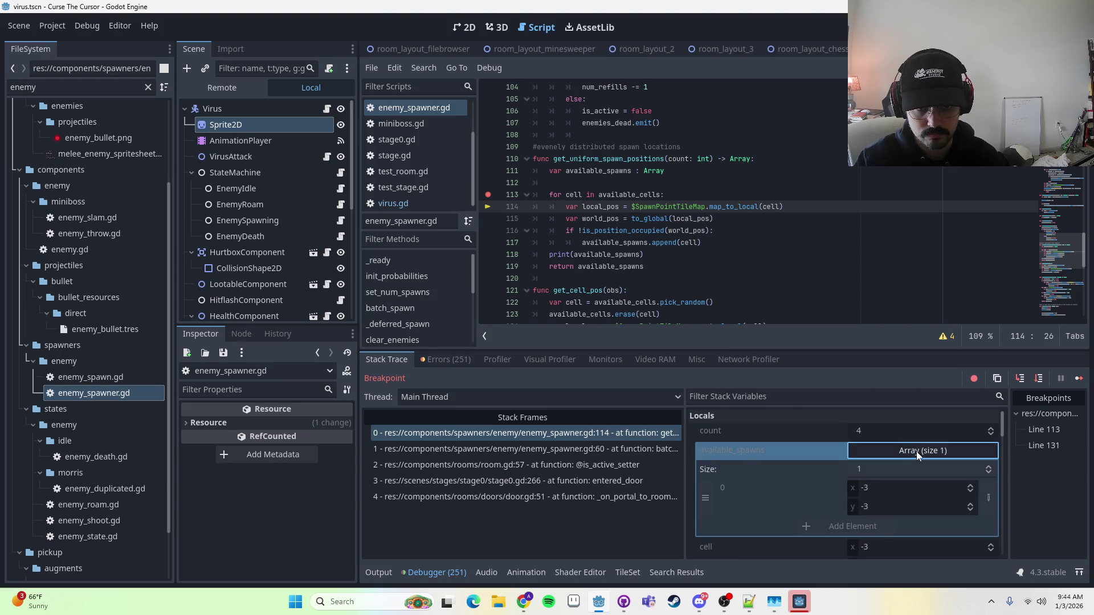
left_click(916, 451)
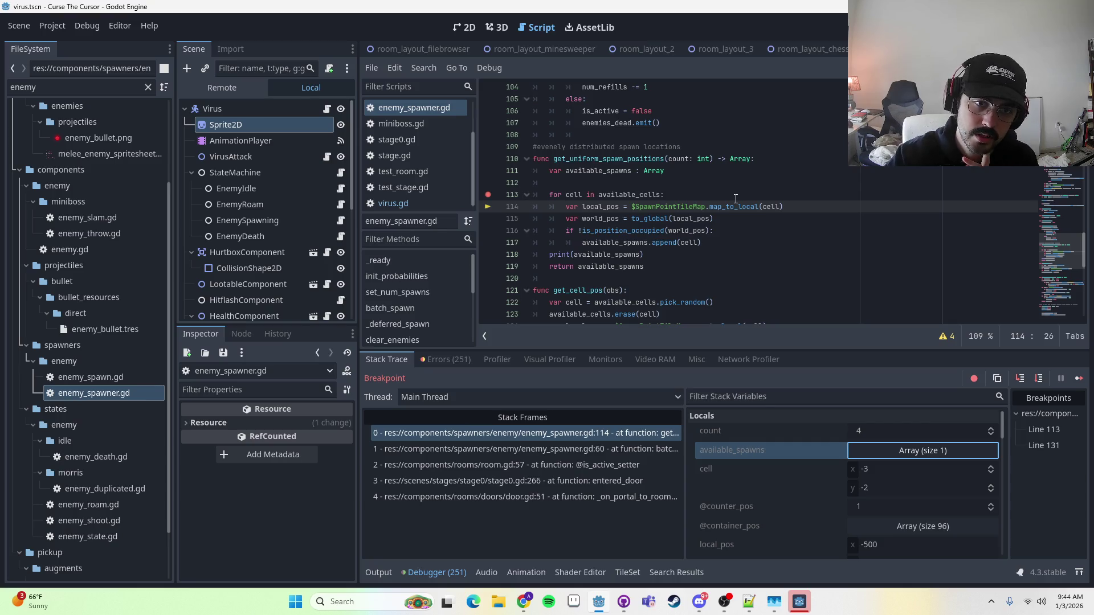
key("super")
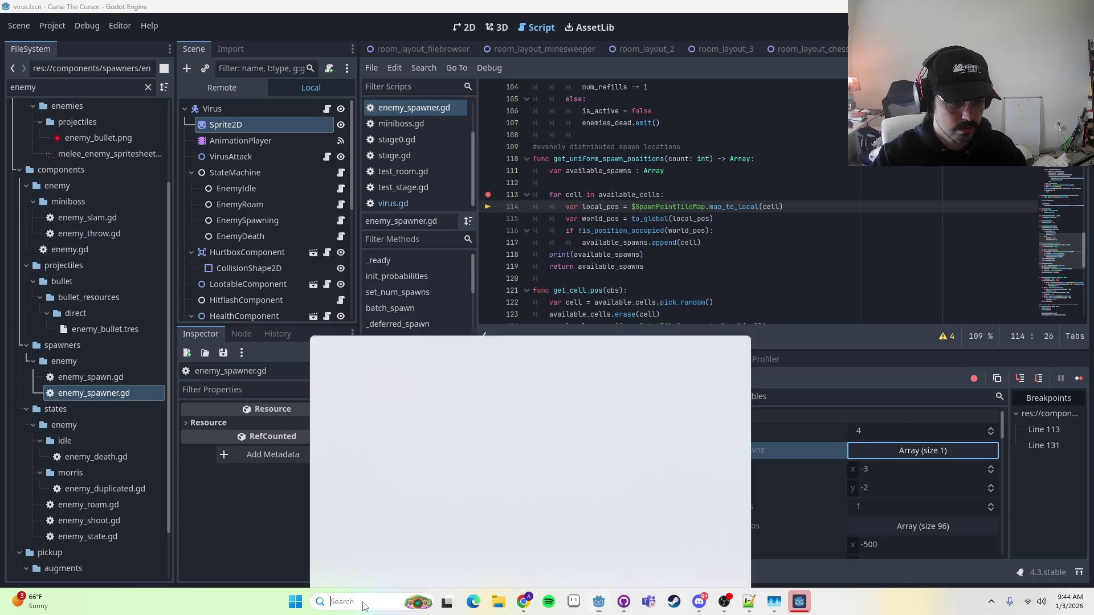
Launch Paint and draw a large rectangle as the room outline.
type("paint")
key("Return")
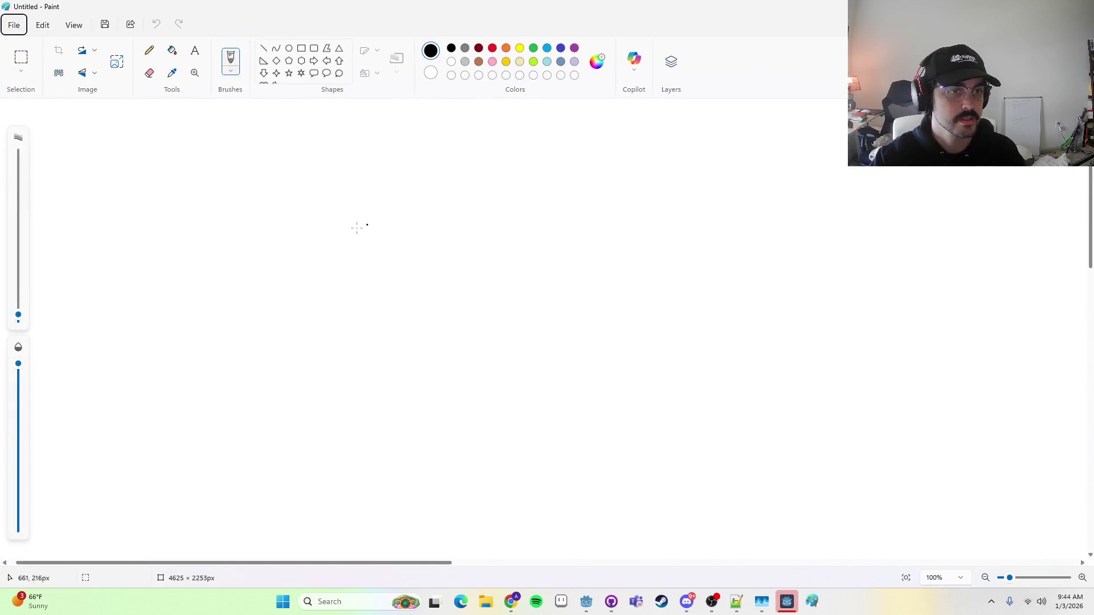
left_click(300, 48)
left_click_drag(271, 166, 666, 425)
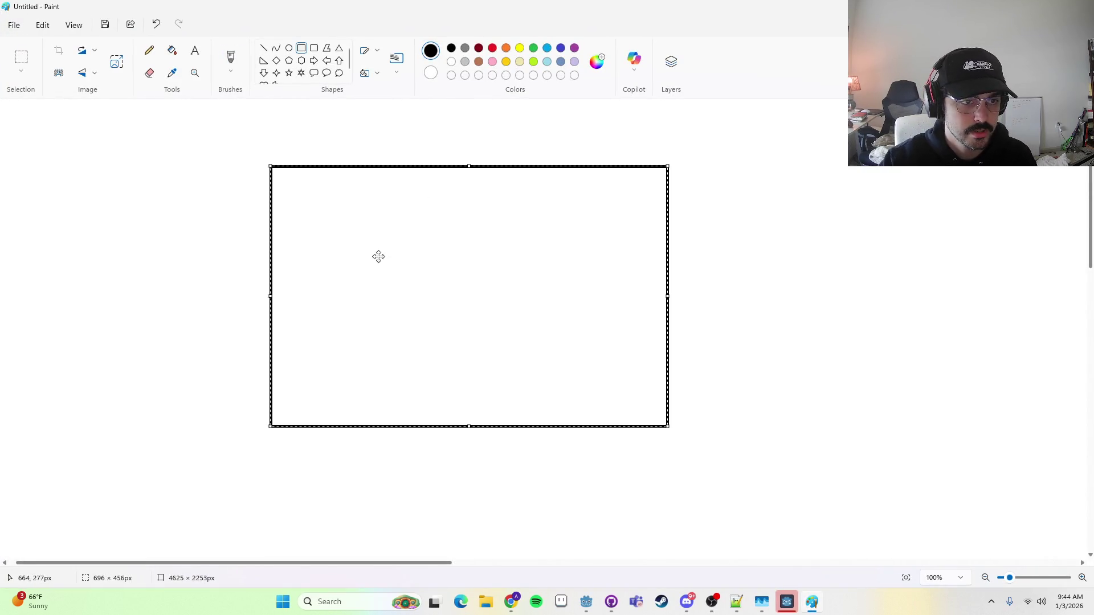
Sketch the dot grid with column labels 0–2 and row labels 0–1.
left_click(228, 61)
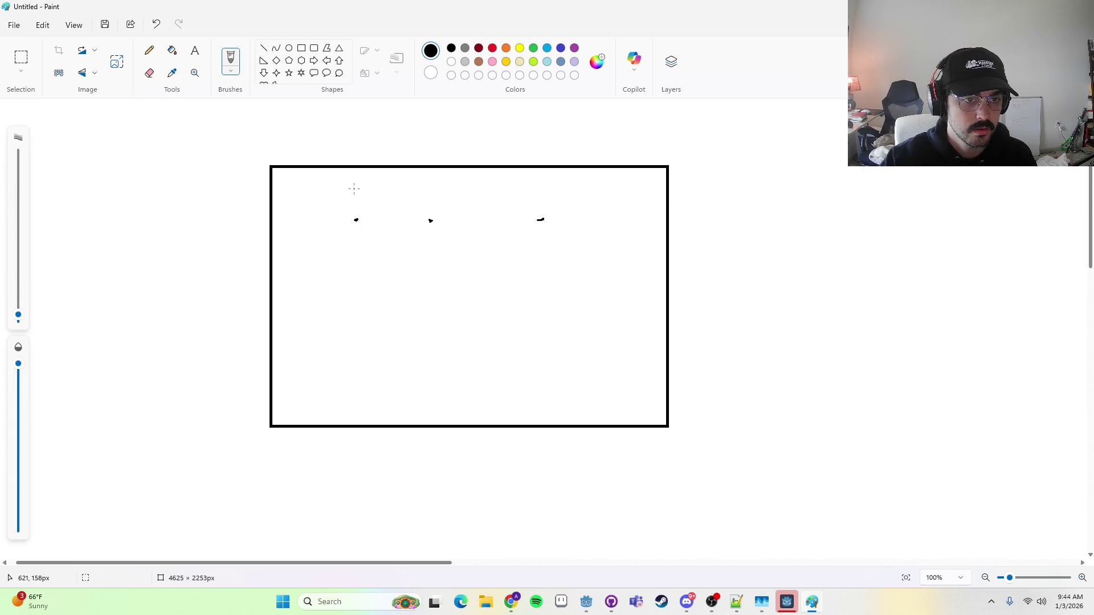
left_click_drag(350, 180, 348, 182)
left_click_drag(426, 181, 426, 195)
left_click_drag(534, 179, 566, 190)
left_click_drag(311, 210, 310, 213)
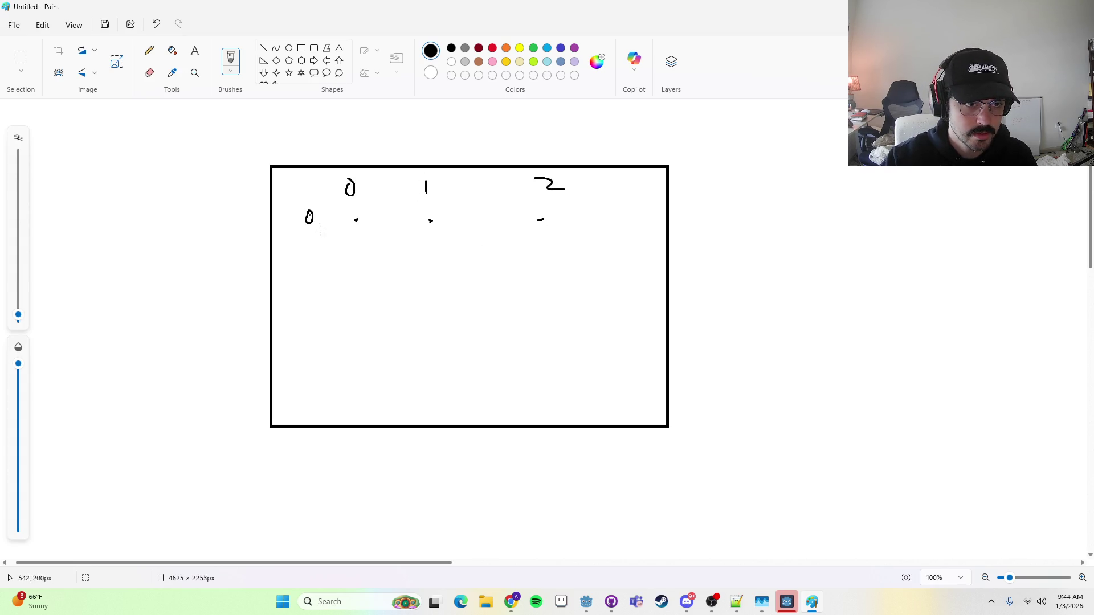
left_click_drag(302, 257, 304, 280)
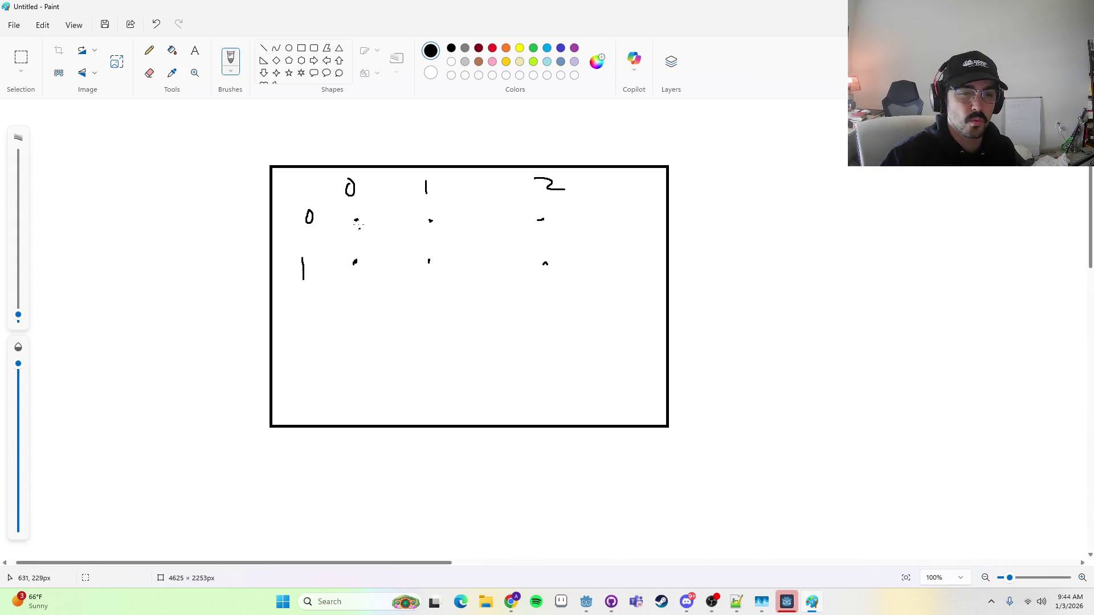
Add an arrow to the first dot labelled 'glob.' and the note 'Check for col.'.
mouse_move(392, 155)
left_mouse_down()
mouse_move(358, 206)
mouse_move(371, 200)
left_mouse_up()
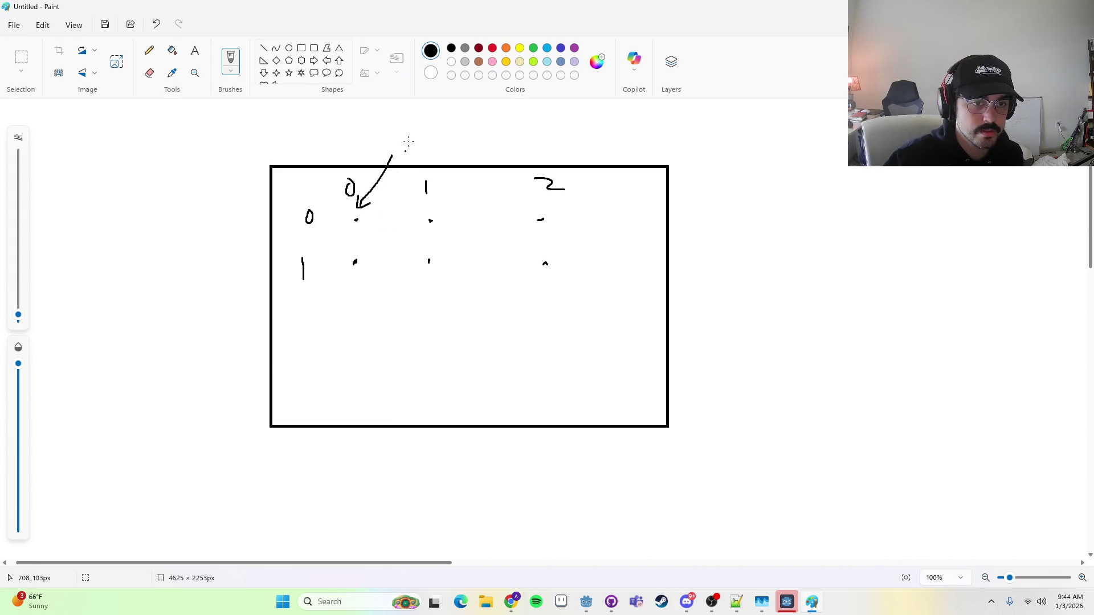
left_click_drag(393, 126, 389, 149)
mouse_move(408, 127)
left_mouse_down()
mouse_move(408, 144)
mouse_move(418, 131)
mouse_move(427, 142)
mouse_move(400, 123)
left_mouse_up()
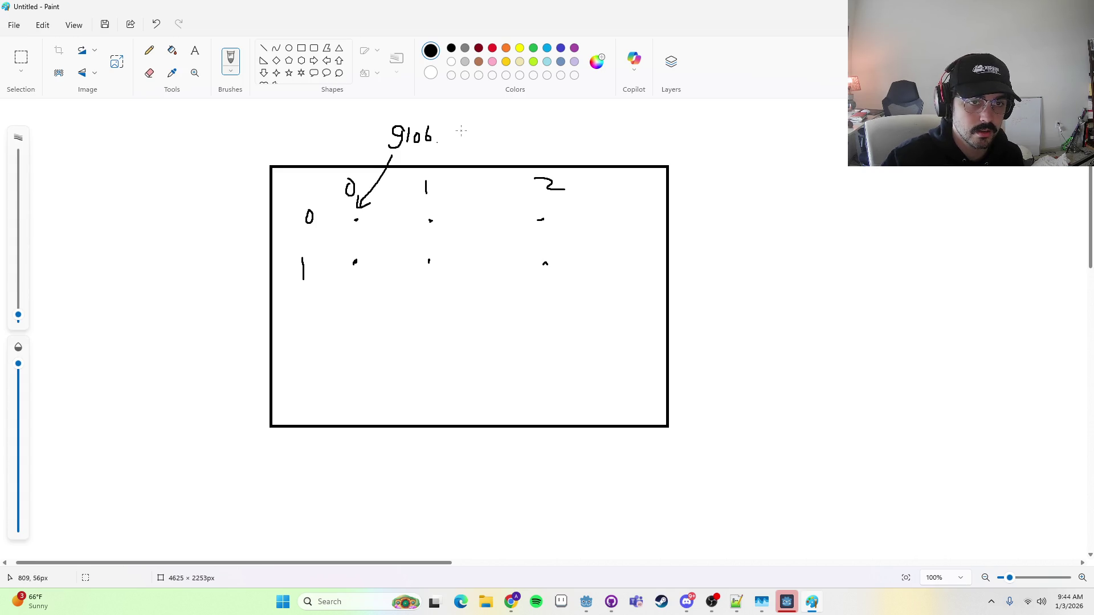
mouse_move(491, 120)
left_mouse_down()
mouse_move(490, 130)
mouse_move(546, 139)
mouse_move(491, 144)
mouse_move(567, 159)
left_mouse_up()
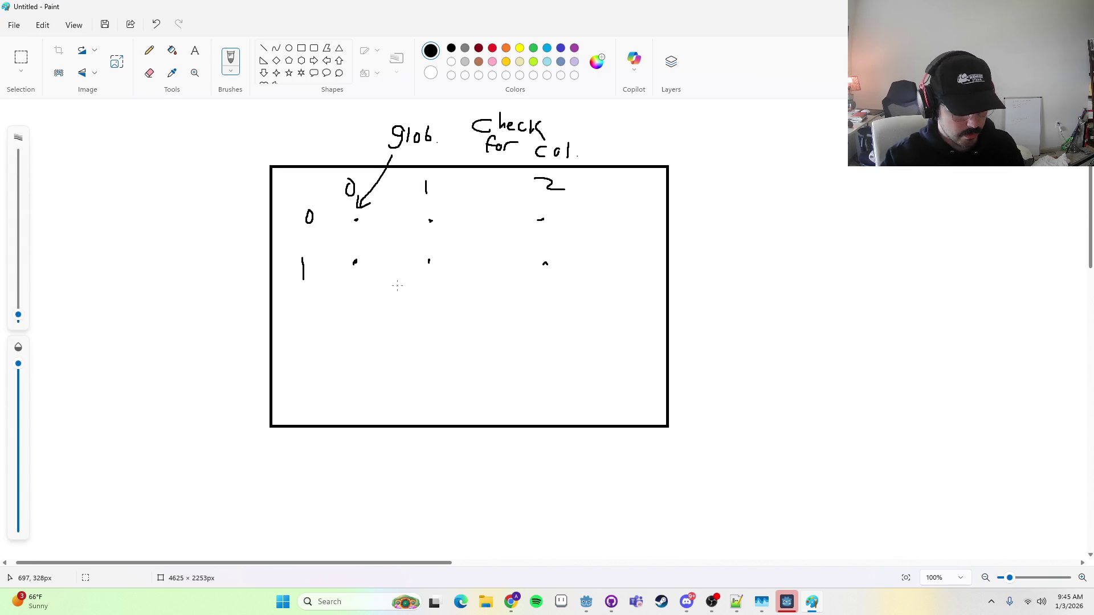
Check the batch_spawn caller at line 60 in Godot, then return to Paint.
key("alt+Tab")
left_click(566, 453)
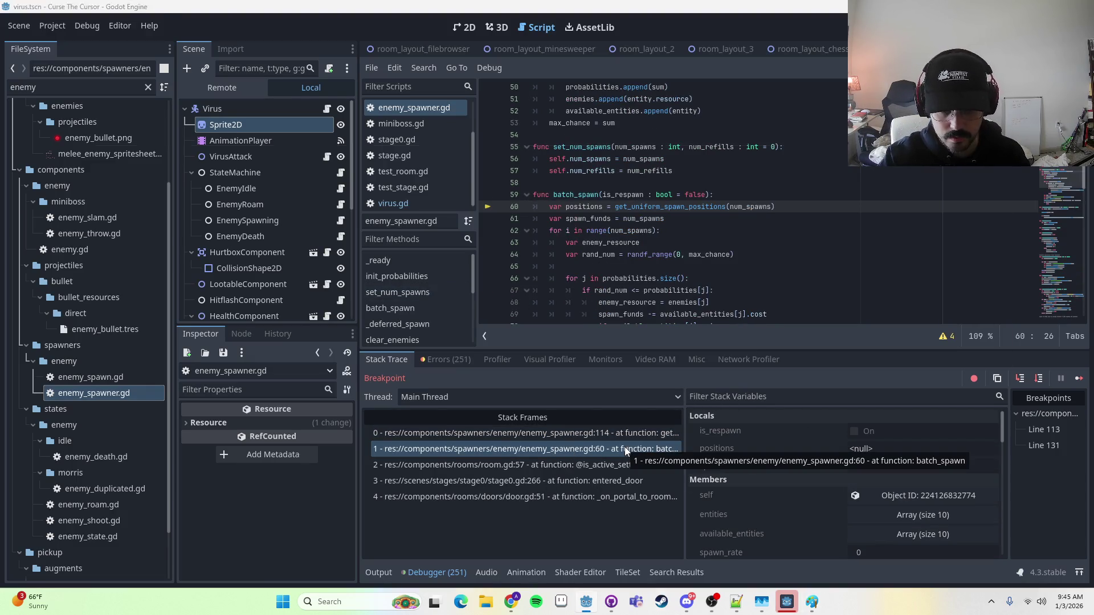
key("alt+Tab")
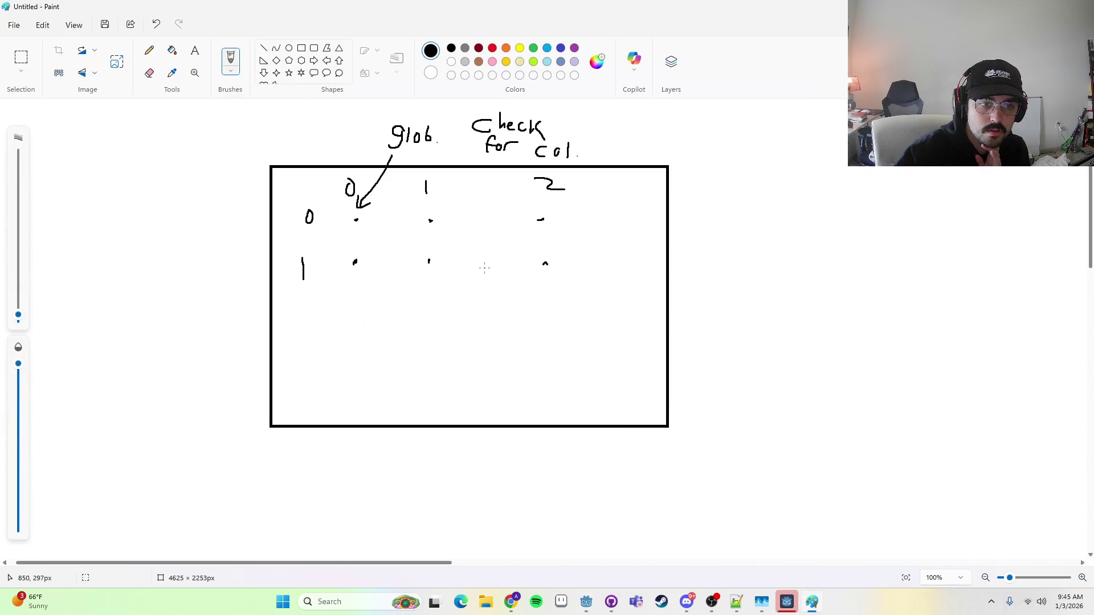
Box the top-row dots and circle the second-row dots in columns 1 and 2.
mouse_move(420, 206)
left_mouse_down()
mouse_move(423, 235)
mouse_move(456, 221)
mouse_move(416, 235)
left_mouse_up()
mouse_move(523, 210)
left_mouse_down()
mouse_move(525, 244)
mouse_move(566, 240)
mouse_move(523, 242)
mouse_move(563, 268)
mouse_move(553, 253)
left_mouse_up()
mouse_move(448, 252)
left_mouse_down()
mouse_move(421, 269)
mouse_move(447, 250)
left_mouse_up()
mouse_move(753, 175)
left_mouse_down()
mouse_move(753, 139)
mouse_move(780, 161)
mouse_move(754, 175)
mouse_move(812, 155)
left_mouse_up()
Add a legend: box – file, circle – enemy.
left_click_drag(809, 147, 820, 148)
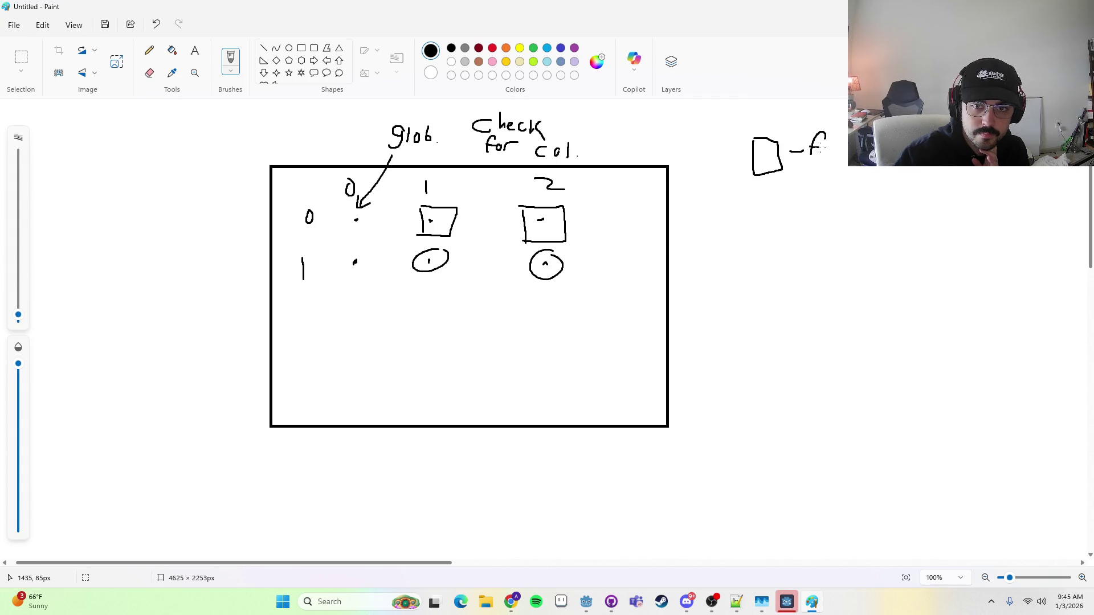
mouse_move(762, 192)
left_mouse_down()
mouse_move(752, 209)
mouse_move(764, 194)
left_mouse_up()
left_click_drag(783, 203, 882, 202)
left_click_drag(890, 188, 869, 218)
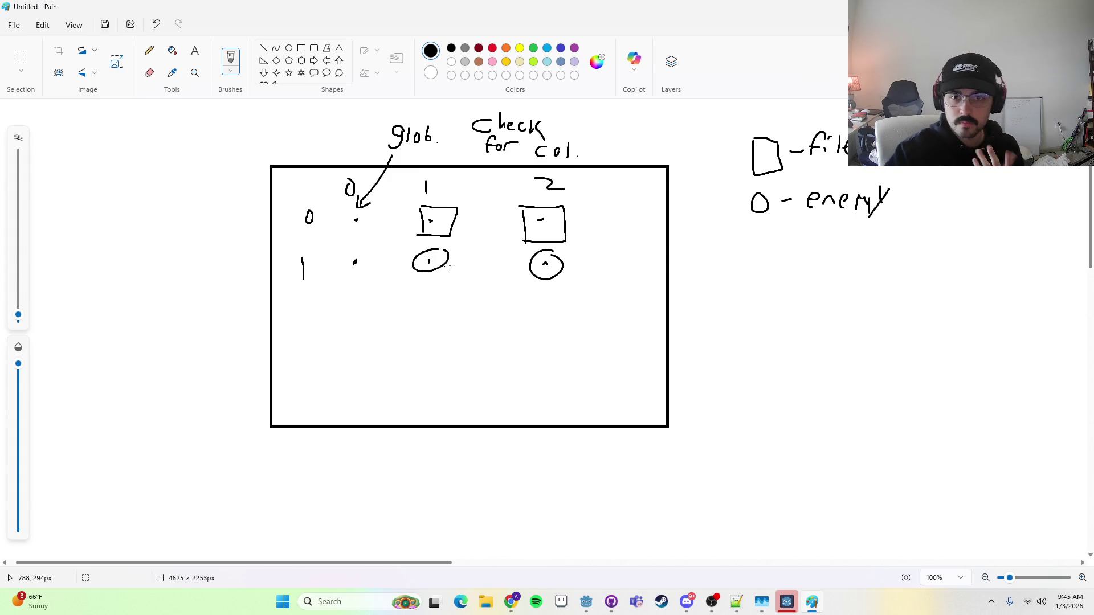
key("alt+Tab")
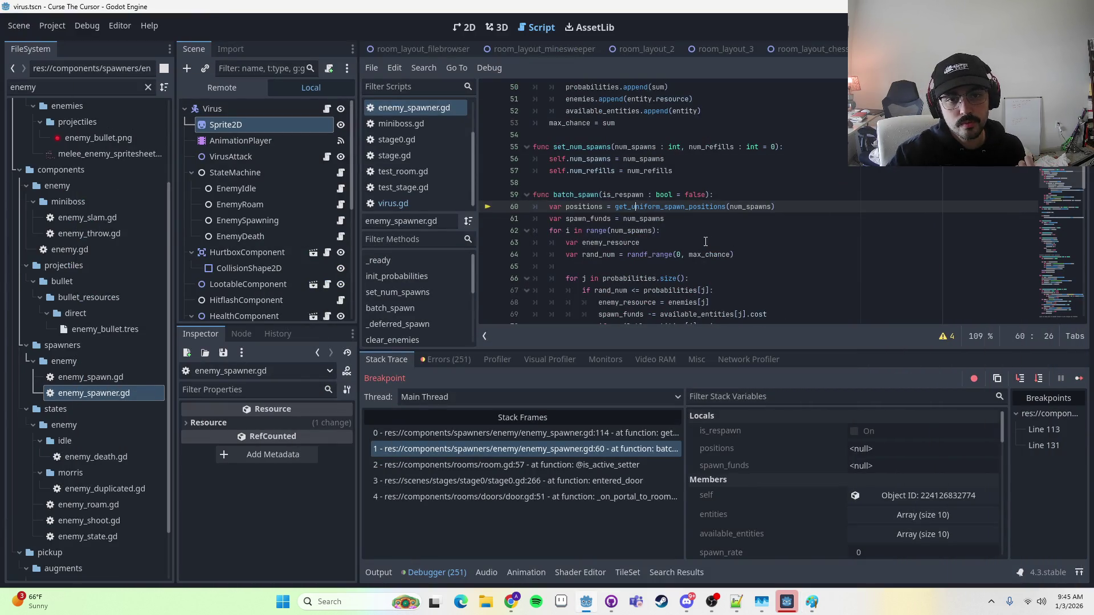
Review the entities, available_entities and spawn_rate declarations in enemy_spawner.gd.
scroll(684, 233, "up", 15)
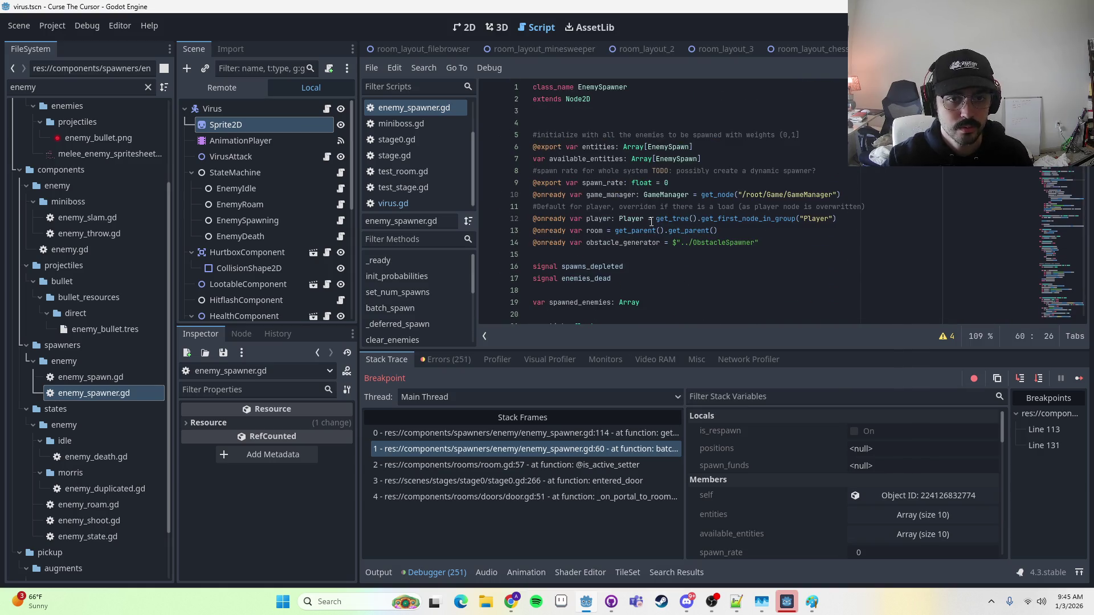
scroll(604, 171, "down", 4)
scroll(602, 190, "down", 2)
scroll(619, 207, "down", 2)
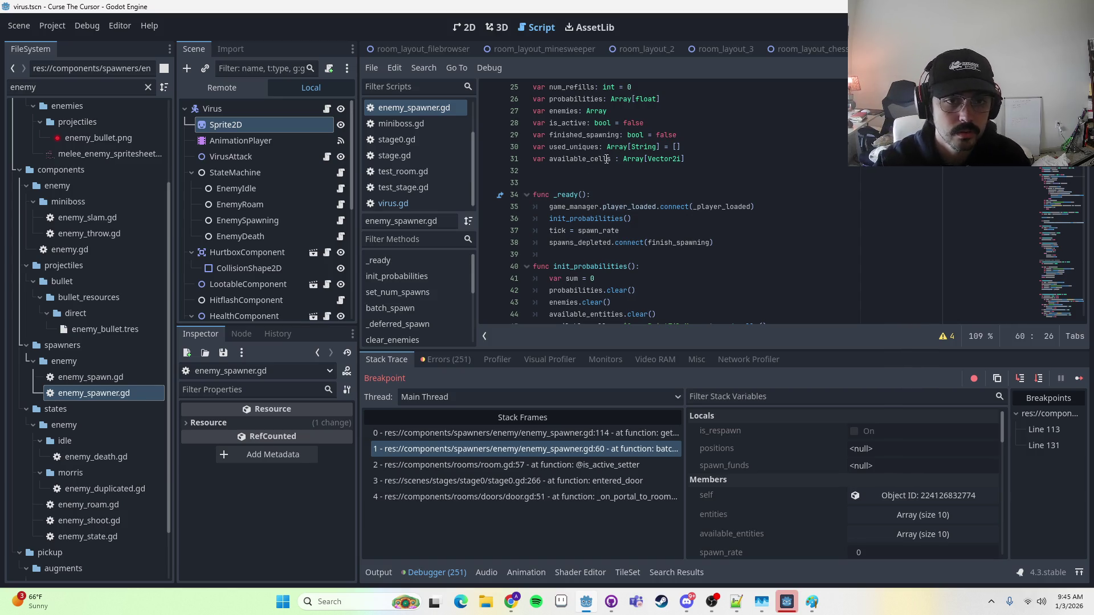
scroll(582, 149, "up", 6)
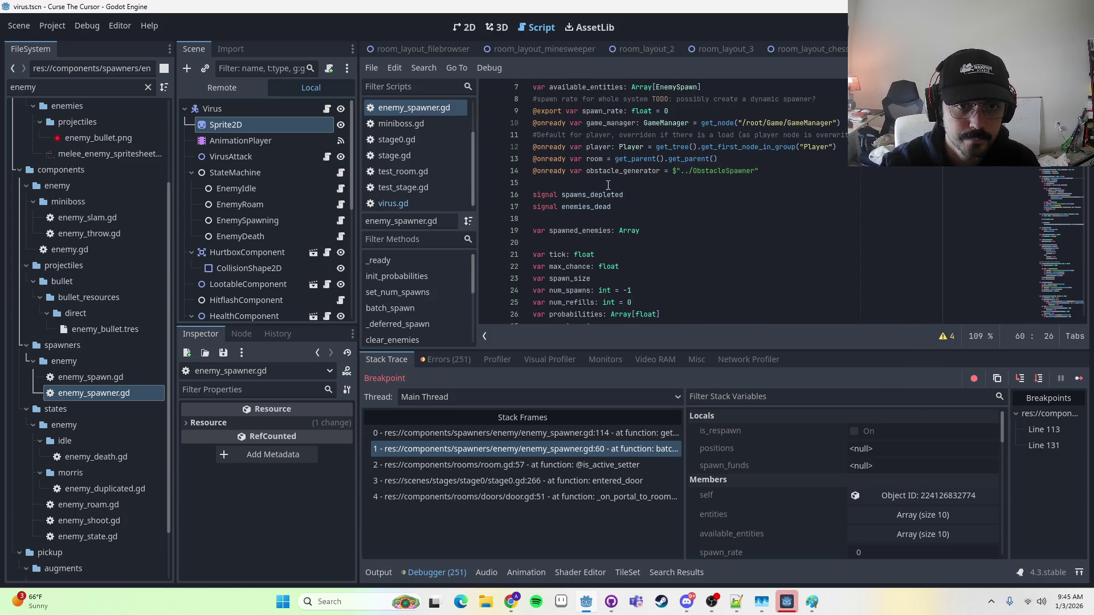
scroll(636, 188, "up", 2)
scroll(626, 200, "down", 6)
scroll(615, 216, "up", 1)
scroll(614, 215, "up", 5)
double_click(590, 160)
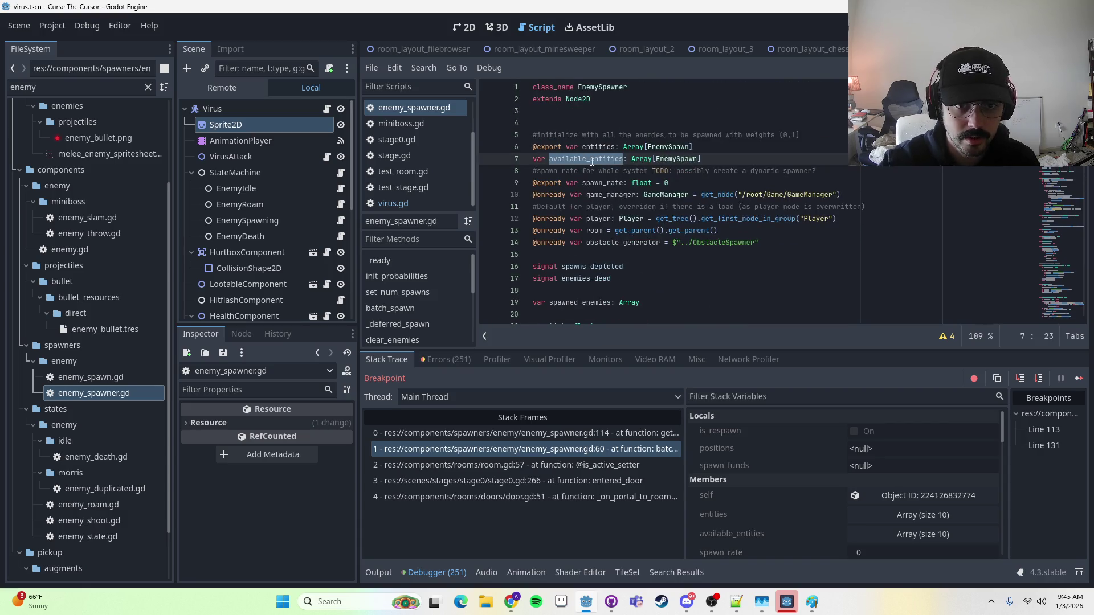
double_click(598, 147)
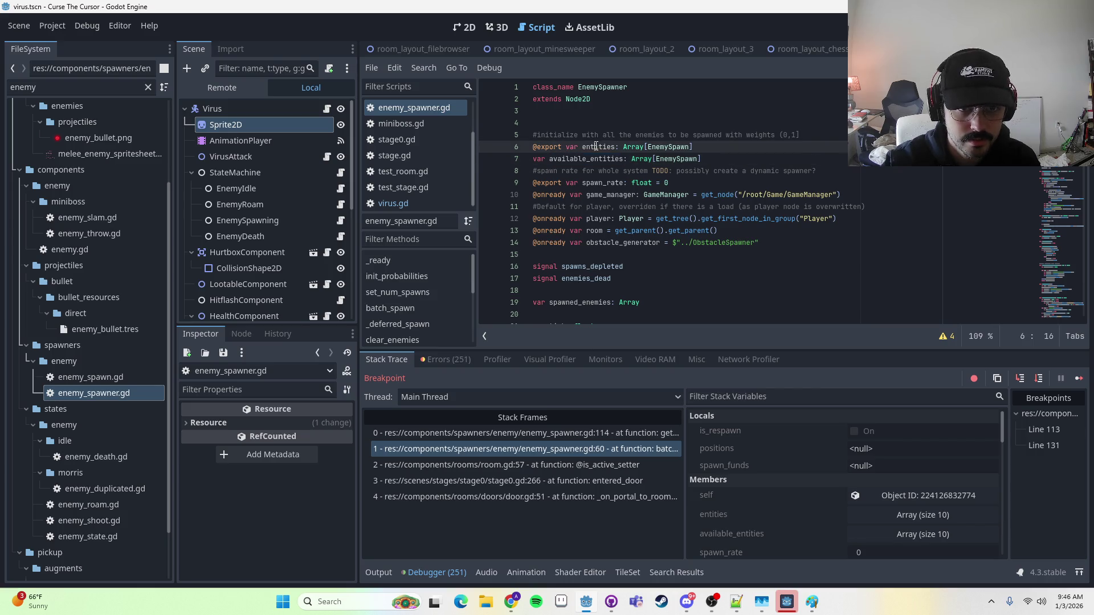
left_click(604, 183)
left_click(601, 194)
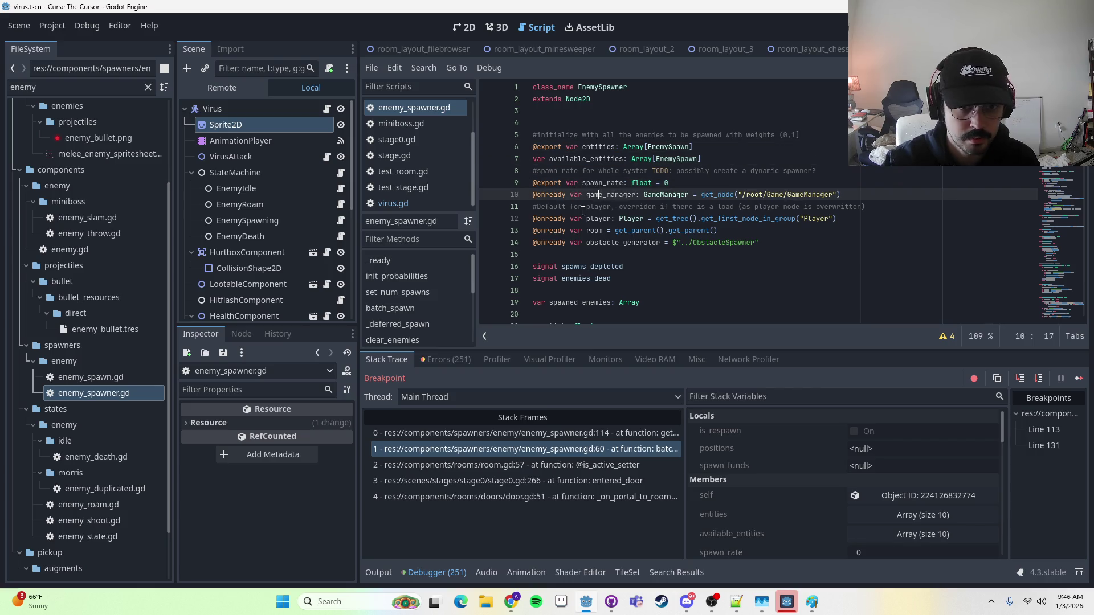
double_click(603, 183)
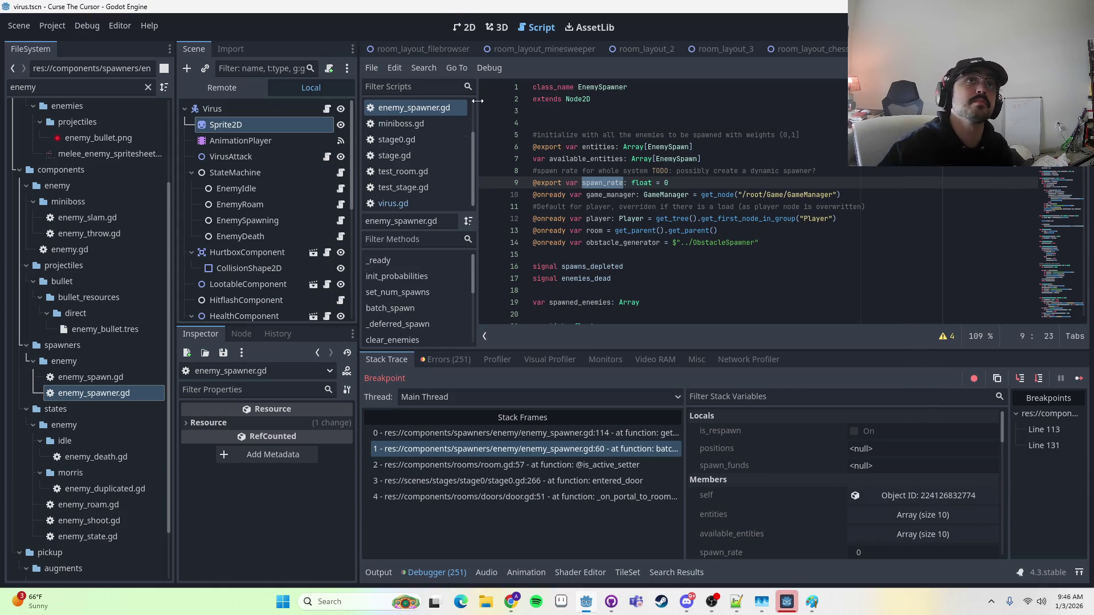
Clear the FileSystem filter and open room_layout_chess.tscn.
scroll(112, 382, "down", 2)
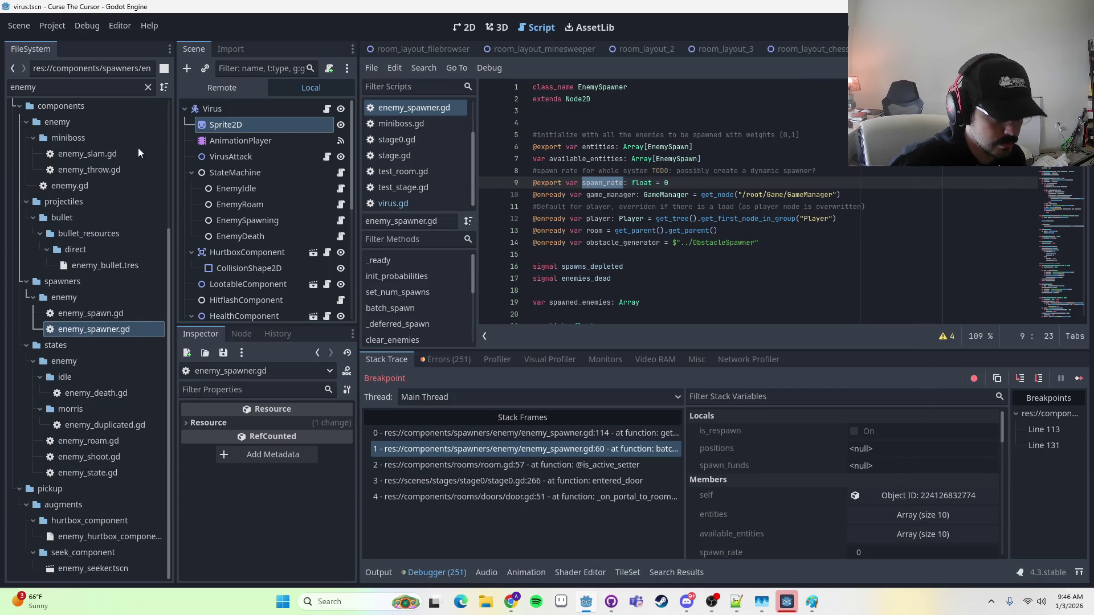
left_click(148, 88)
scroll(110, 385, "down", 3)
scroll(104, 324, "up", 3)
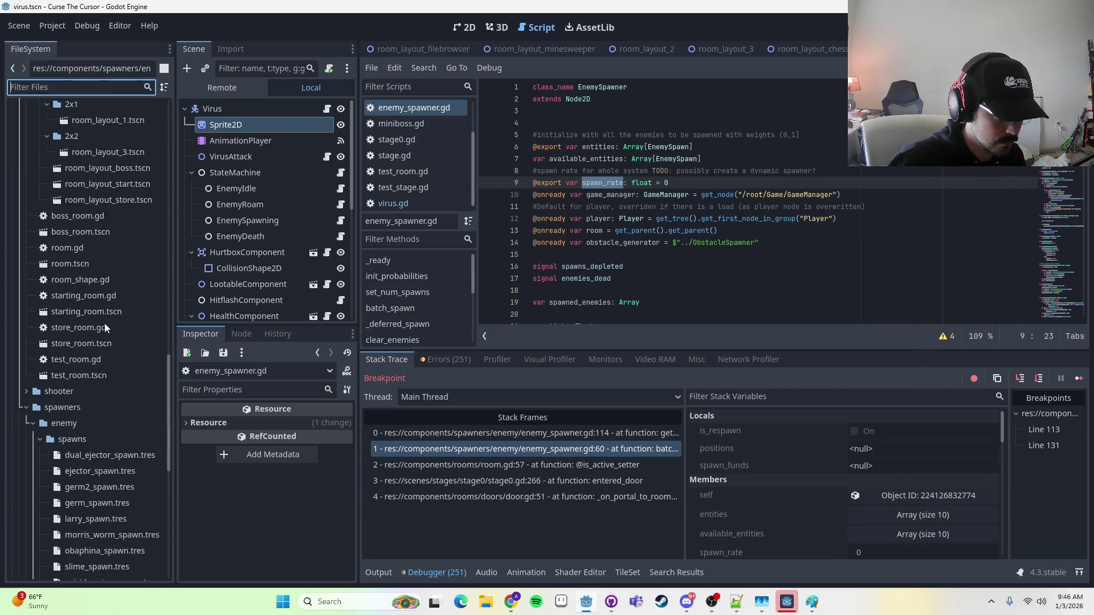
double_click(114, 323)
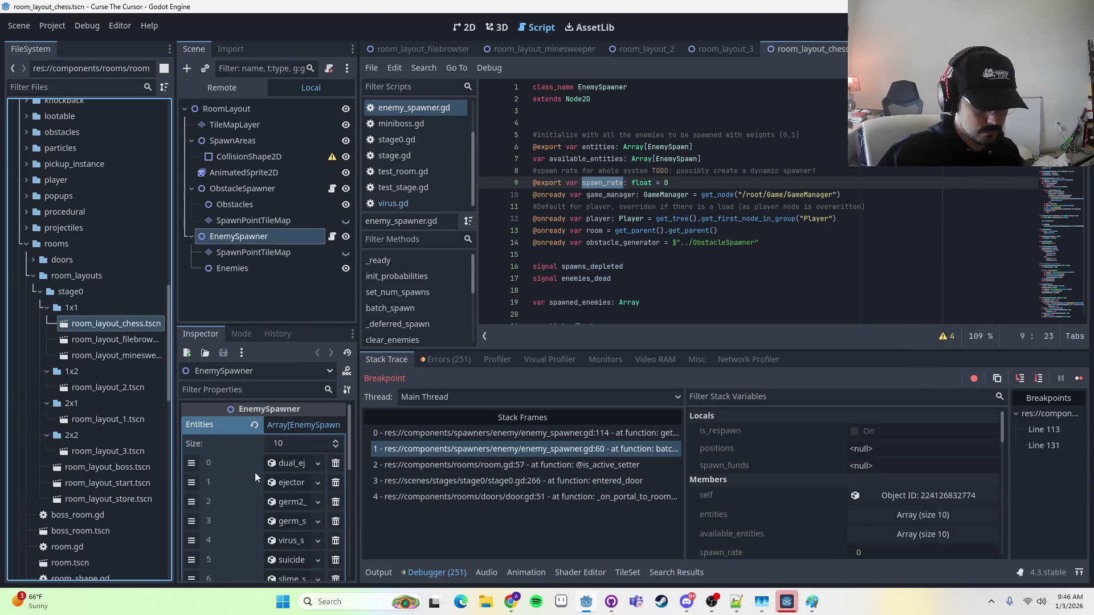
Select the obstacle SpawnPointTileMap in the 2D view and make both spawn-point layers visible.
scroll(278, 439, "down", 1)
left_click(265, 221)
left_click(456, 29)
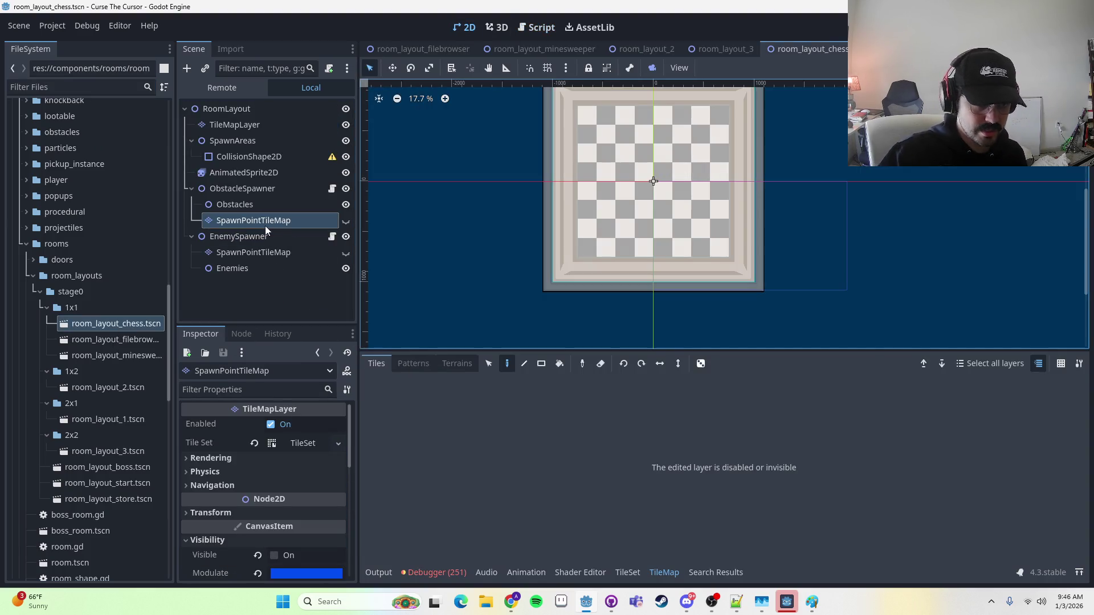
left_click(345, 221)
left_click(346, 253)
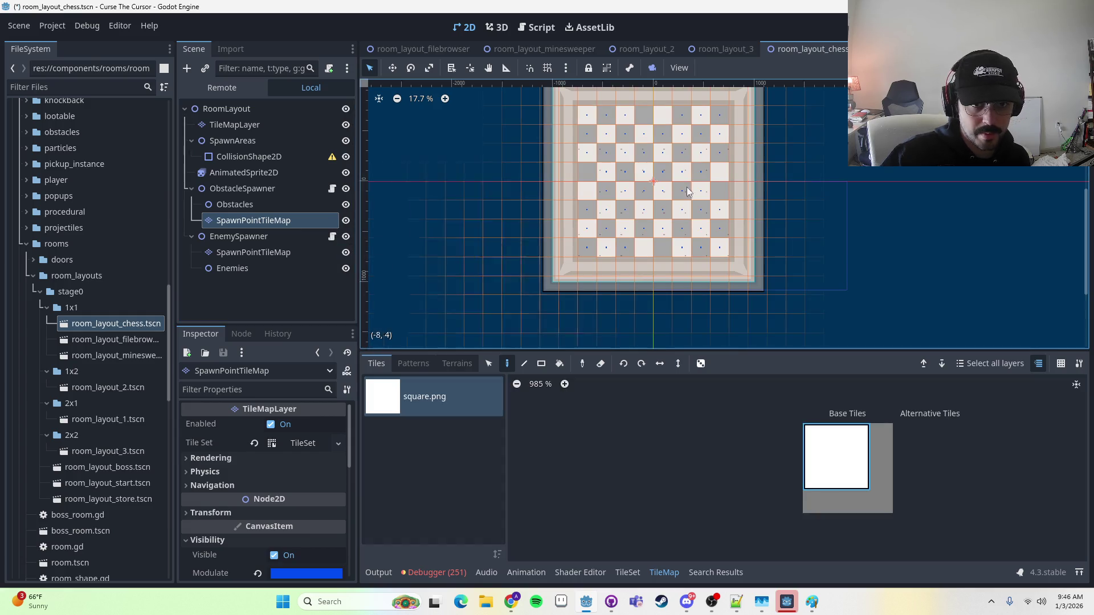
scroll(626, 185, "up", 5)
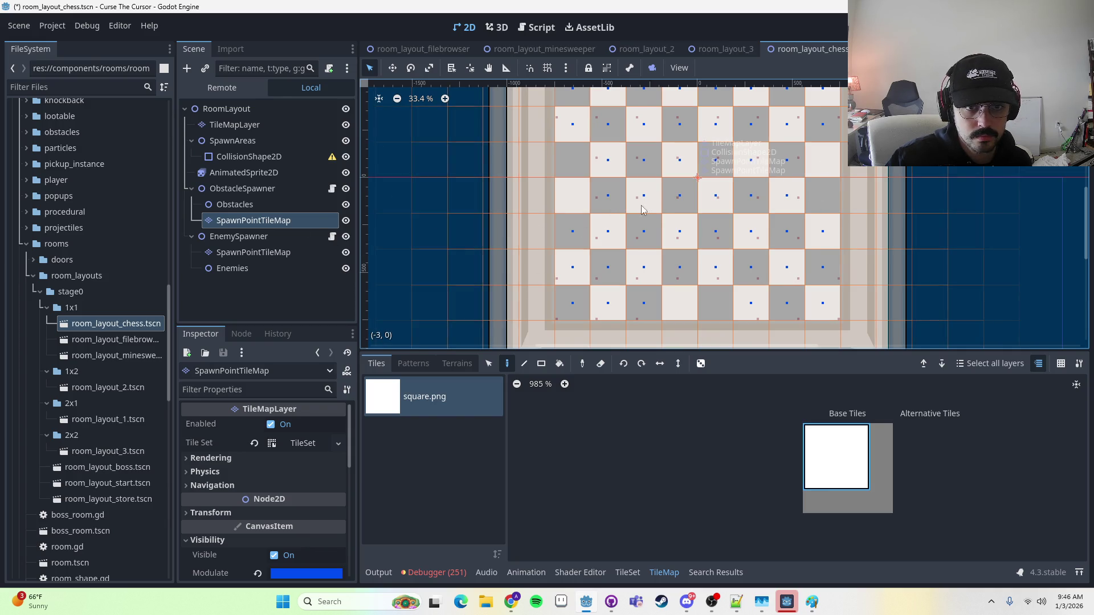
Toggle the enemy and obstacle spawn layers to compare them and expand Rendering properties.
left_click(297, 221)
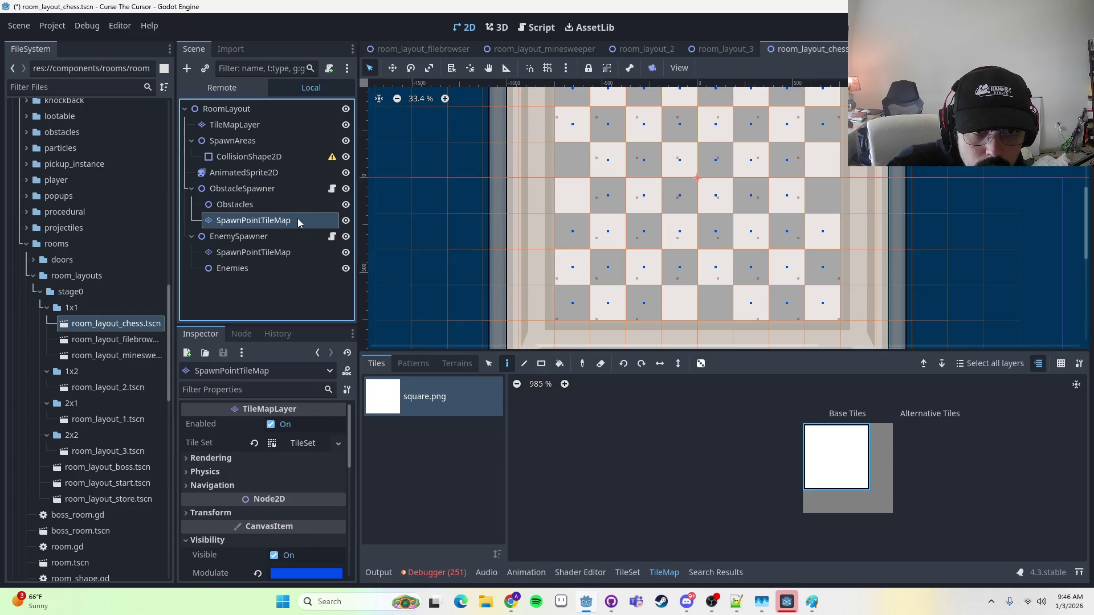
left_click(346, 253)
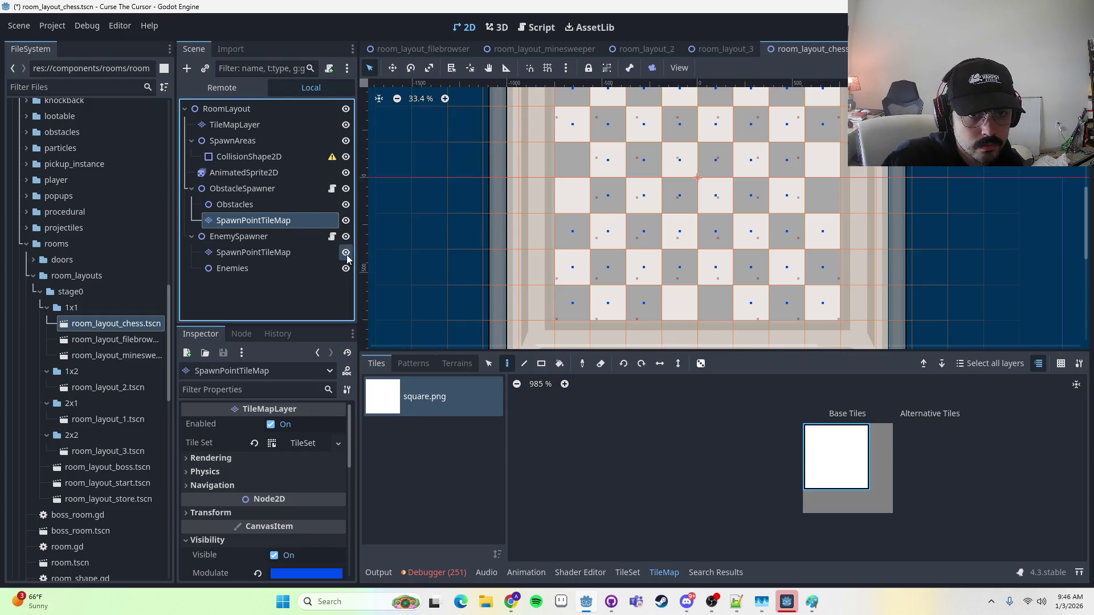
left_click(346, 253)
left_click(346, 220)
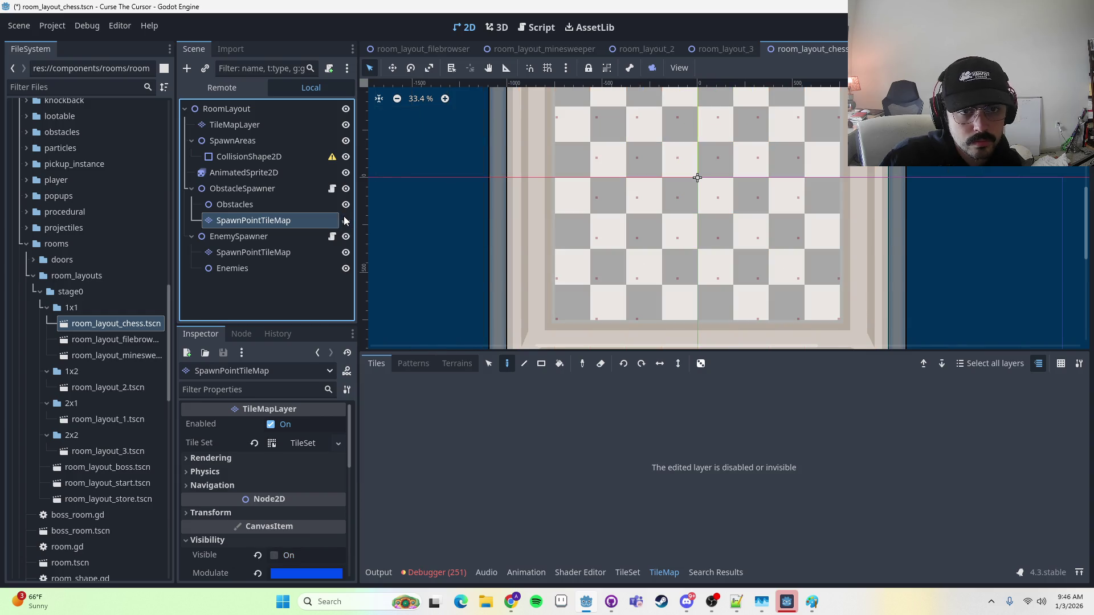
left_click(283, 254)
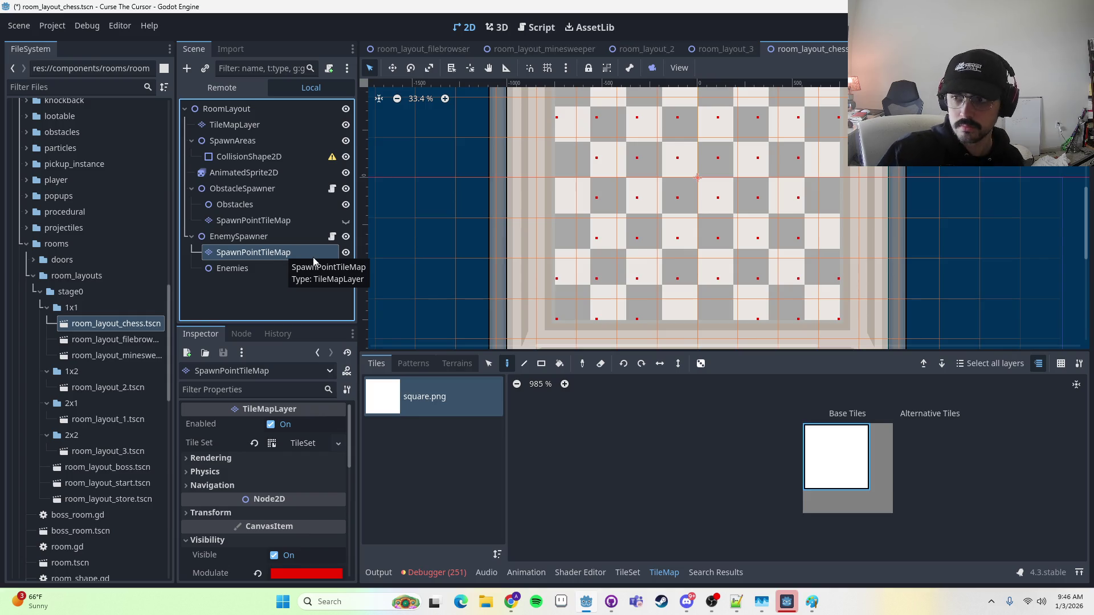
left_click(345, 221)
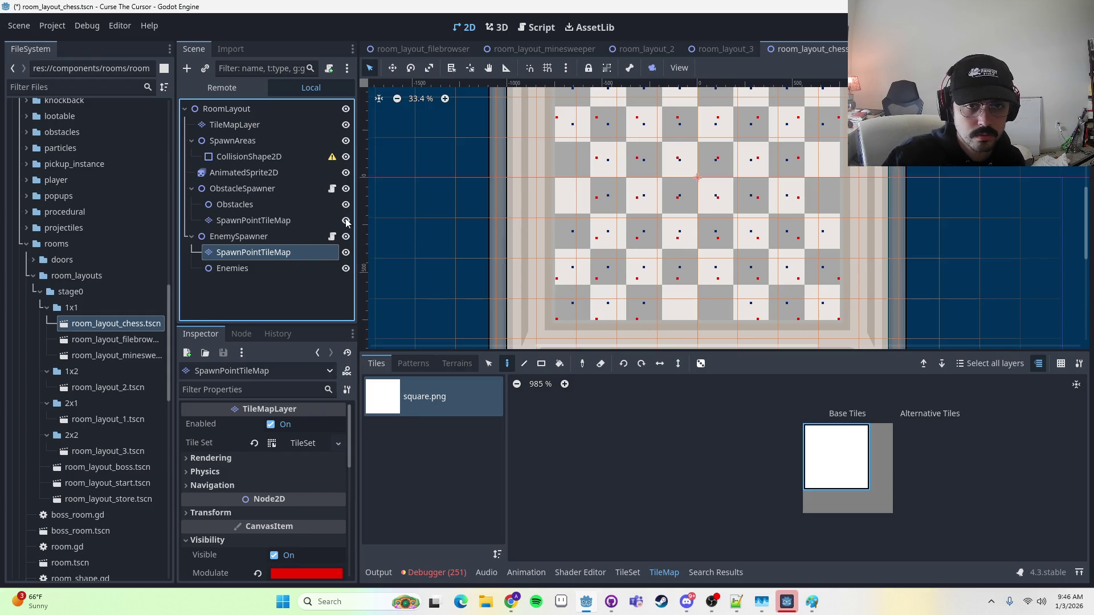
left_click(273, 221)
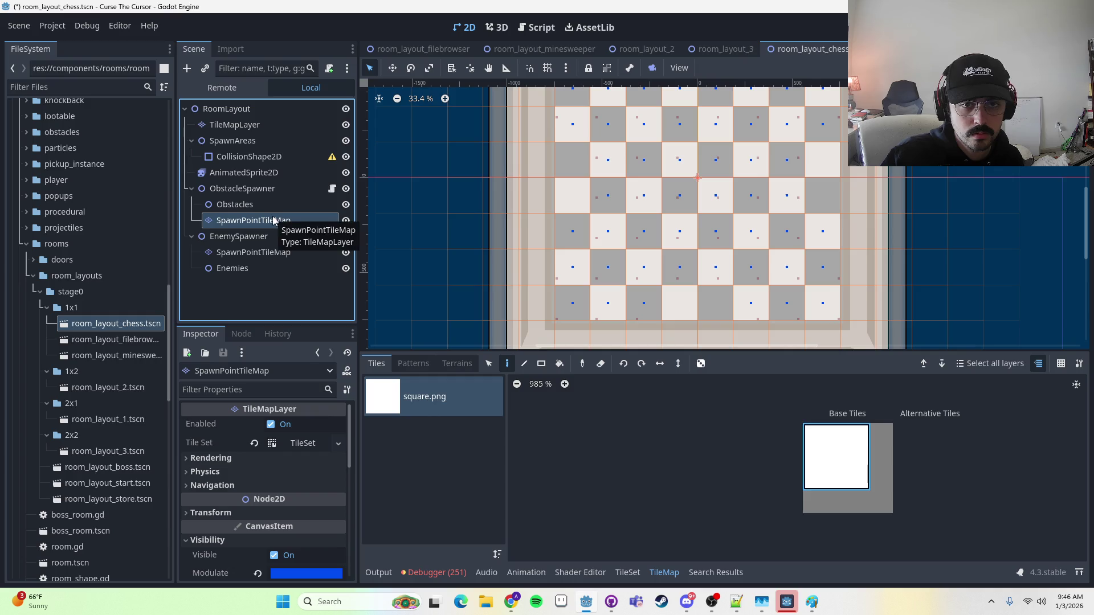
left_click(265, 252)
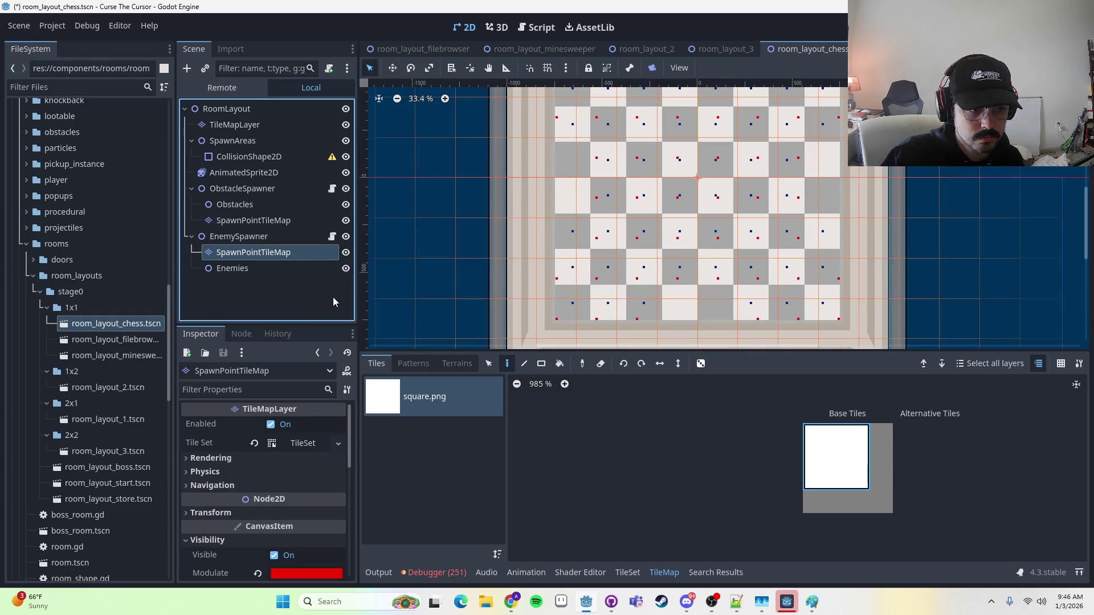
left_click(228, 458)
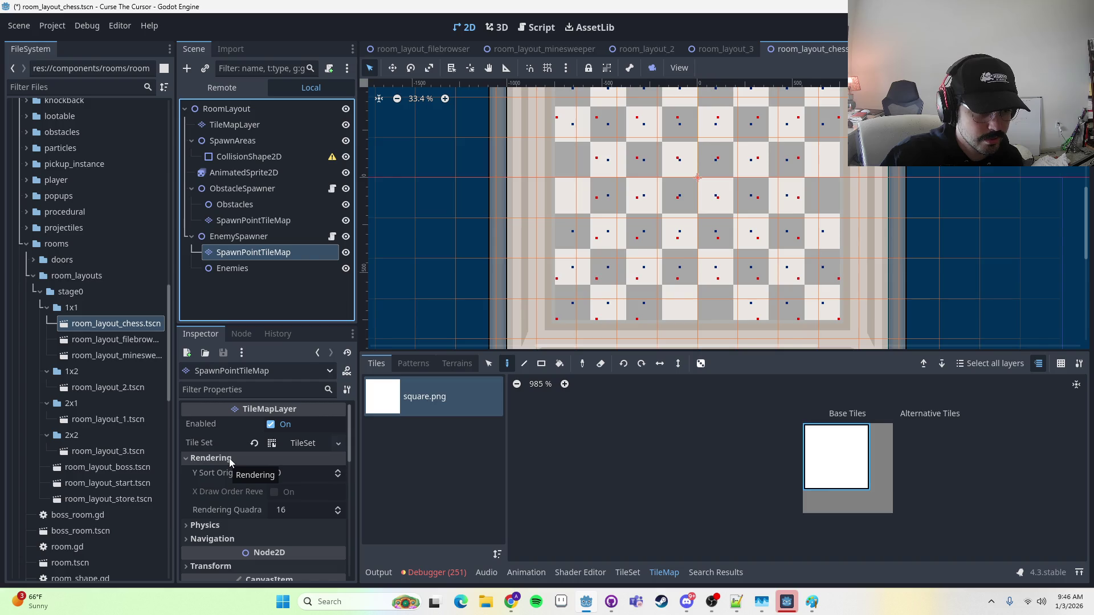
left_click(253, 221)
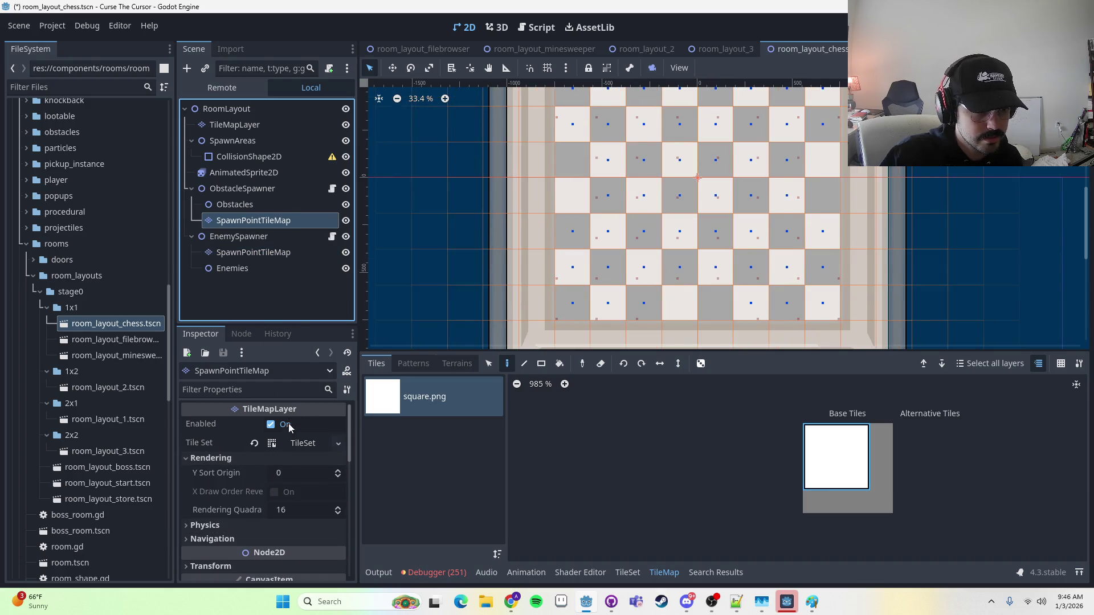
Set the enemy spawn-point TileSet's tile size to 188×188 px.
left_click(293, 444)
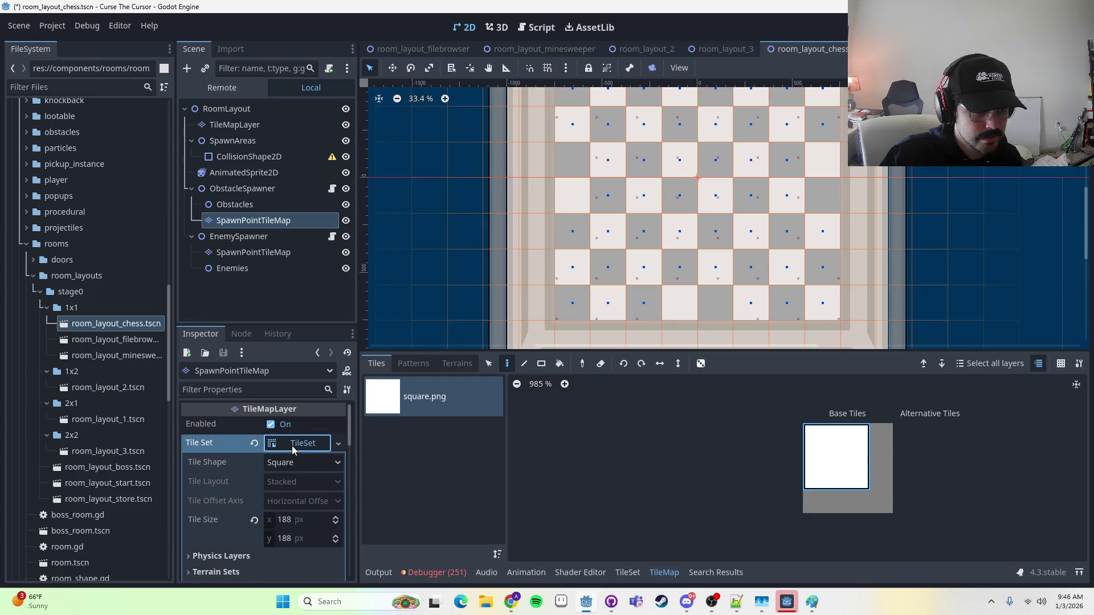
left_click(258, 253)
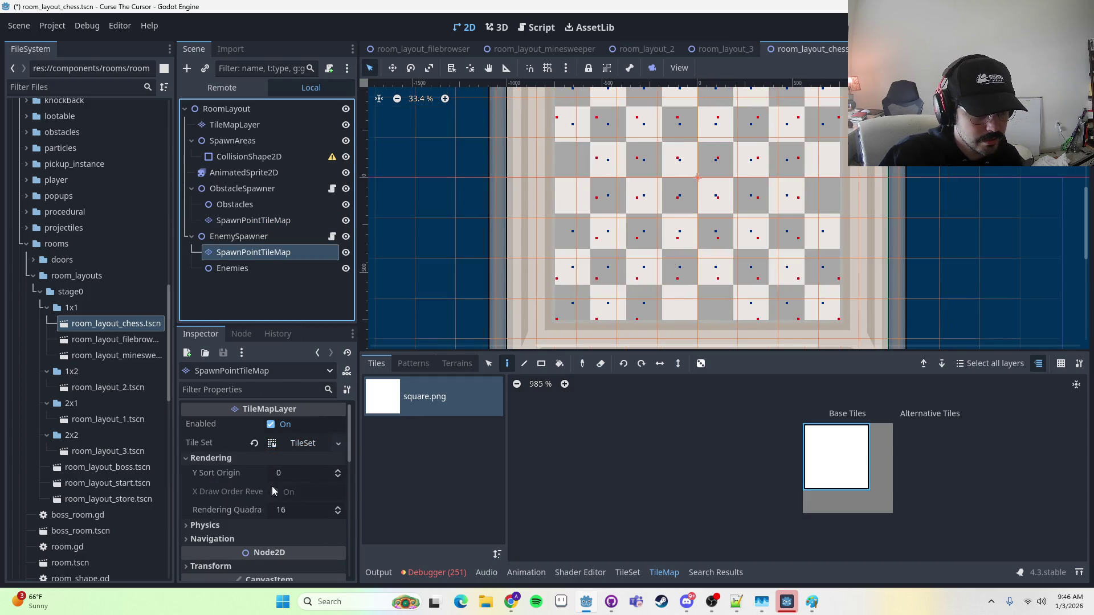
left_click(270, 424)
left_click(296, 443)
left_click(270, 424)
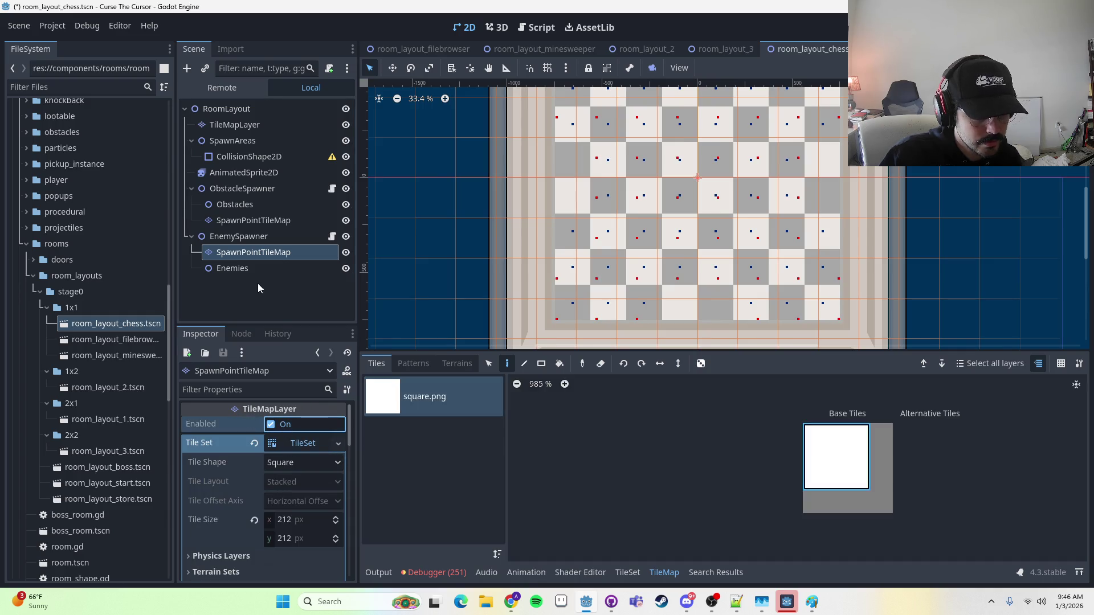
left_click(306, 516)
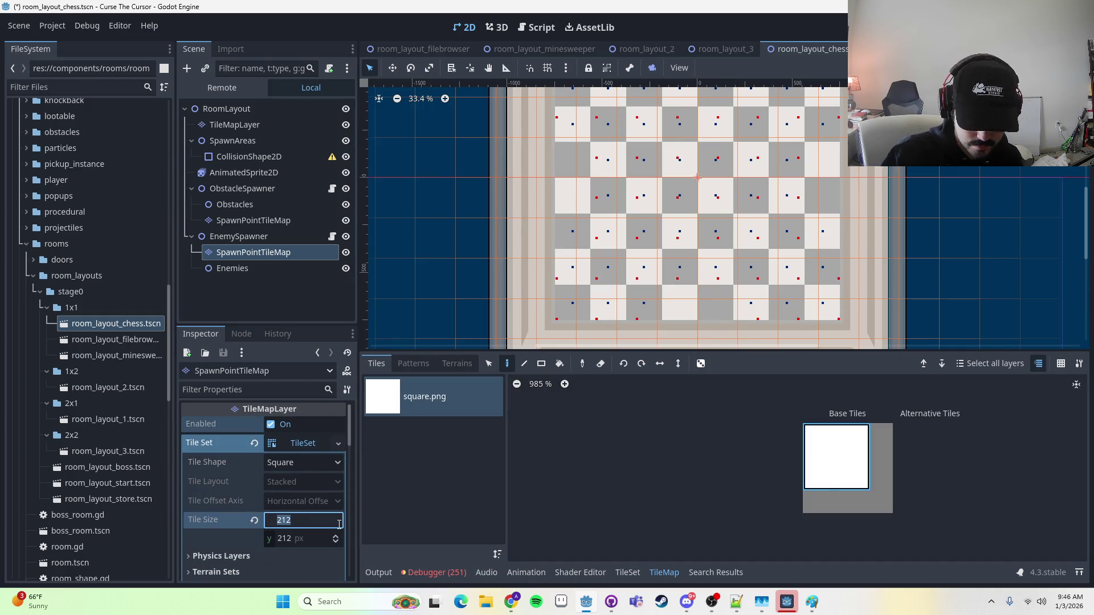
type("188")
key("Return")
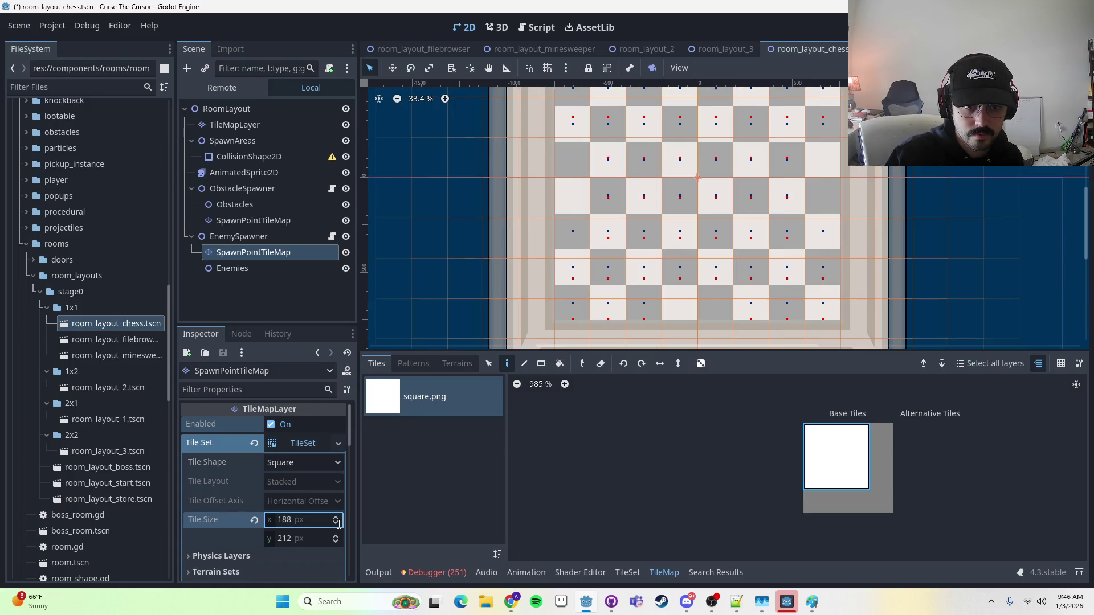
left_click(299, 533)
type("188")
key("Return")
Paint the square spawn tile across the top chessboard rows of the enemy map.
scroll(705, 215, "down", 2)
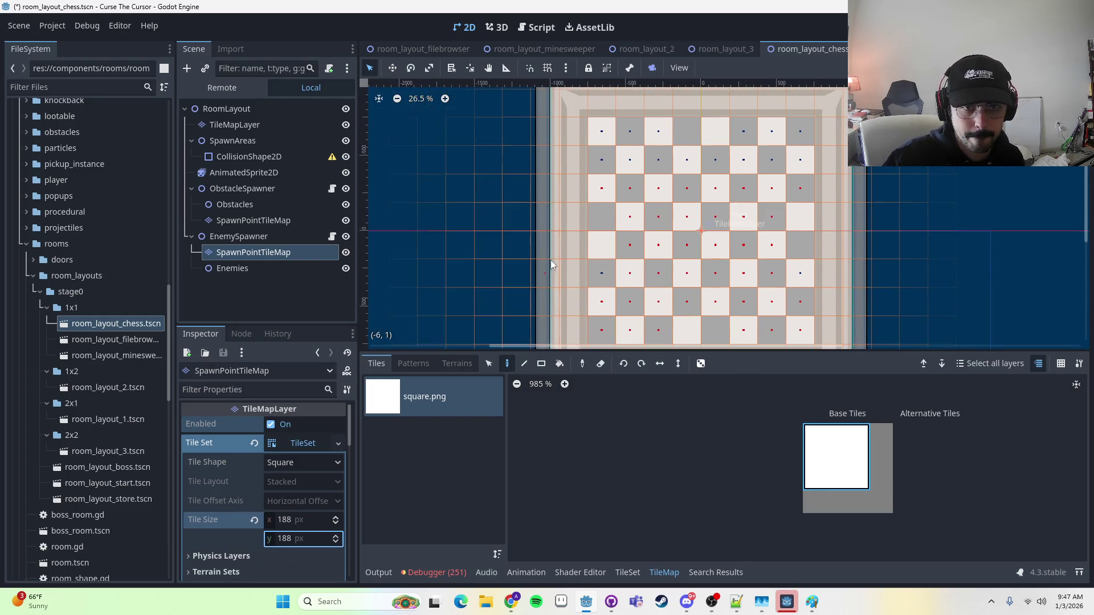
left_click(347, 253)
left_click(349, 248)
left_click(349, 249)
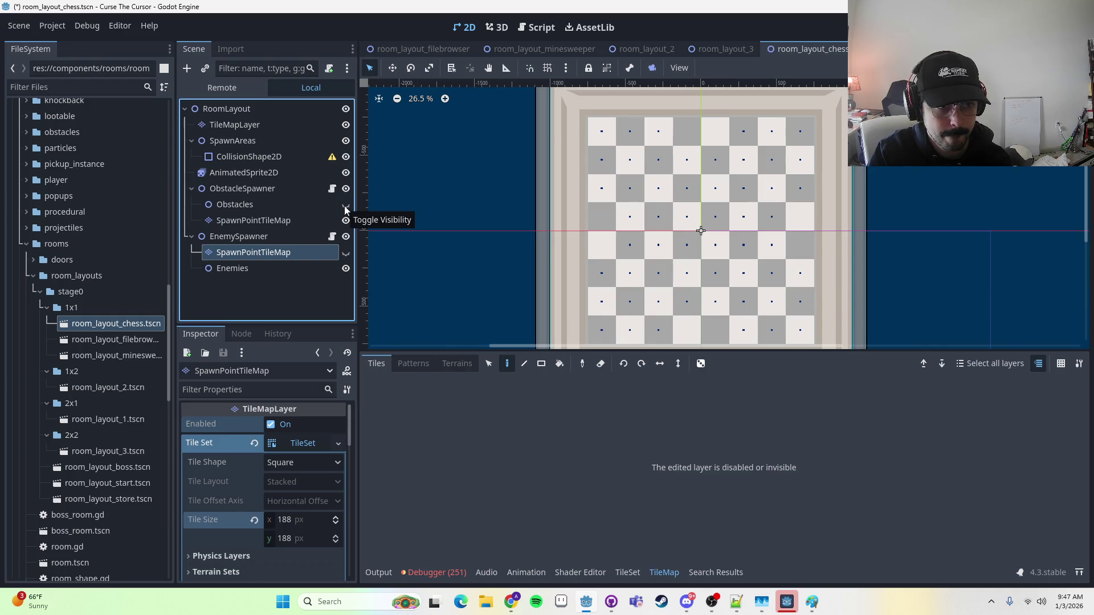
left_click(348, 221)
left_click(347, 253)
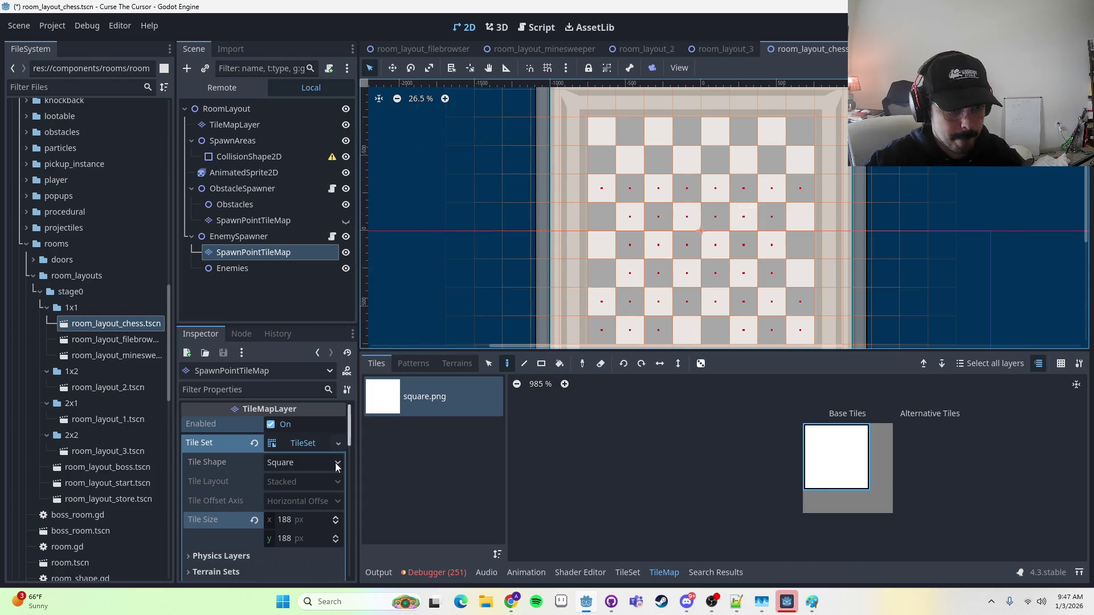
left_click(821, 454)
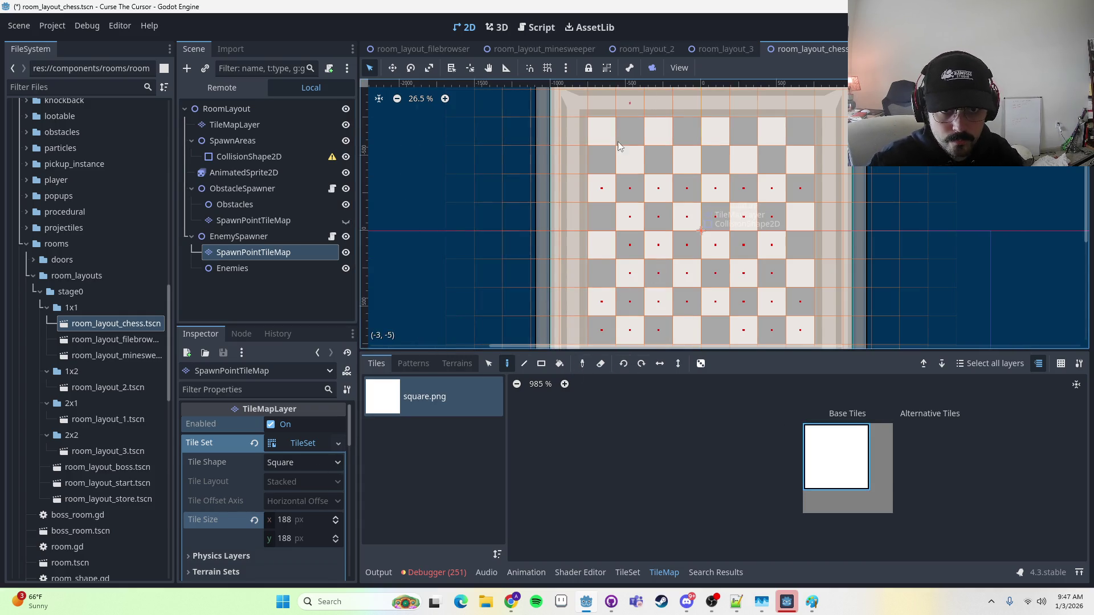
mouse_move(620, 128)
left_mouse_down()
mouse_move(668, 157)
mouse_move(786, 159)
mouse_move(746, 137)
left_mouse_up()
Save the chess room scene and hide both spawn-point layers.
left_click(346, 221)
left_click(346, 222)
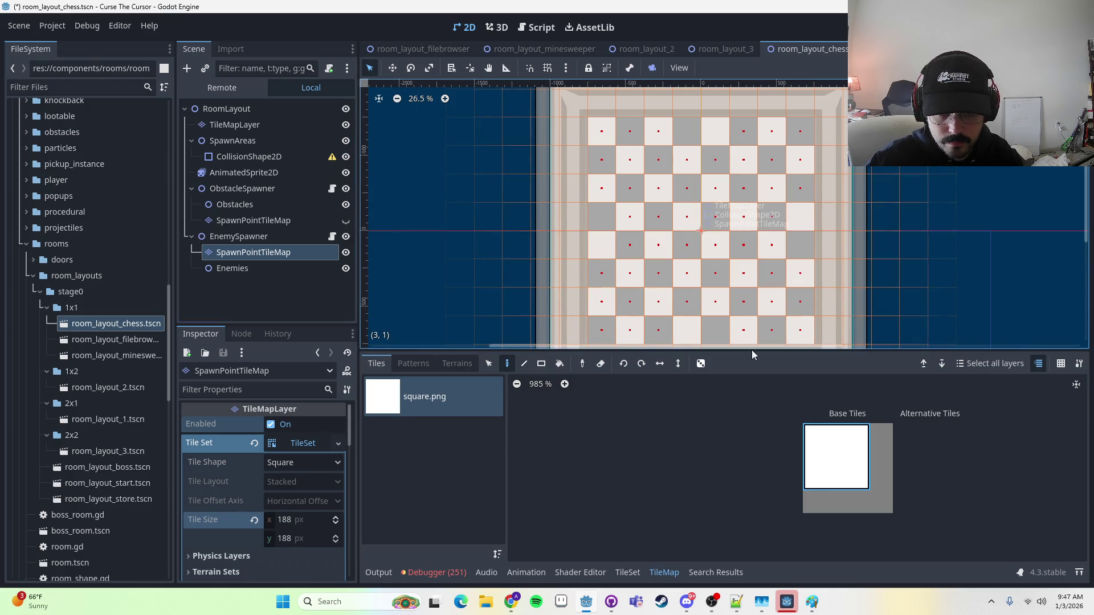
key("ctrl+s")
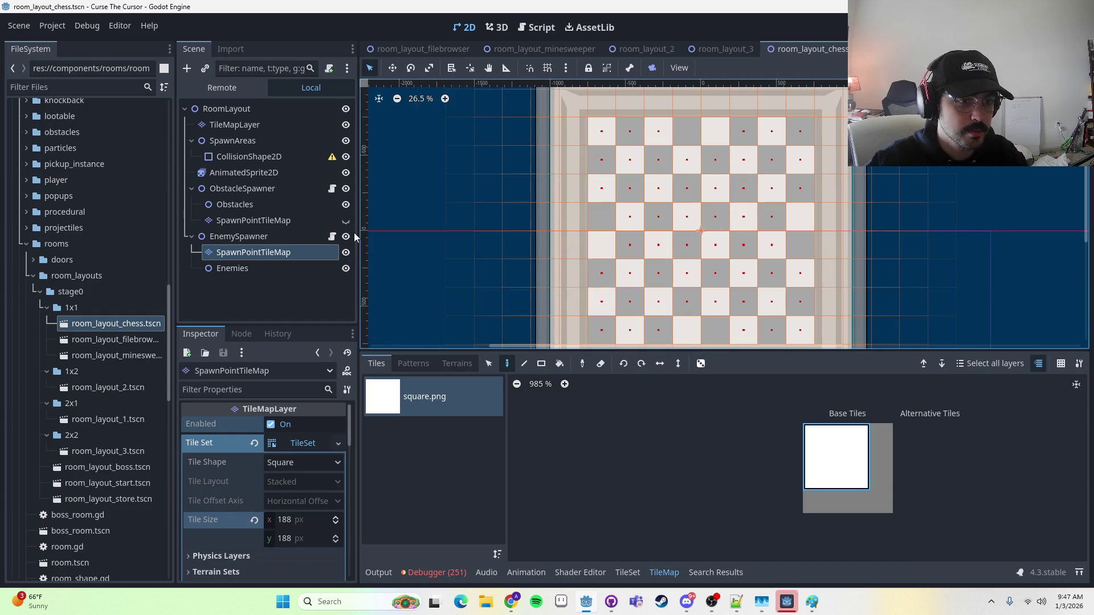
left_click(346, 252)
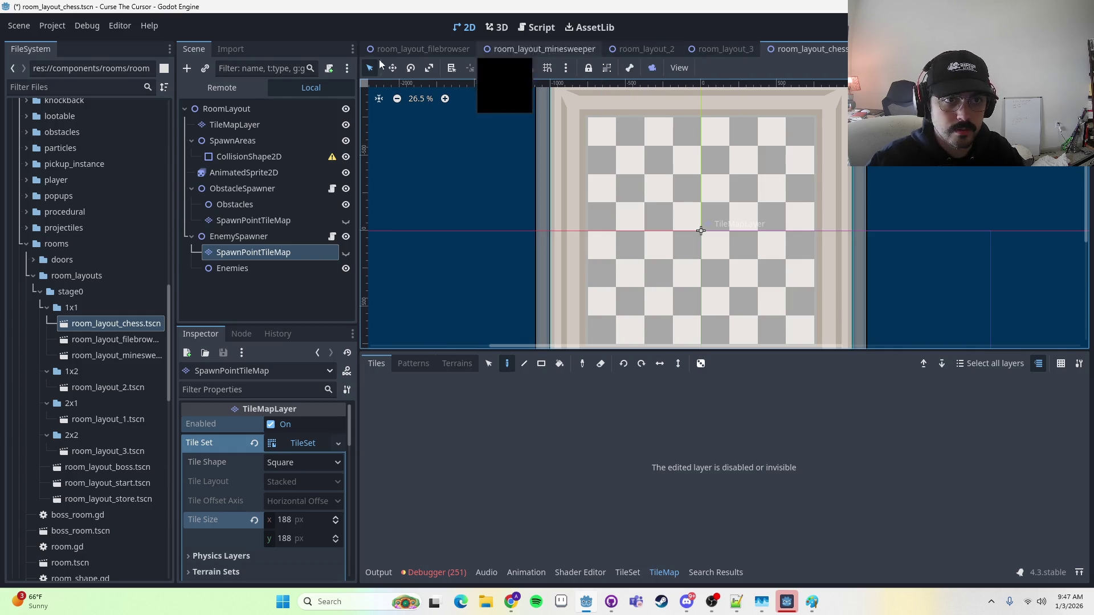
Scroll enemy_spawner.gd to get_uniform_spawn_positions and run the project with F5.
left_click(333, 236)
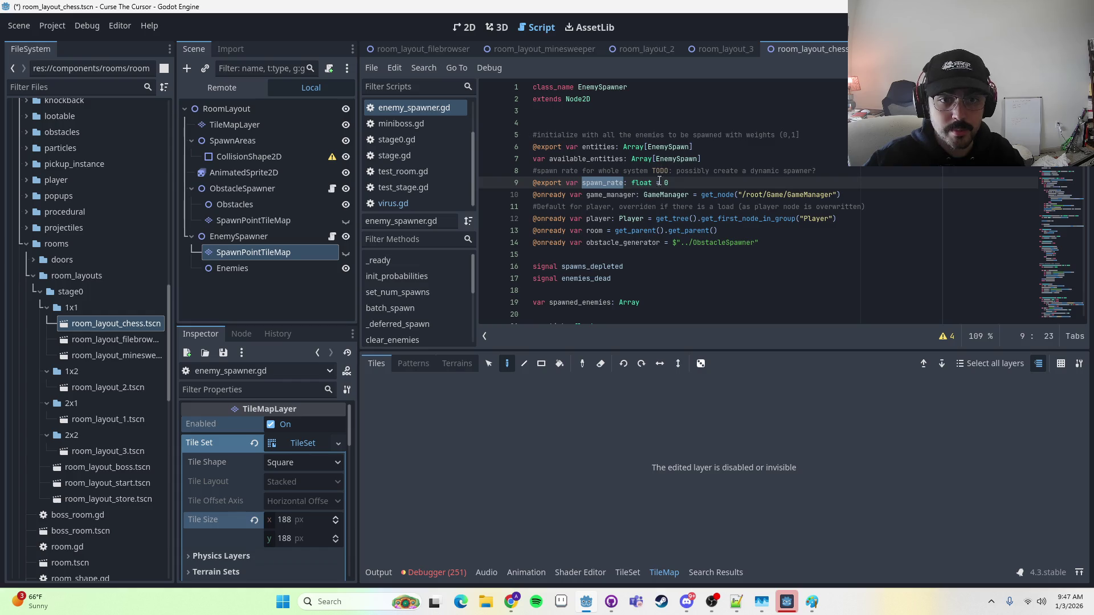
scroll(665, 174, "down", 7)
scroll(1061, 249, "down", 2)
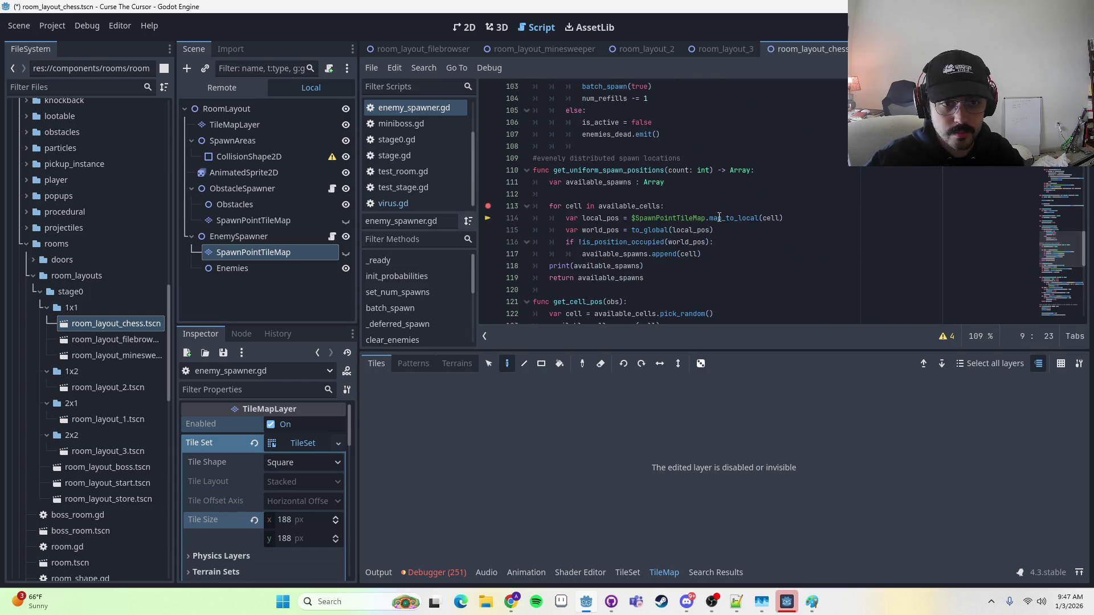
scroll(265, 183, "down", 1)
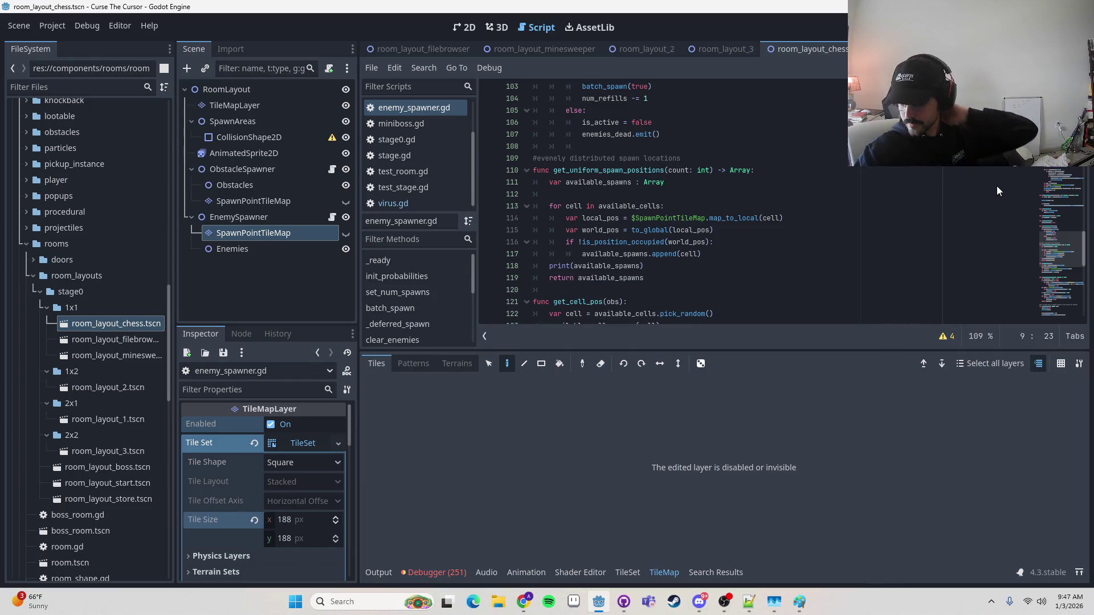
key("F5")
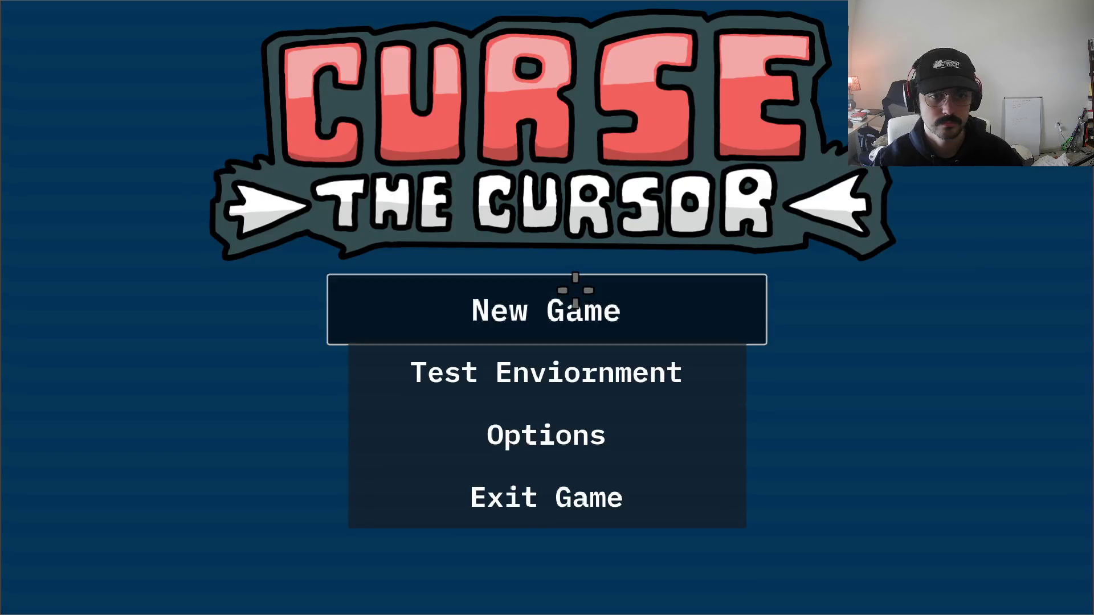
Start a new game and resume from the breakpoint into the file-window room.
left_click(576, 288)
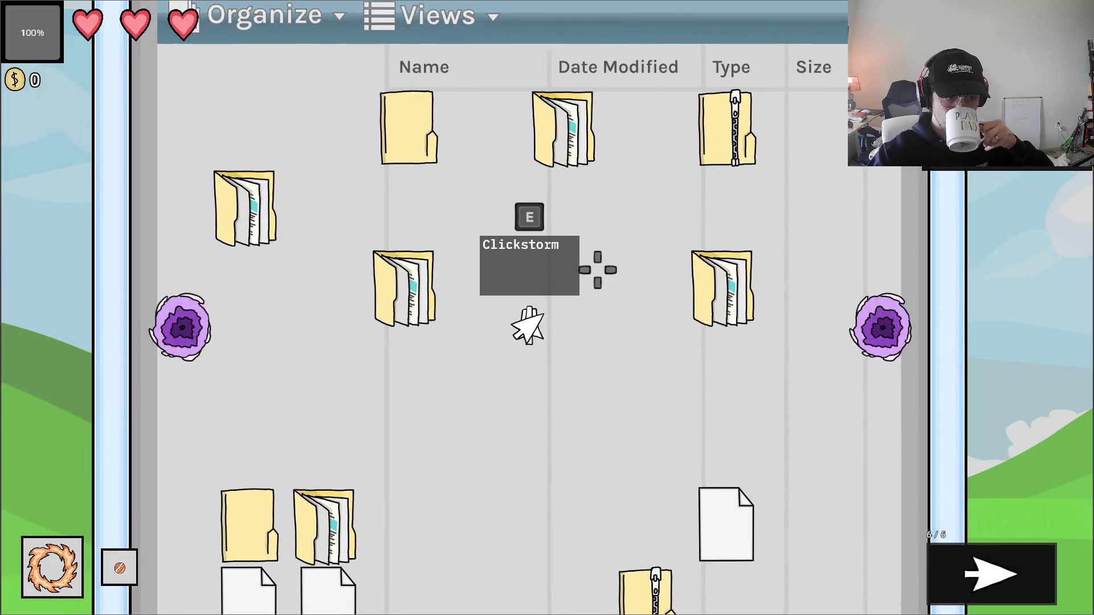
key("a")
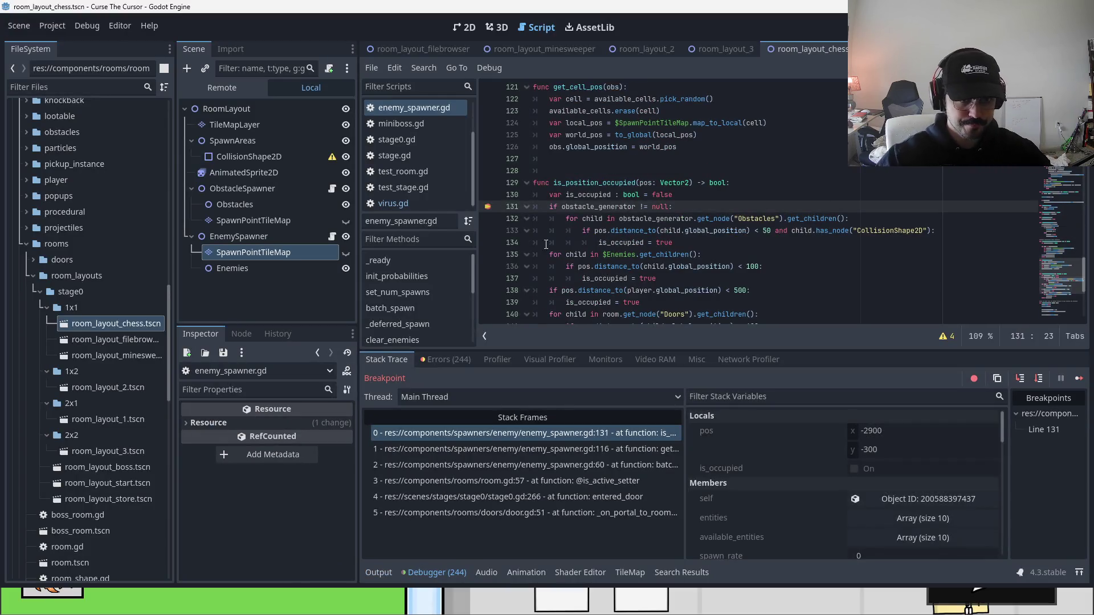
key("F12")
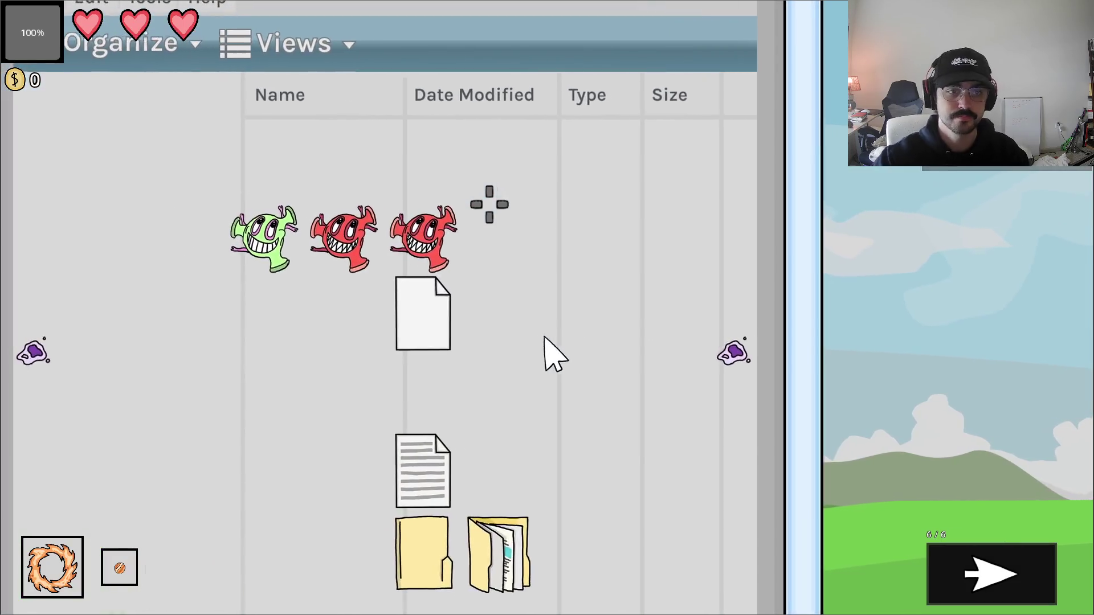
key("a")
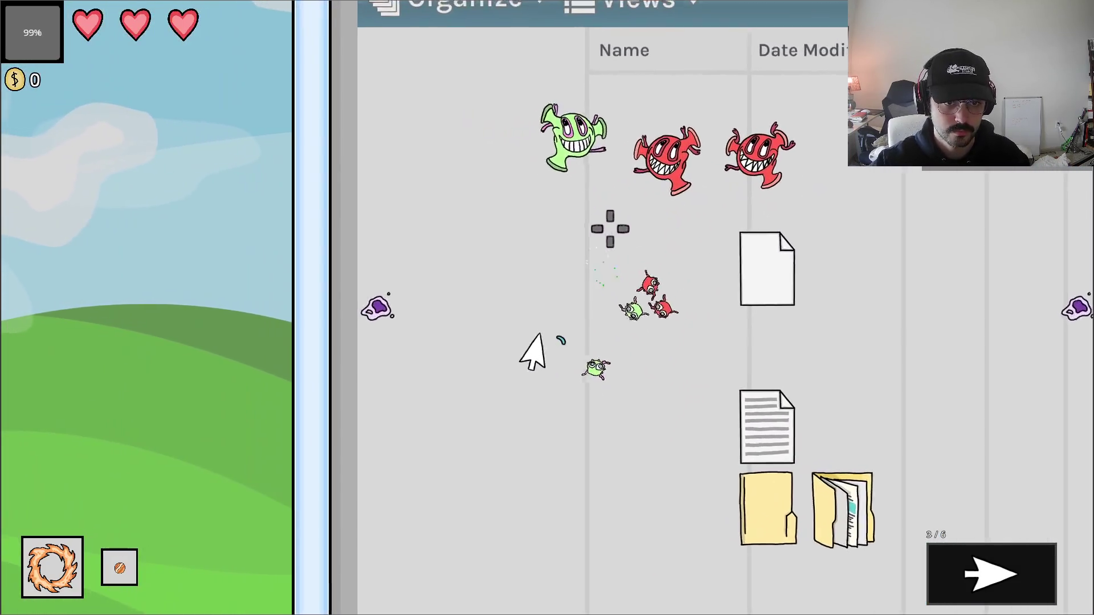
Fight the file-window wave, casting the fire ring twice while weaving around enemies.
right_click(587, 217)
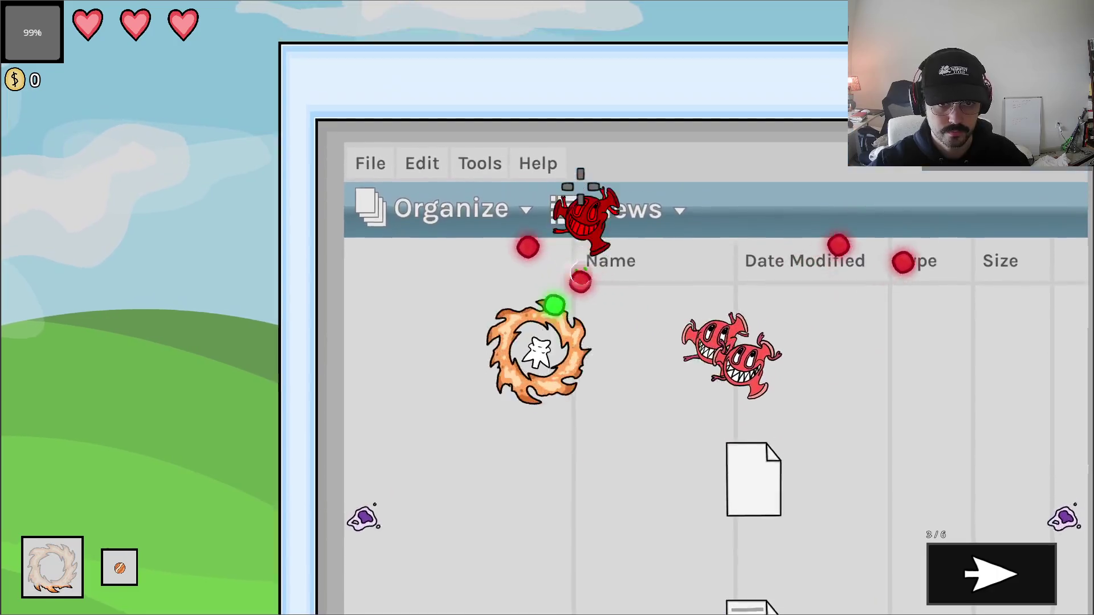
key("s")
key("d")
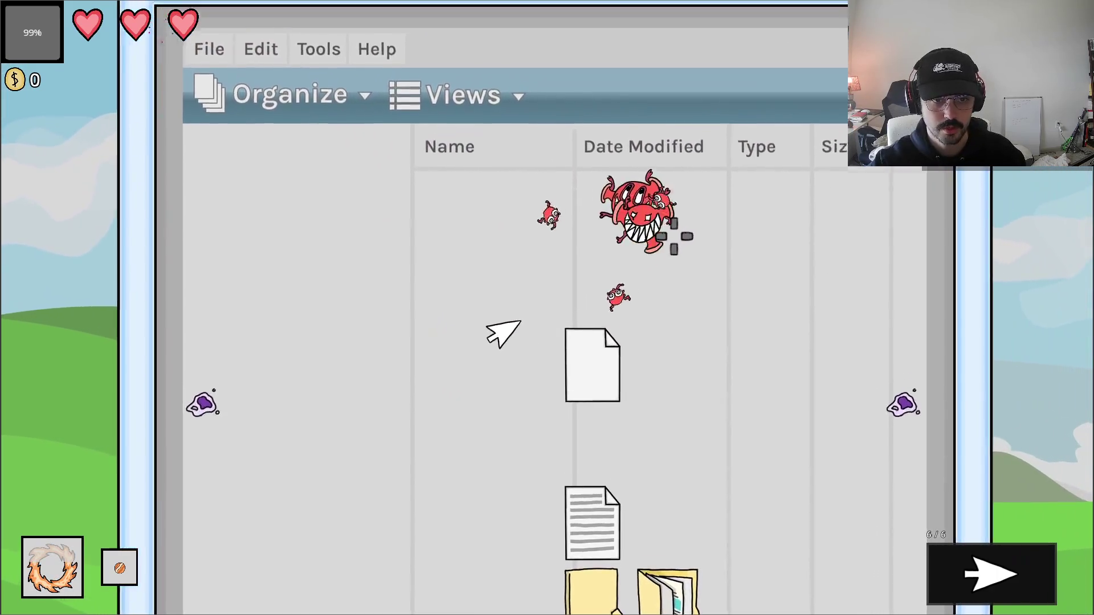
key("w")
key("d")
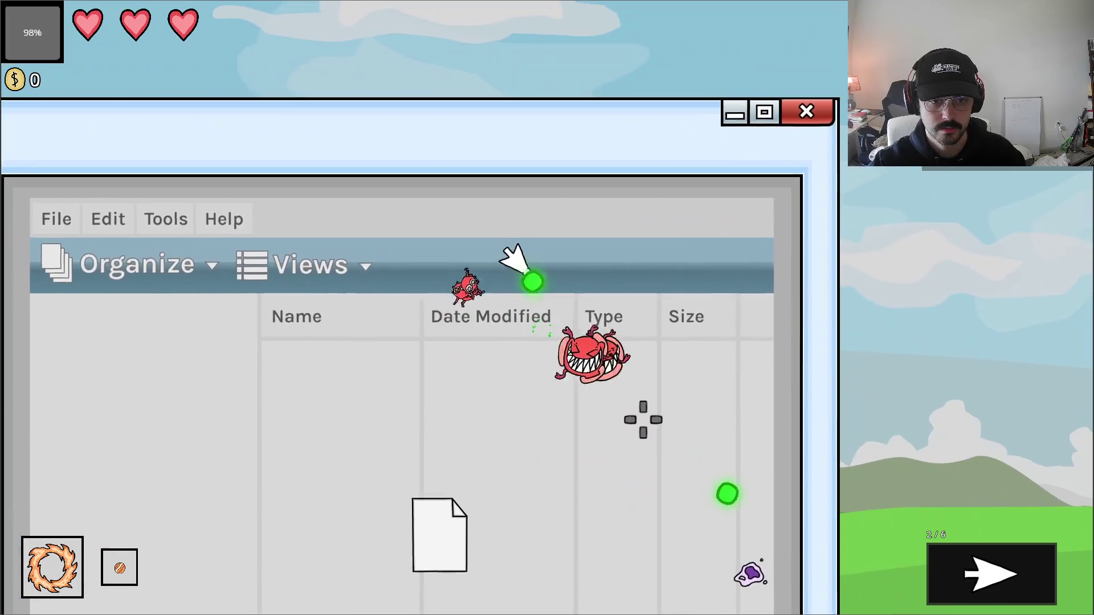
key("s")
right_click(745, 256)
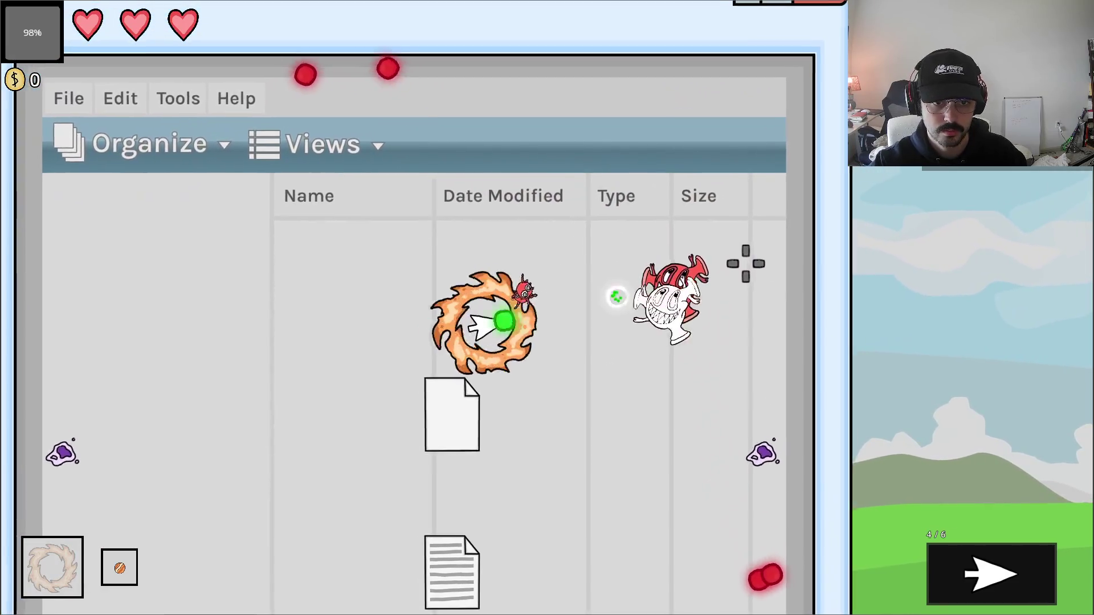
key("d")
key("d")
key("w")
key("a")
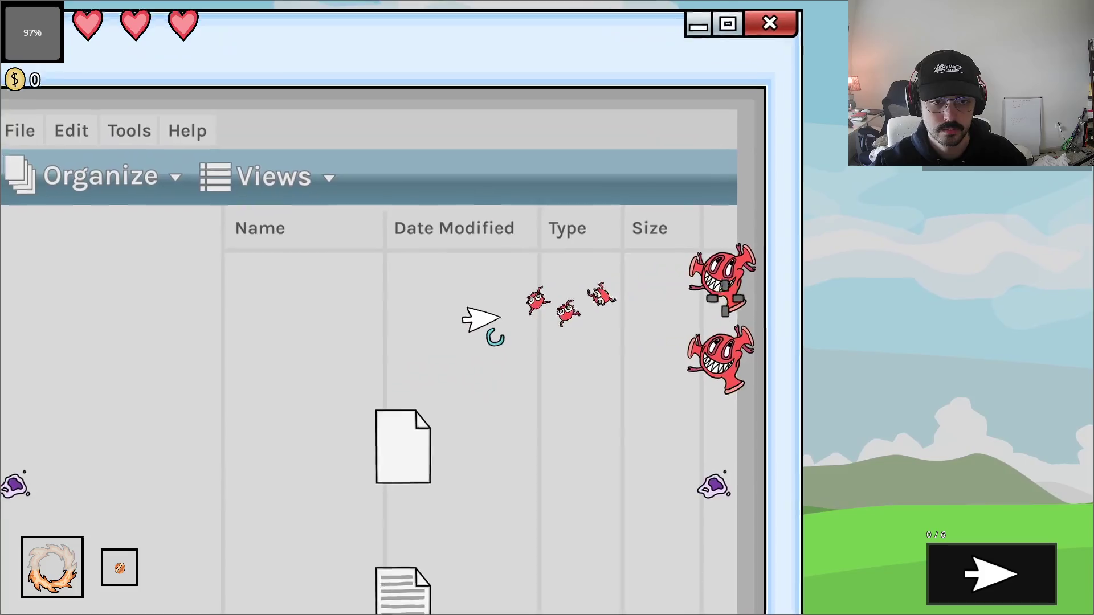
key("s")
key("d")
key("w")
key("a")
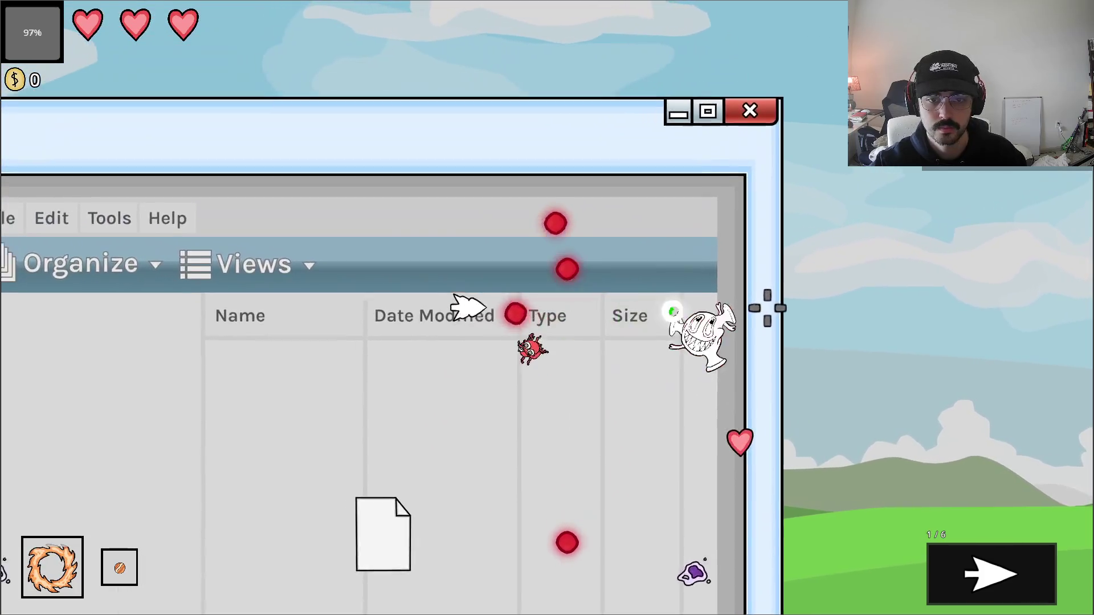
key("s")
Chase the remaining enemies until the wave counter hits 6/6 and the shop opens.
key("d")
key("s")
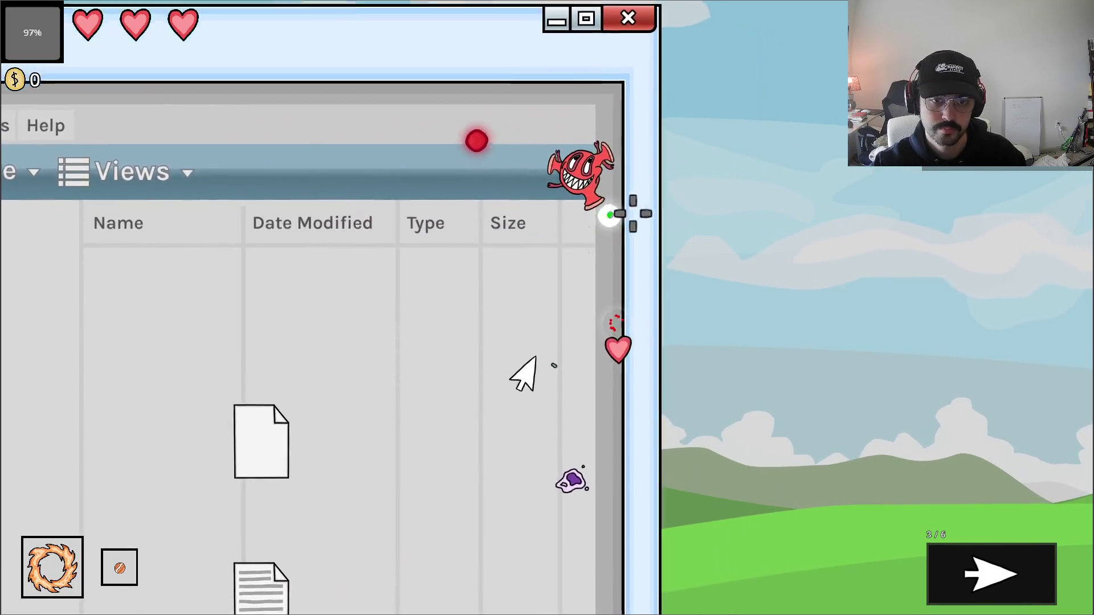
key("w")
key("d")
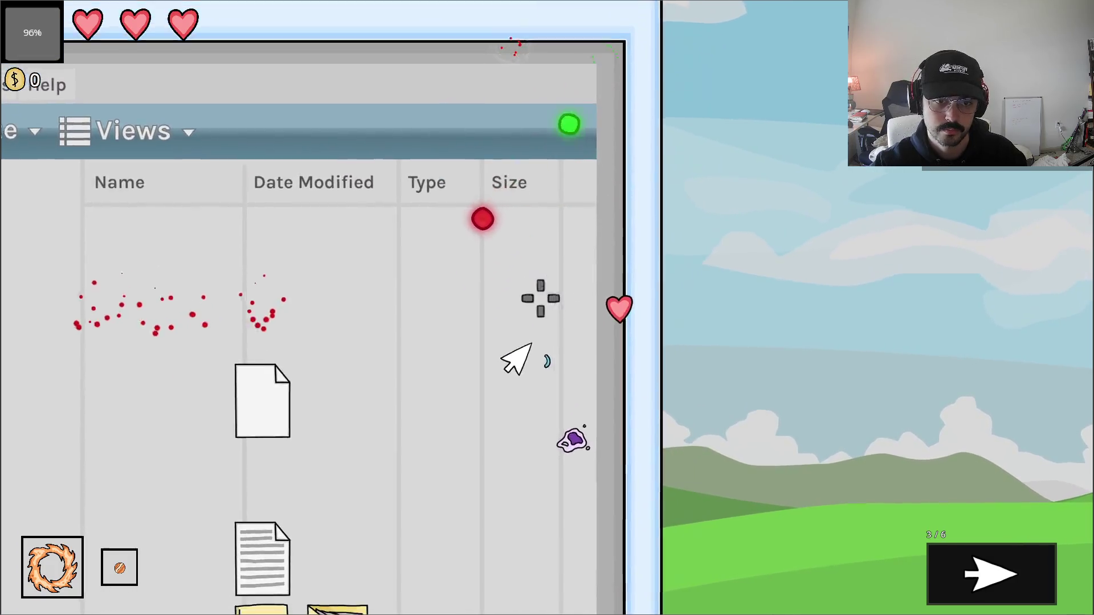
key("a")
key("w")
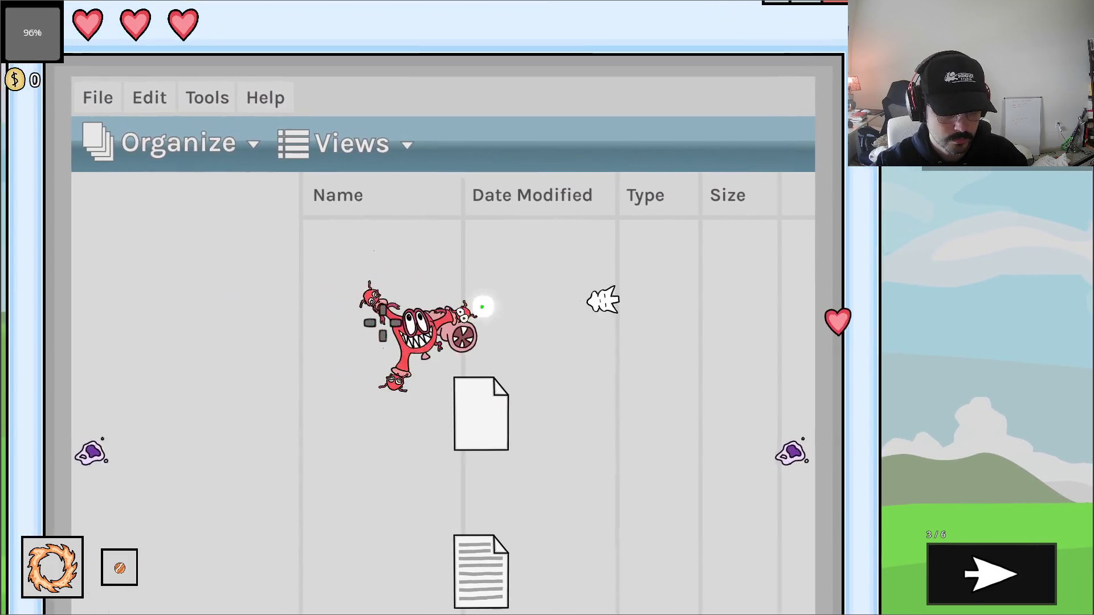
key("d")
key("s")
key("a")
key("w")
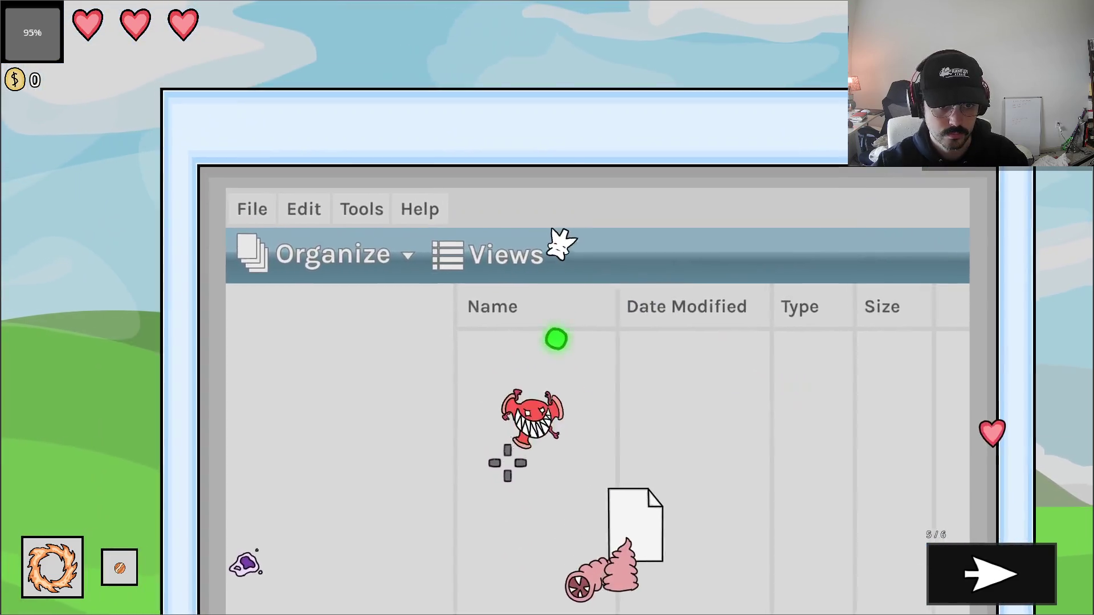
key("s")
key("a")
key("d")
key("a")
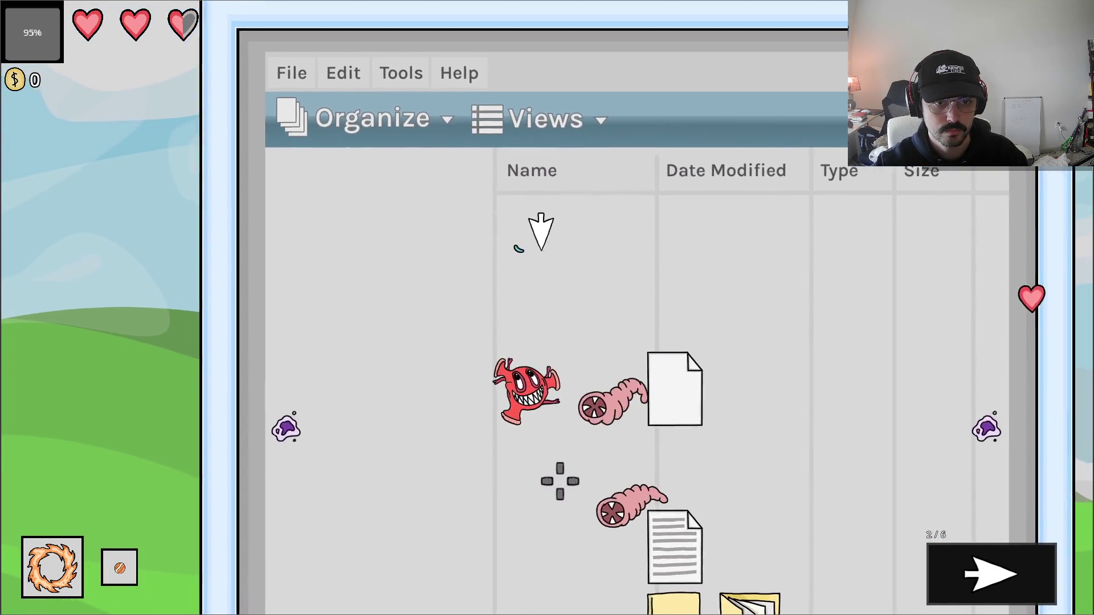
key("a")
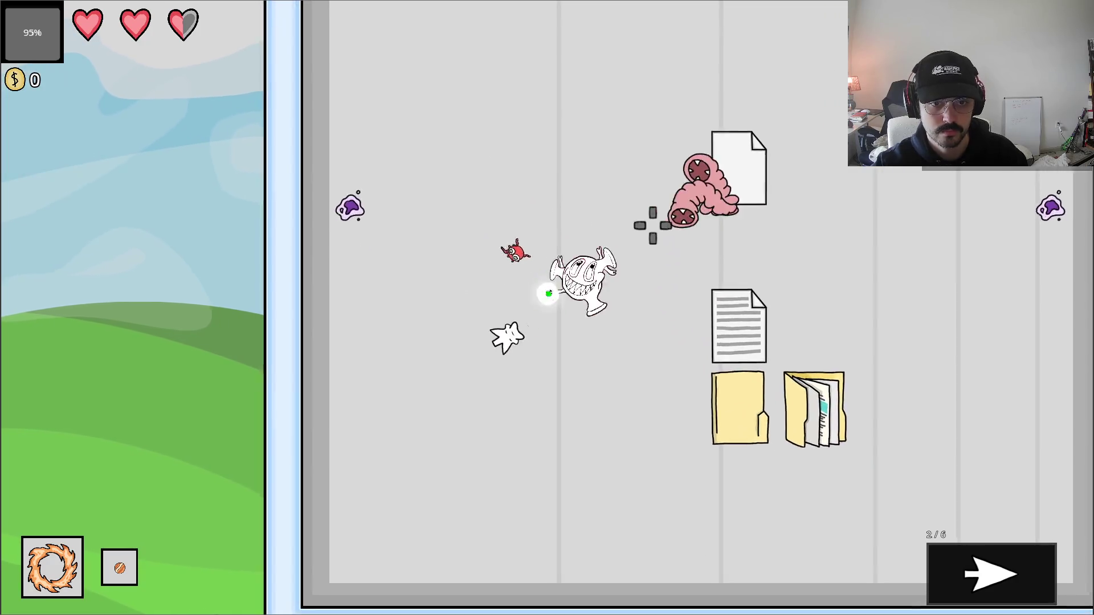
key("d")
key("a")
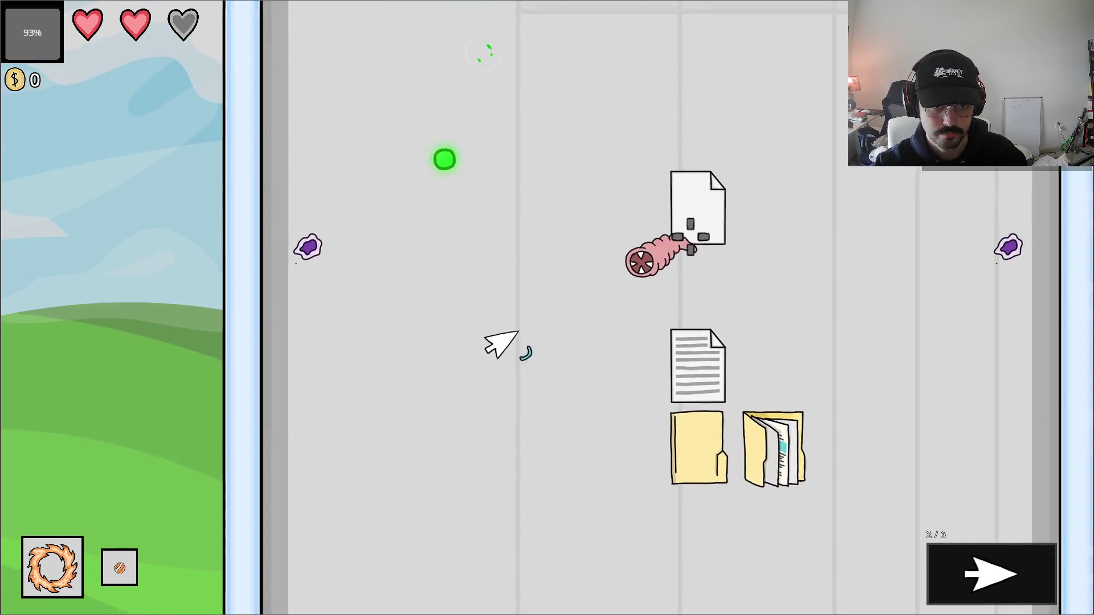
key("d")
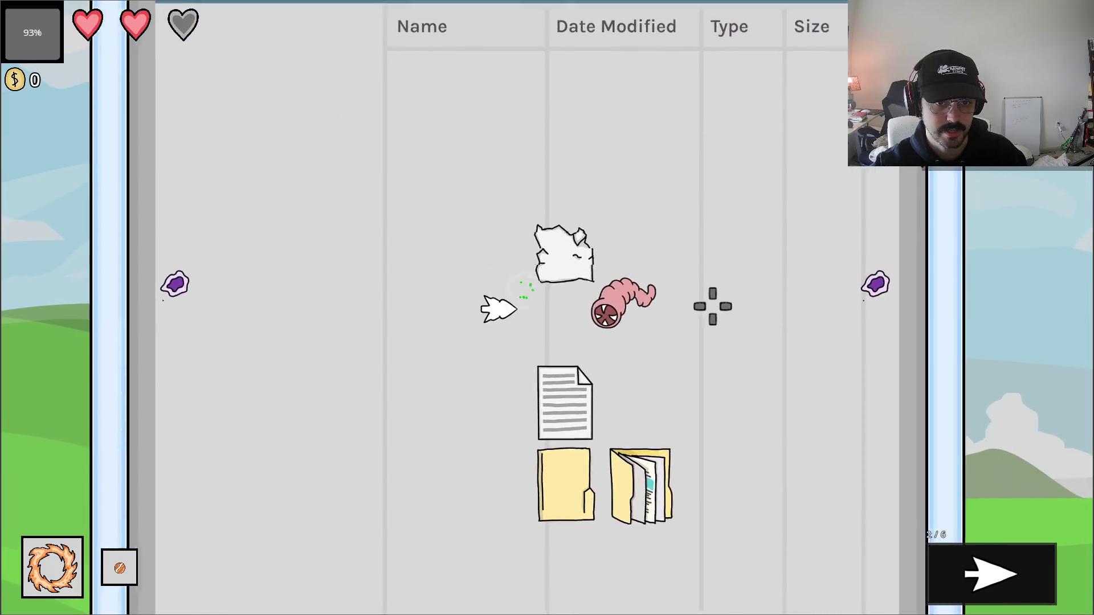
key("a")
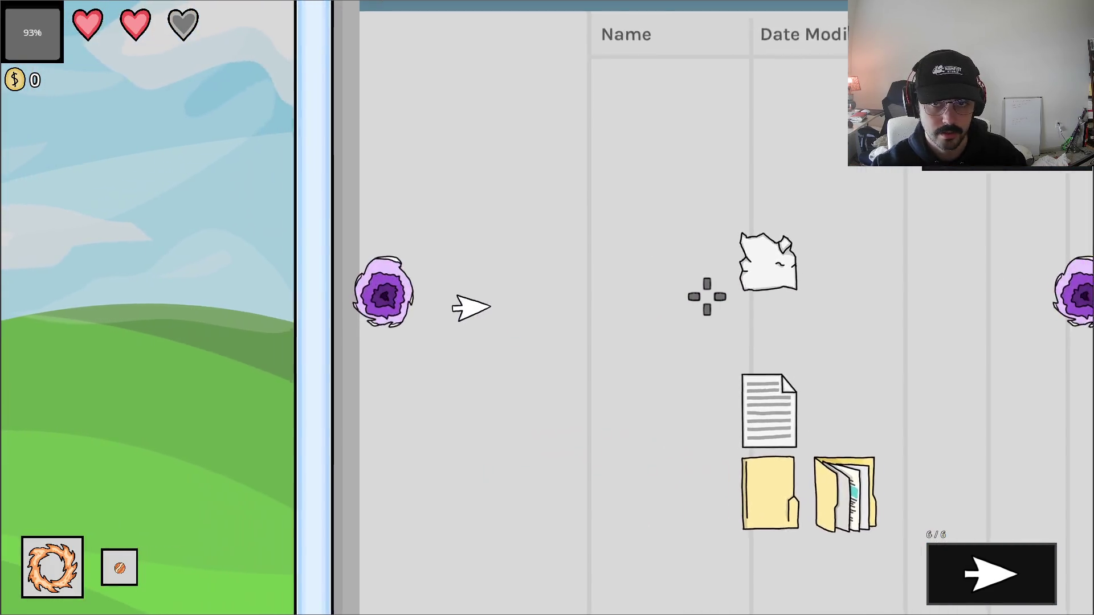
key("a")
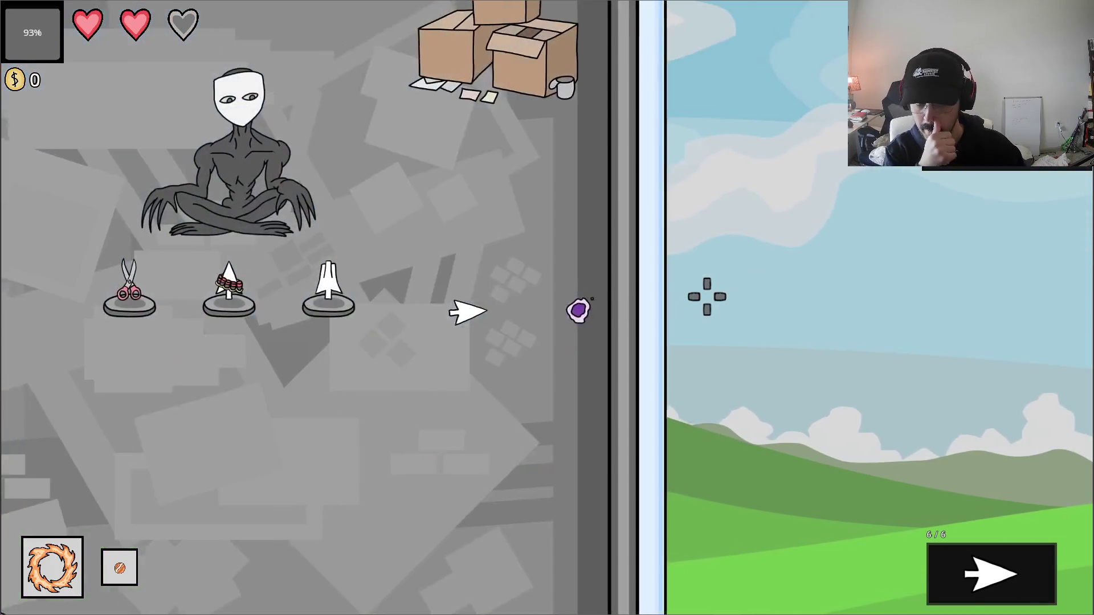
Walk down out of the shop and fight through the lined-paper level.
key("s")
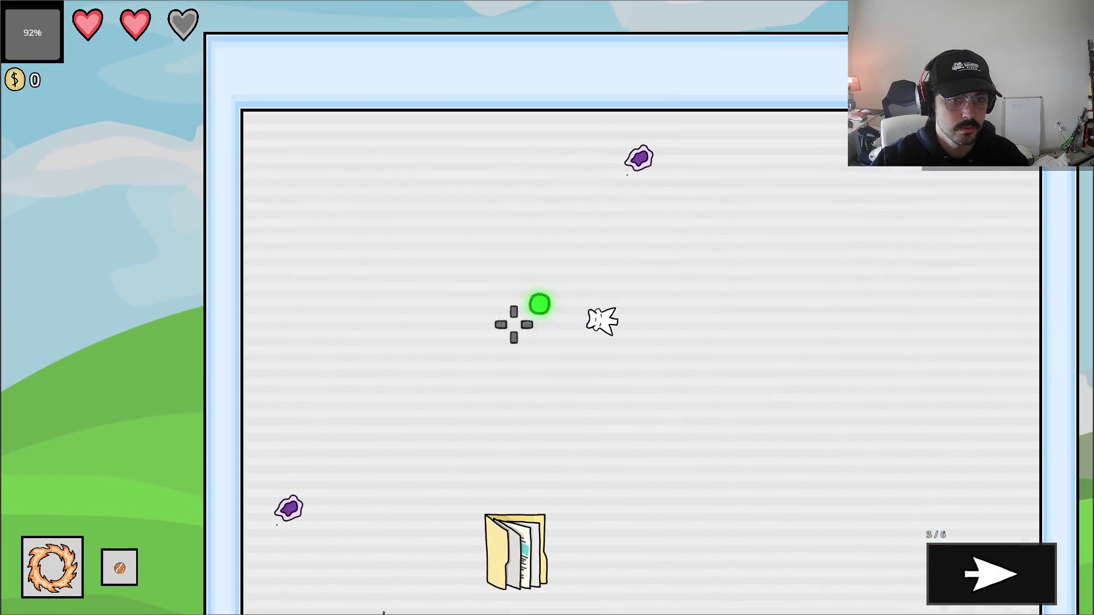
key("s")
key("a")
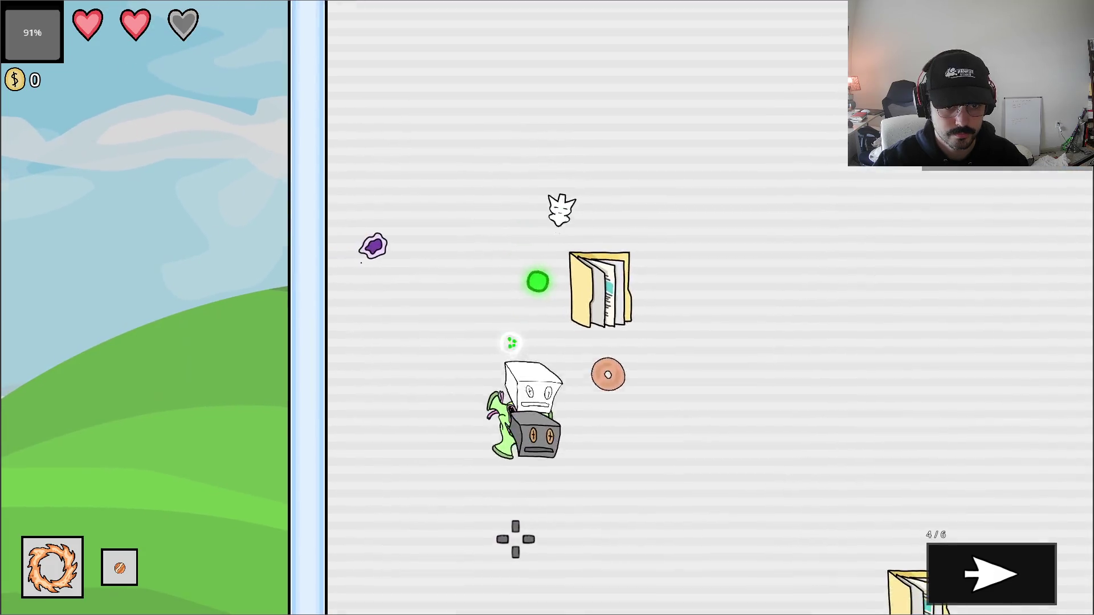
key("s")
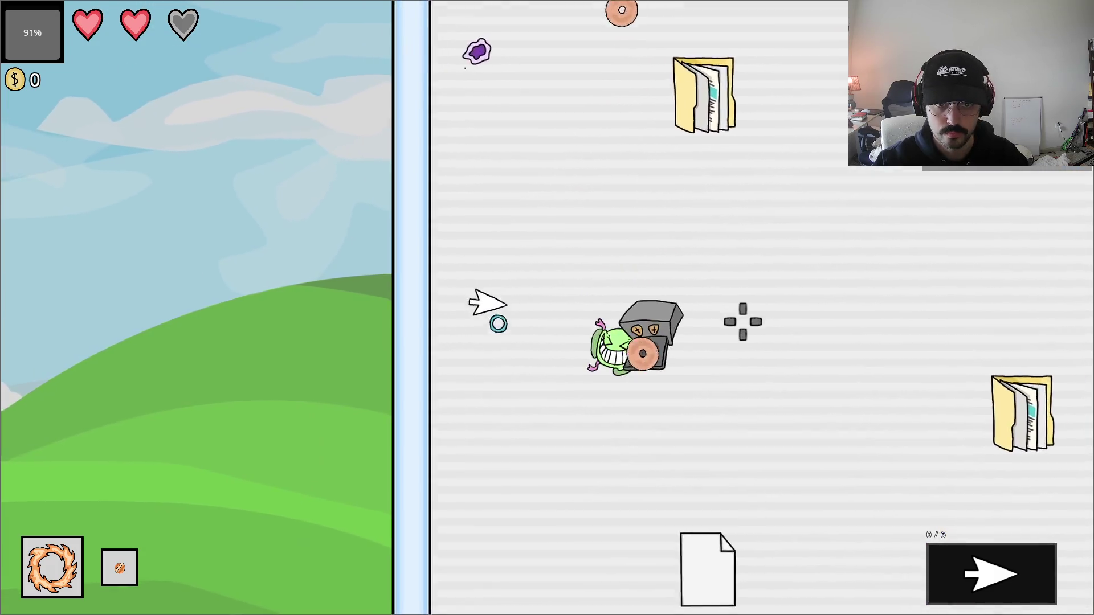
key("d")
key("w")
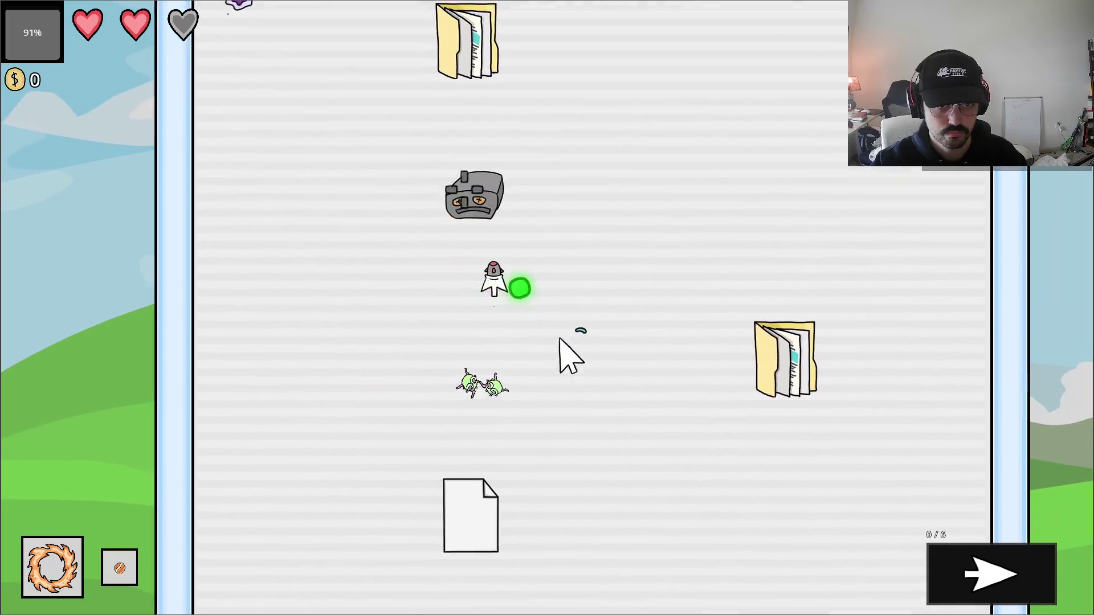
key("a")
key("w")
key("d")
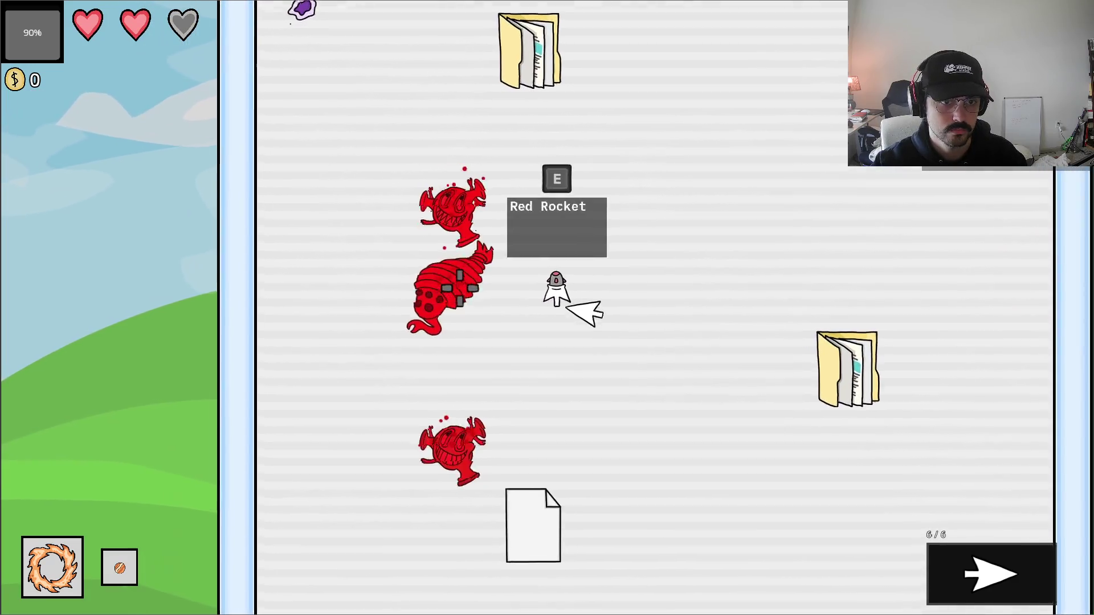
Pause and resume, play until the run ends at 1:01 with 17 kills, then restart.
key("Escape")
key("Escape")
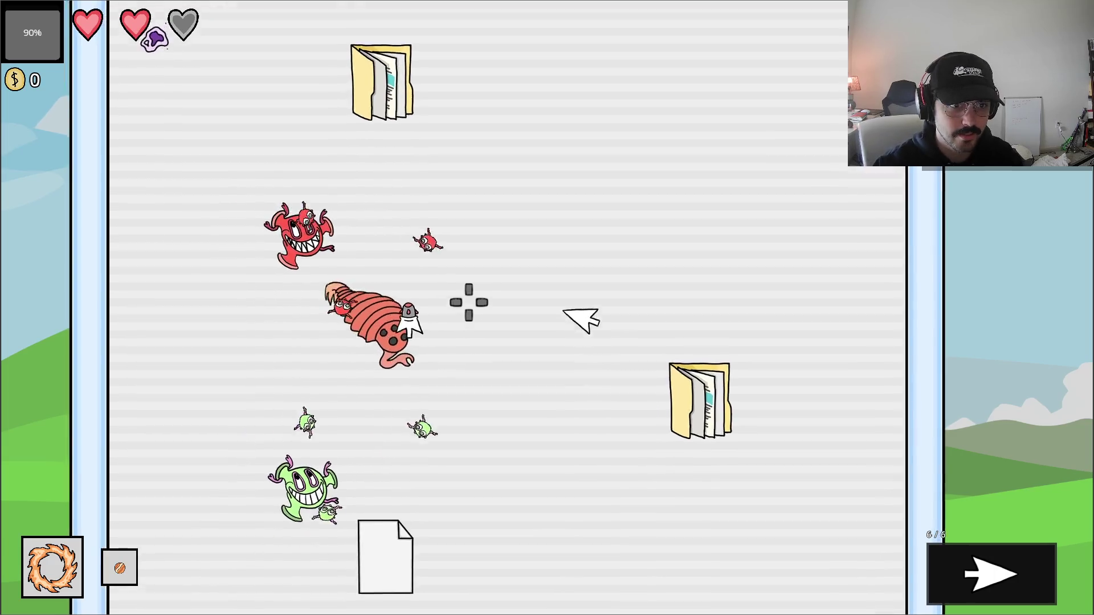
key("w")
key("a")
key("s")
key("a")
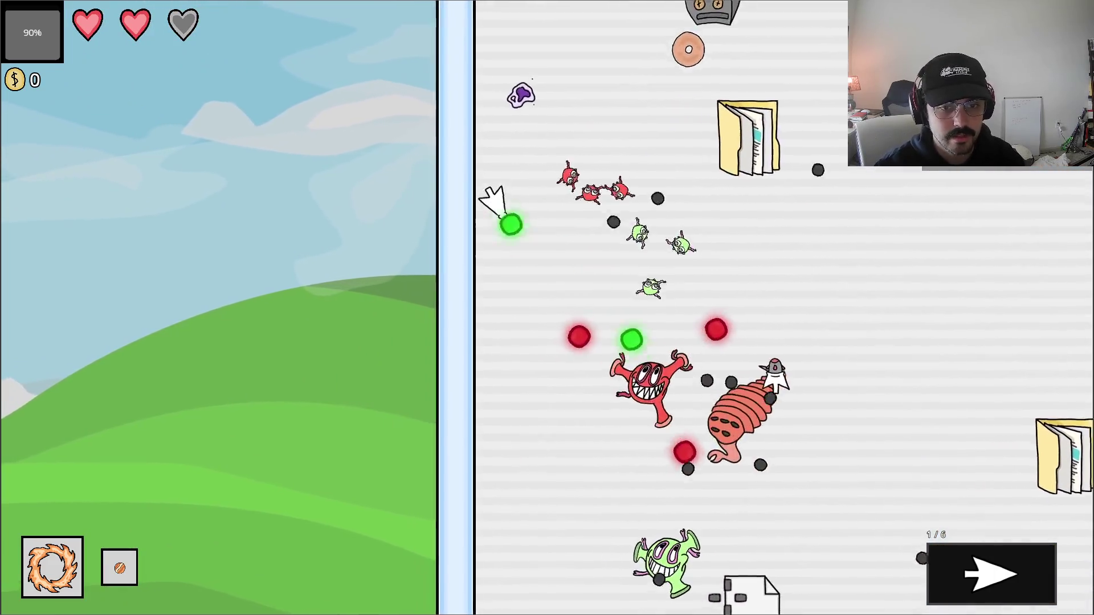
key("w")
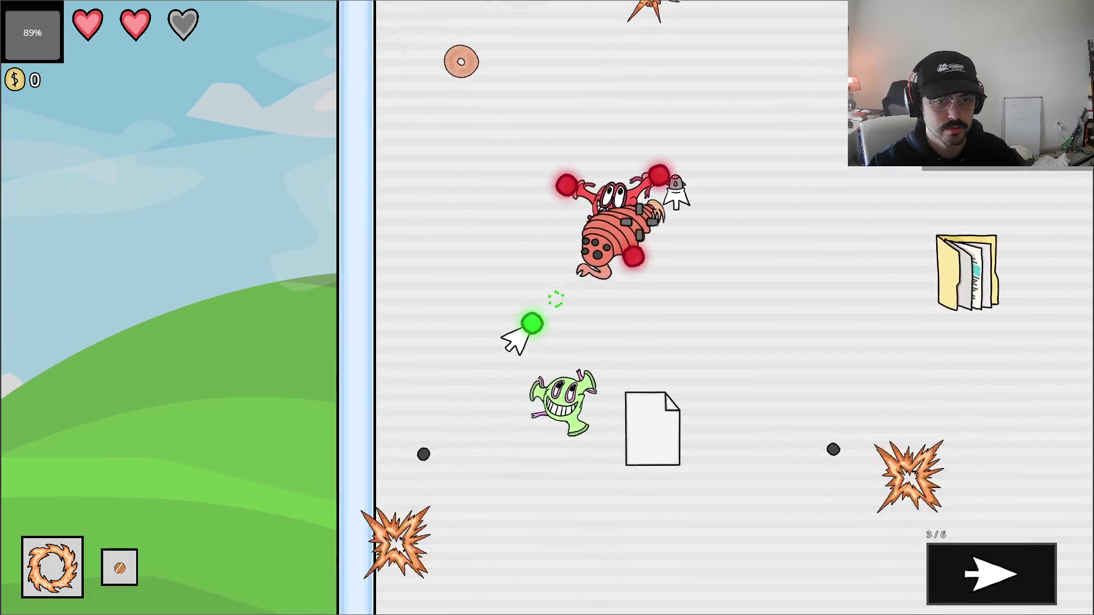
key("d")
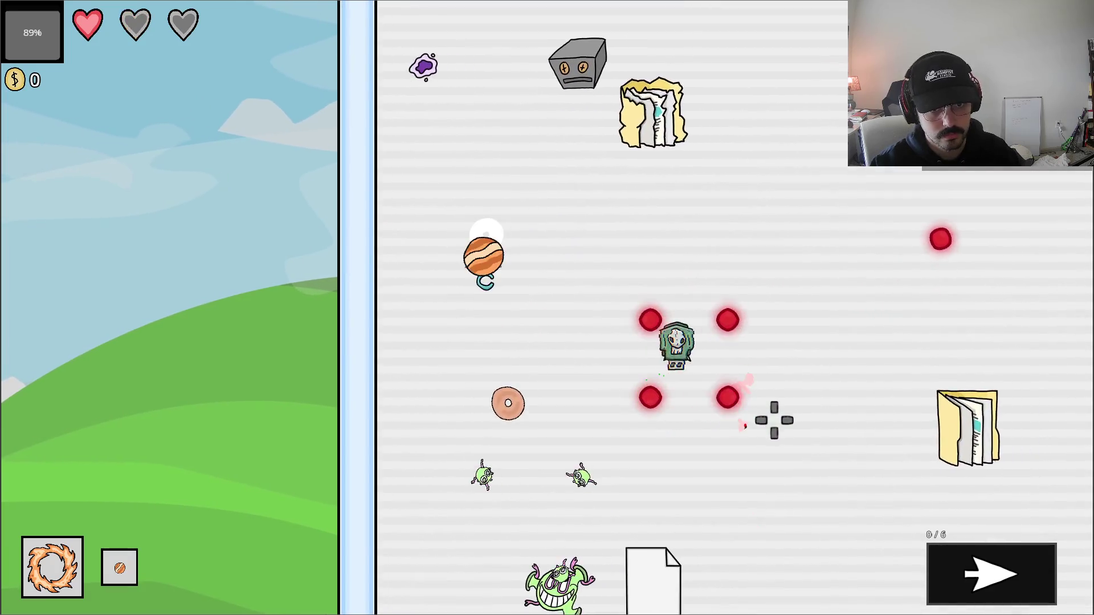
key("w")
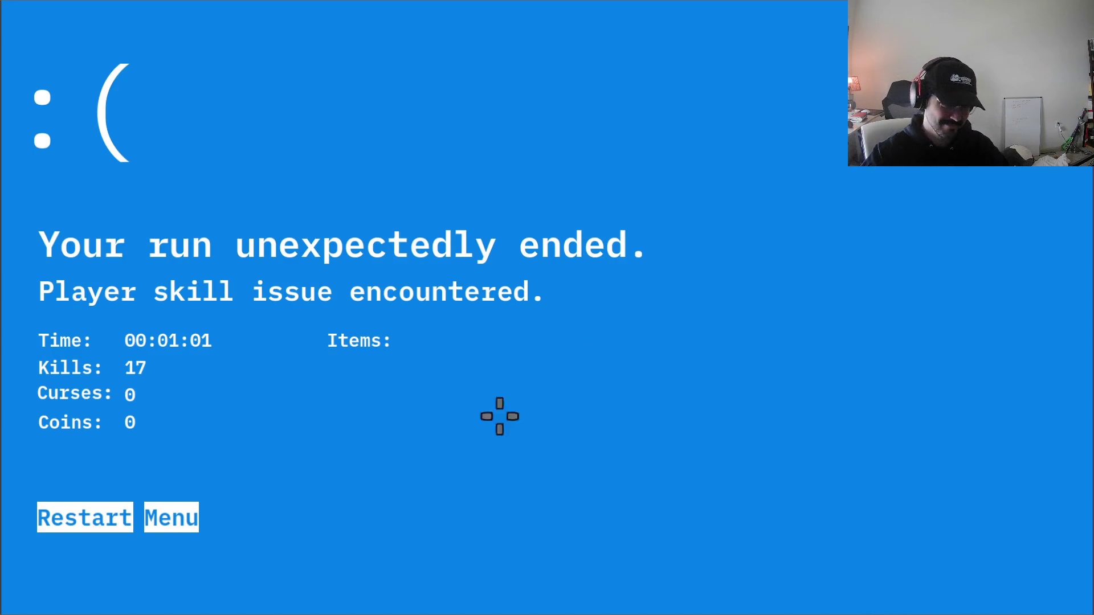
left_click(108, 508)
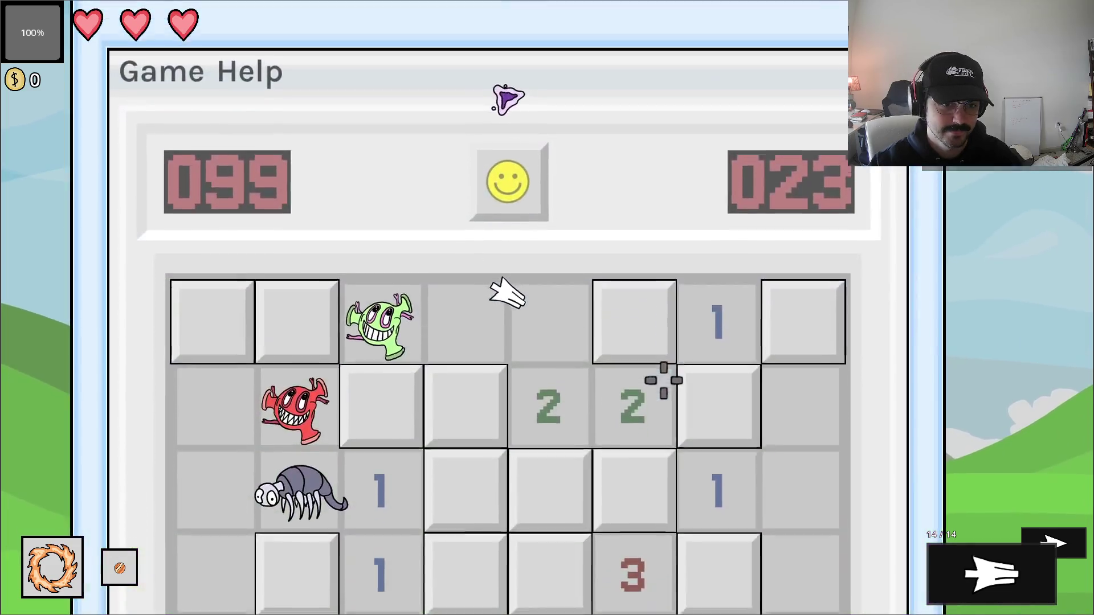
Shoot and fire-ring the bugs on the minesweeper board until the wave is cleared.
mouse_move(661, 381)
left_mouse_down()
mouse_move(418, 313)
mouse_move(418, 354)
mouse_move(361, 349)
left_mouse_up()
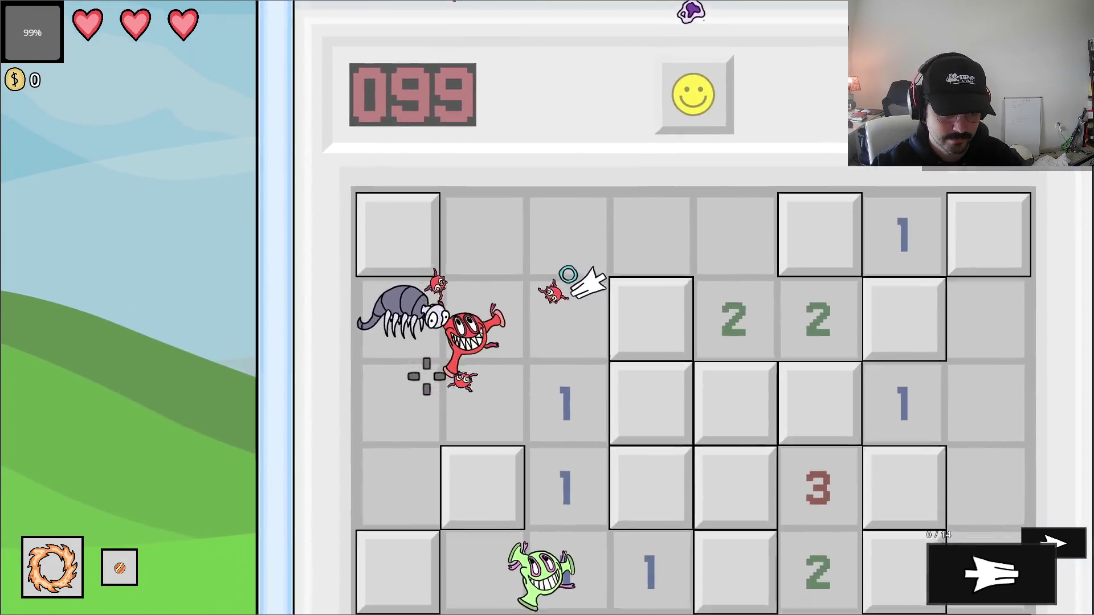
right_click(426, 376)
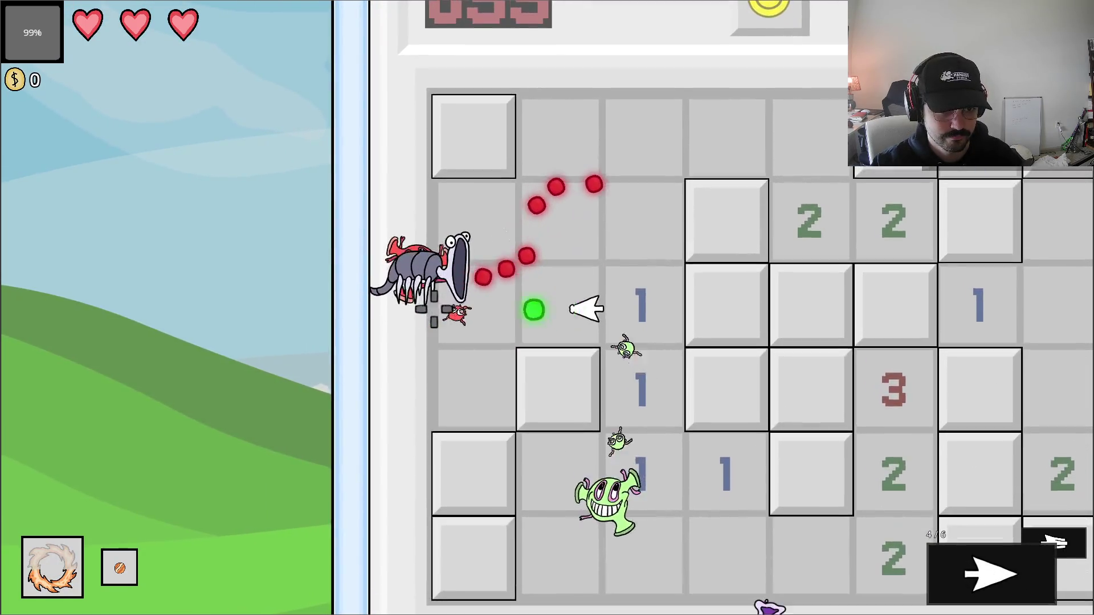
key("a")
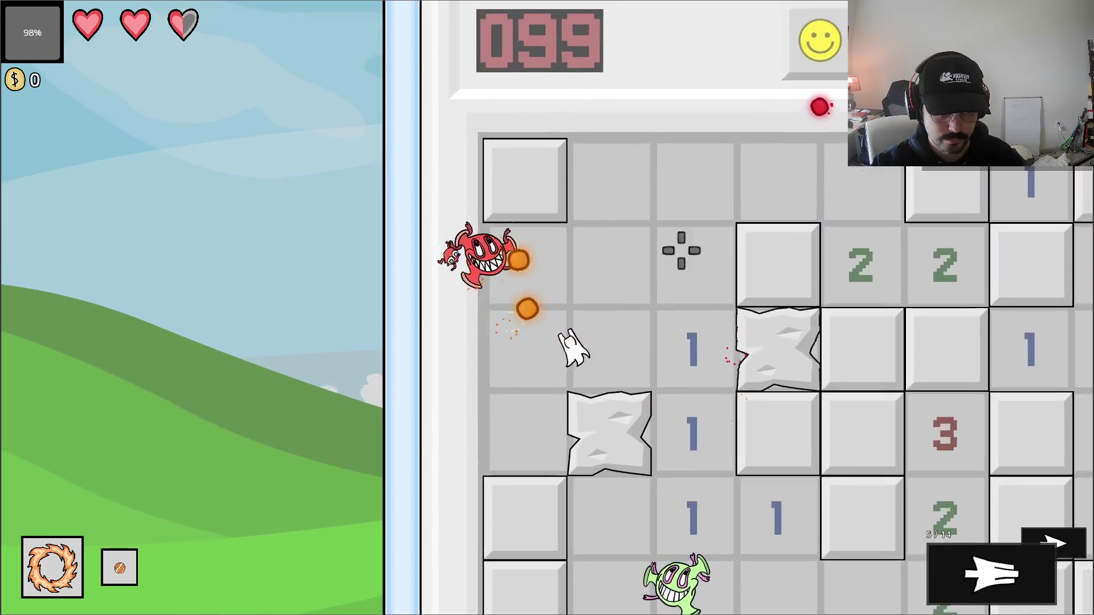
key("w")
key("d")
key("a")
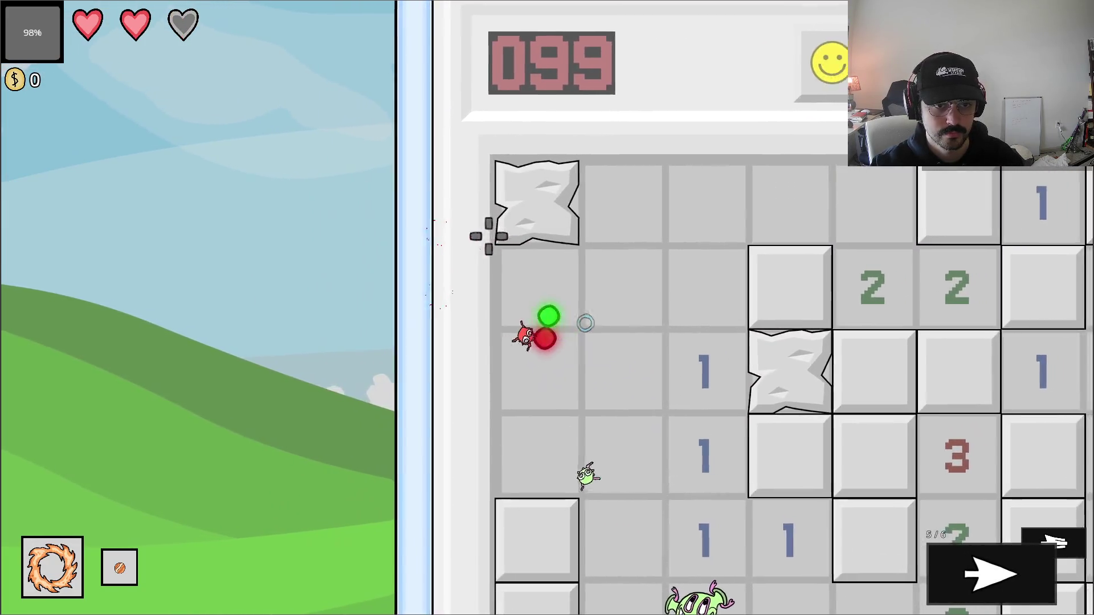
key("s")
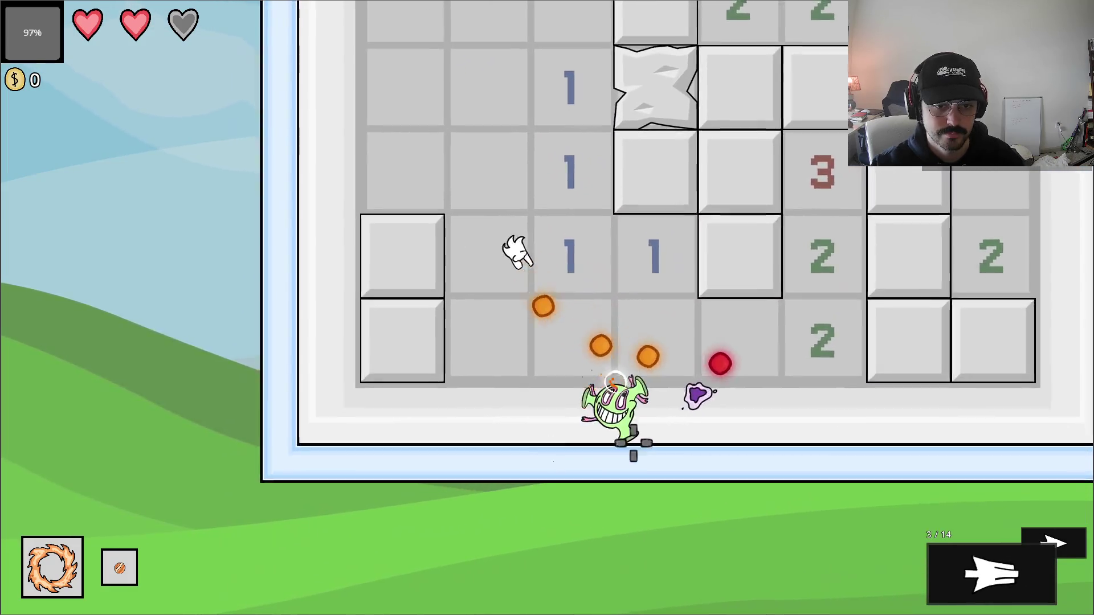
left_click(633, 444)
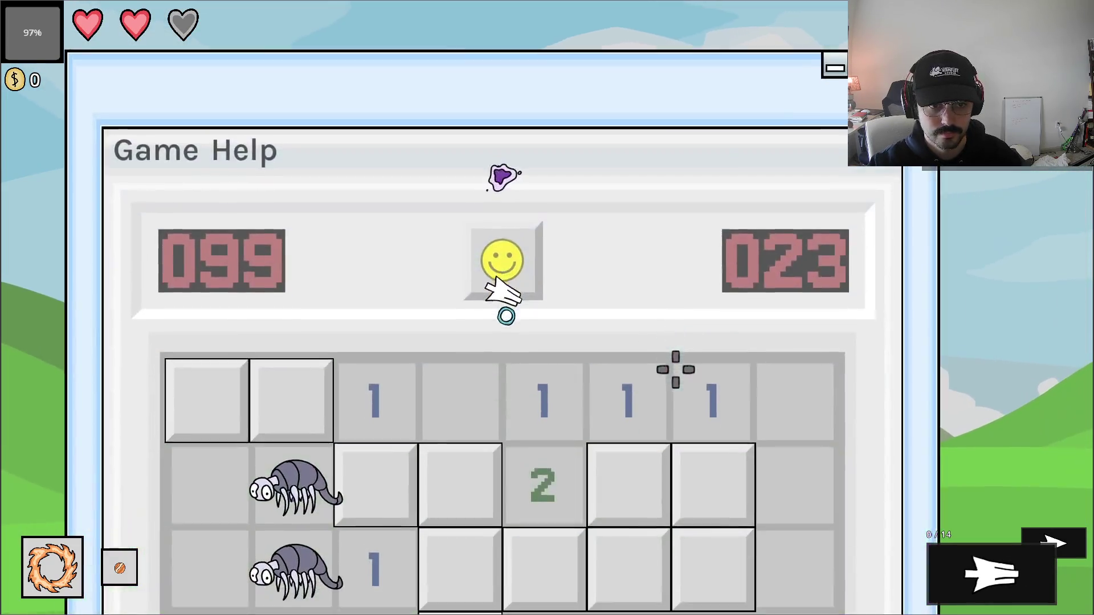
key("s")
left_click(504, 342)
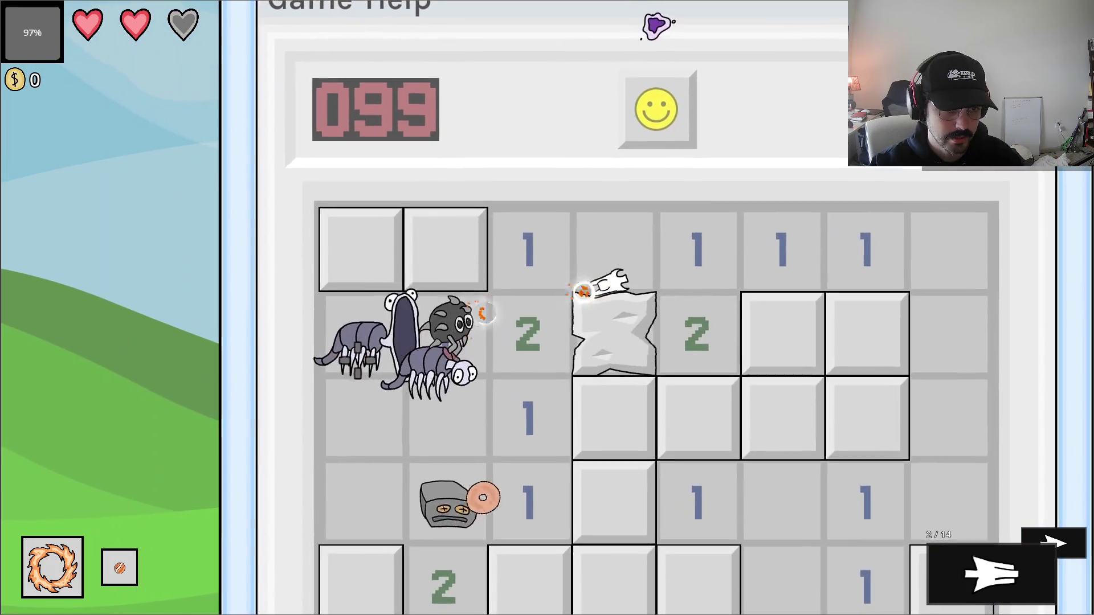
left_click(483, 312)
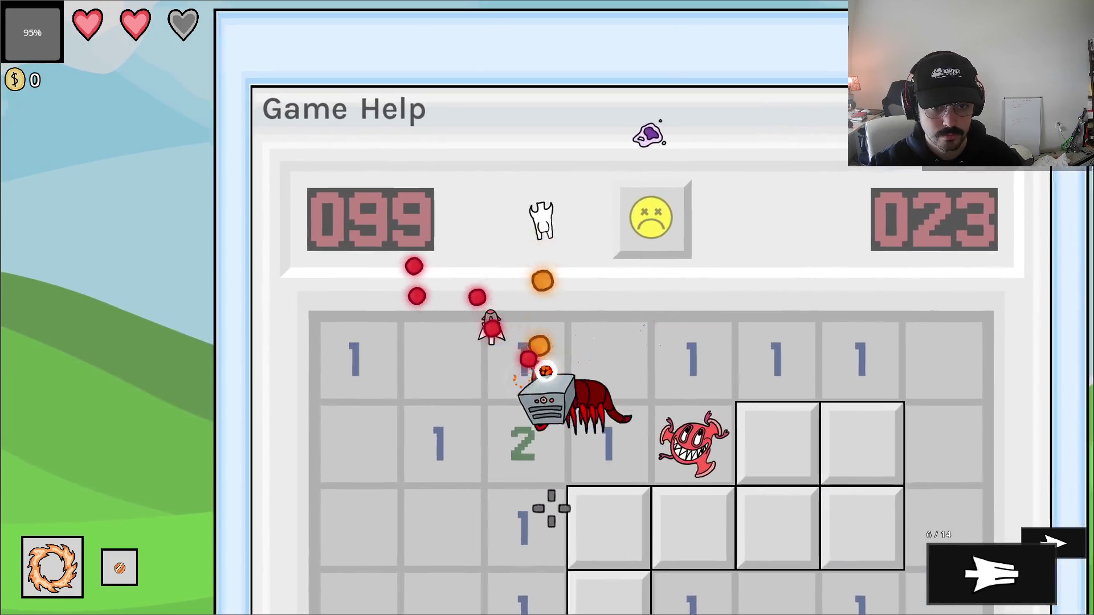
Pause briefly, fly the ship up toward the purple portal, then open the C:\Pause menu.
key("Escape")
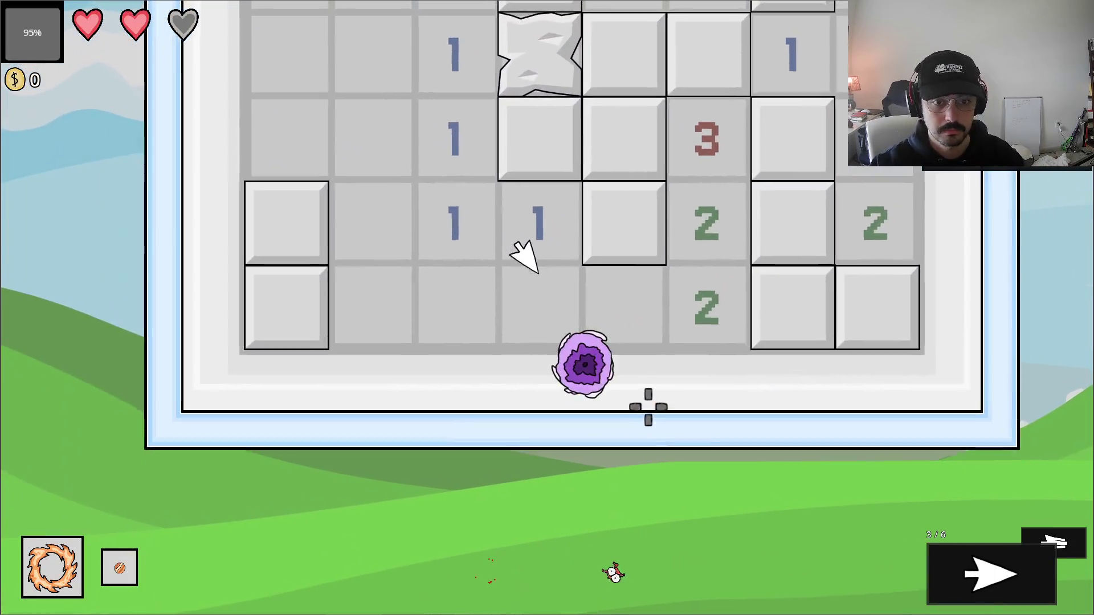
key("s")
key("w")
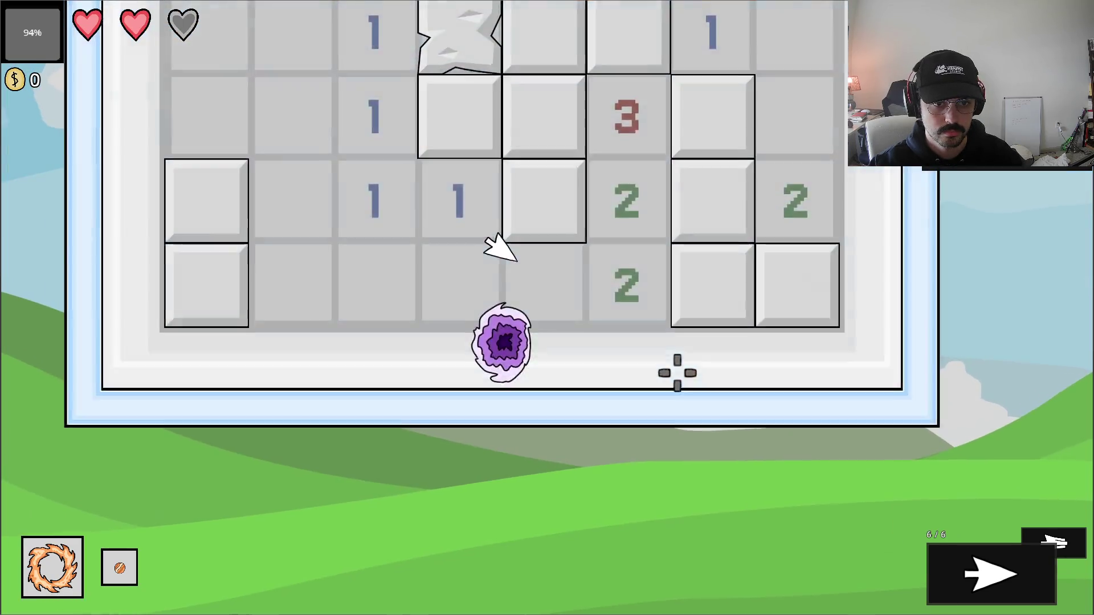
key("w")
key("a")
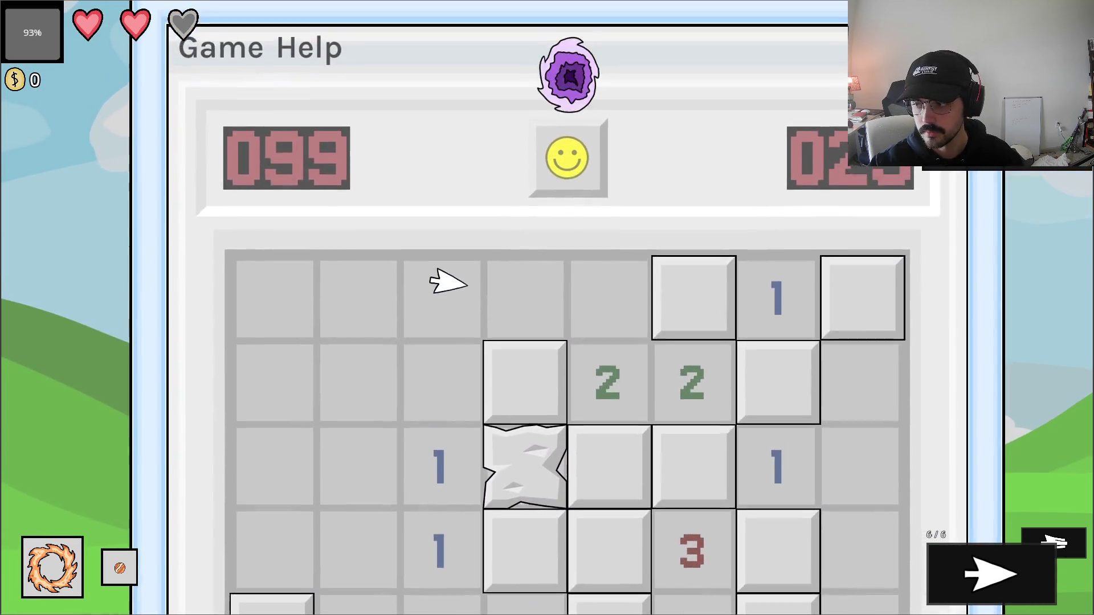
key("Escape")
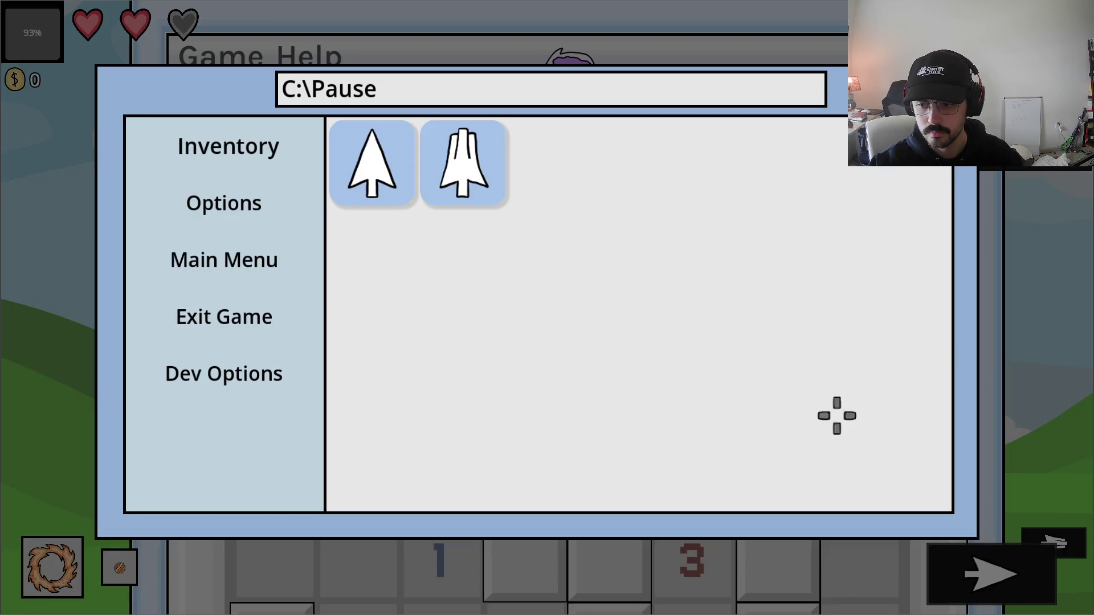
Close the pause menu and fly through the purple portal into the chessboard room.
key("Escape")
key("w")
key("s")
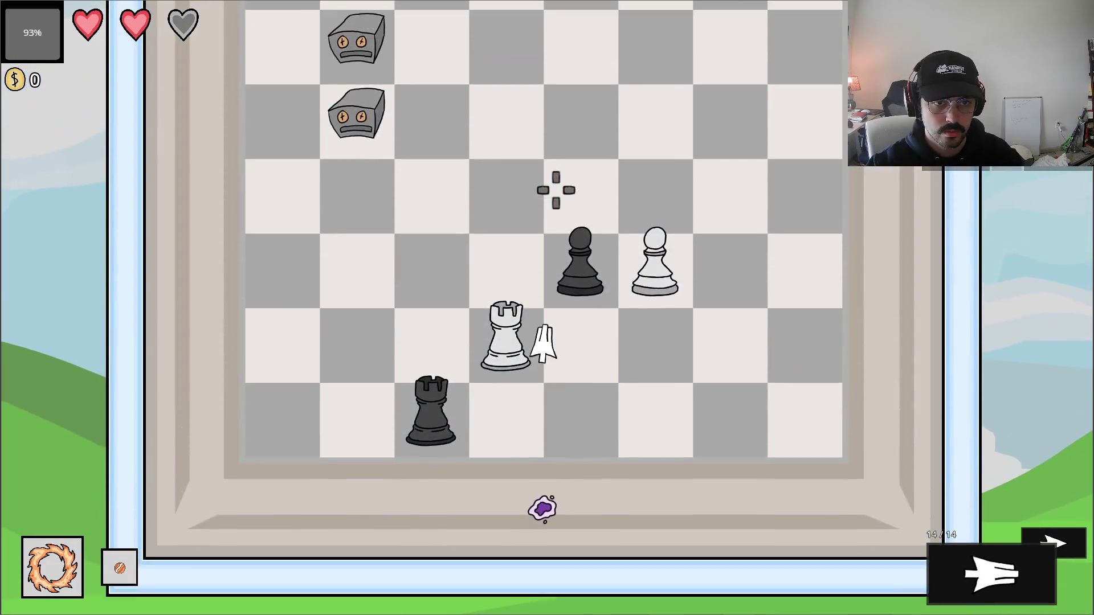
key("w")
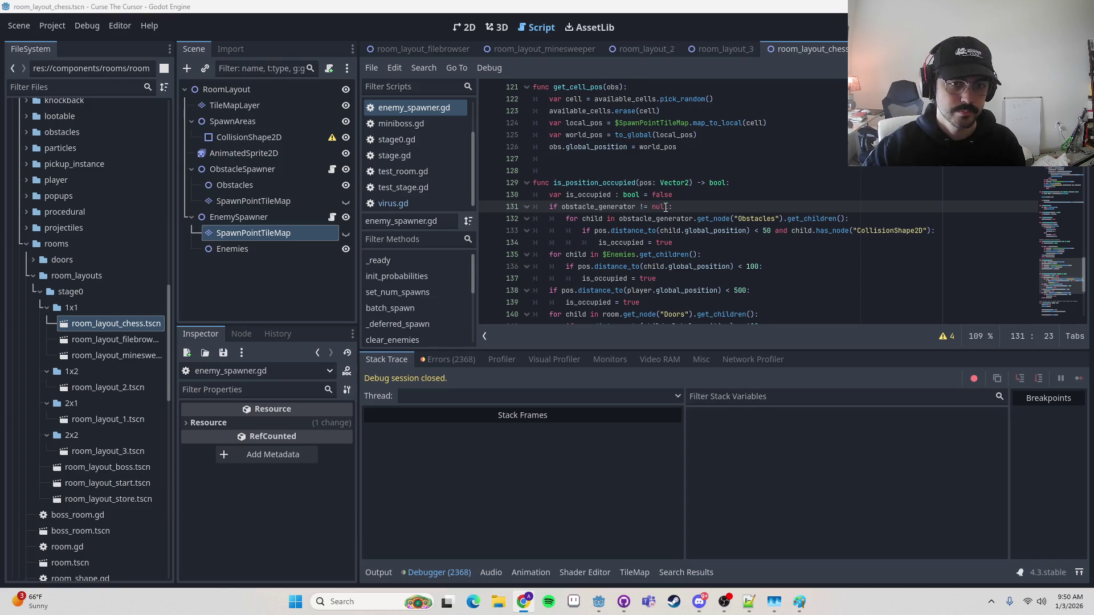
left_click(702, 208)
double_click(594, 183)
left_click(613, 206)
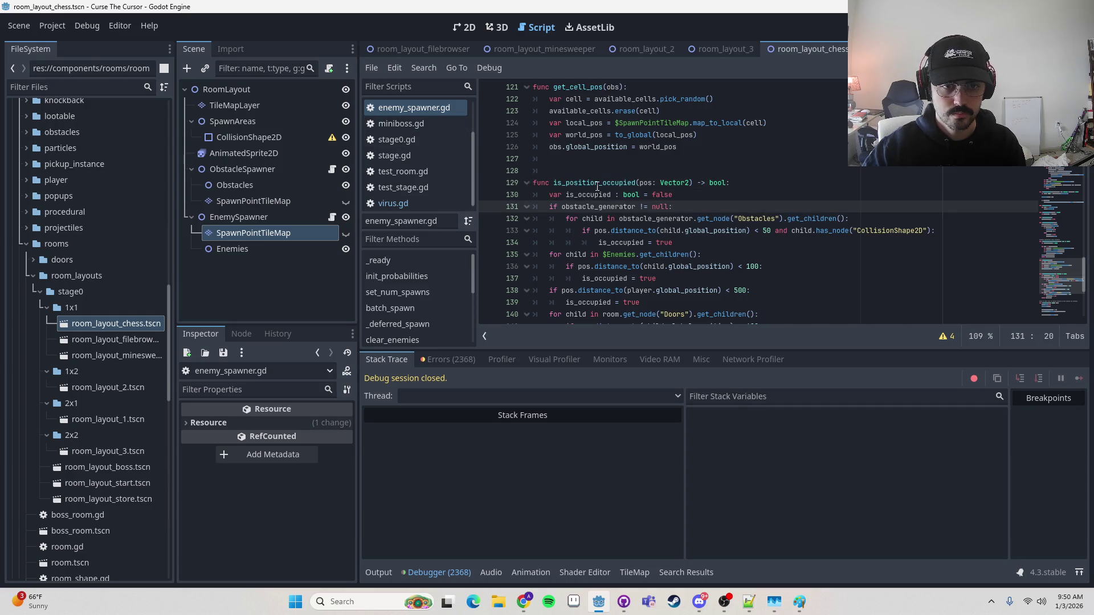
double_click(596, 183)
key("ctrl+f")
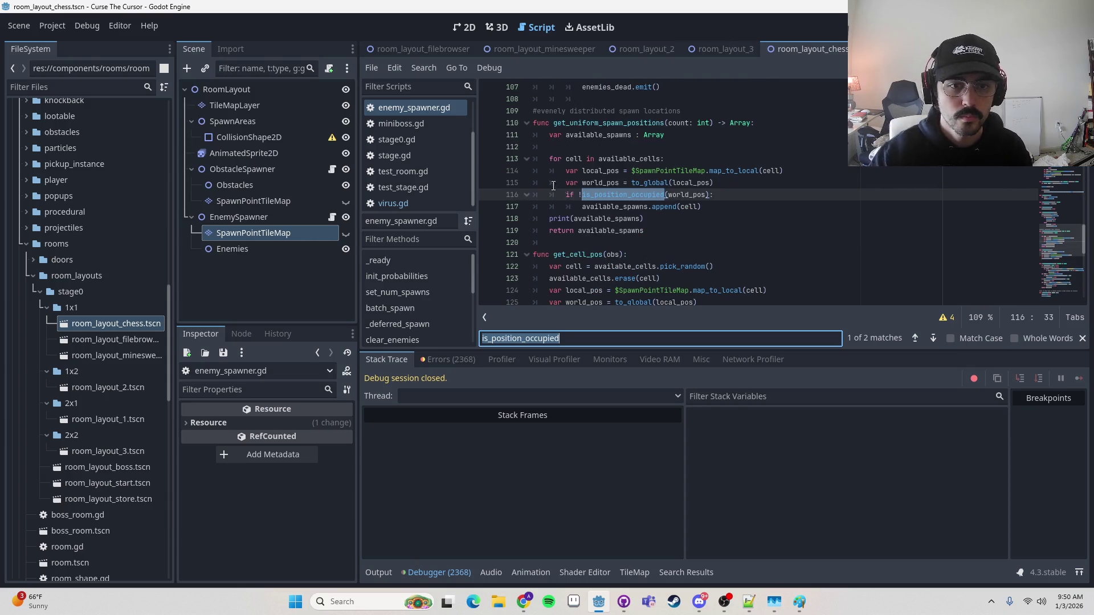
left_click(573, 207)
left_click(593, 219)
key("ctrl+shift+k")
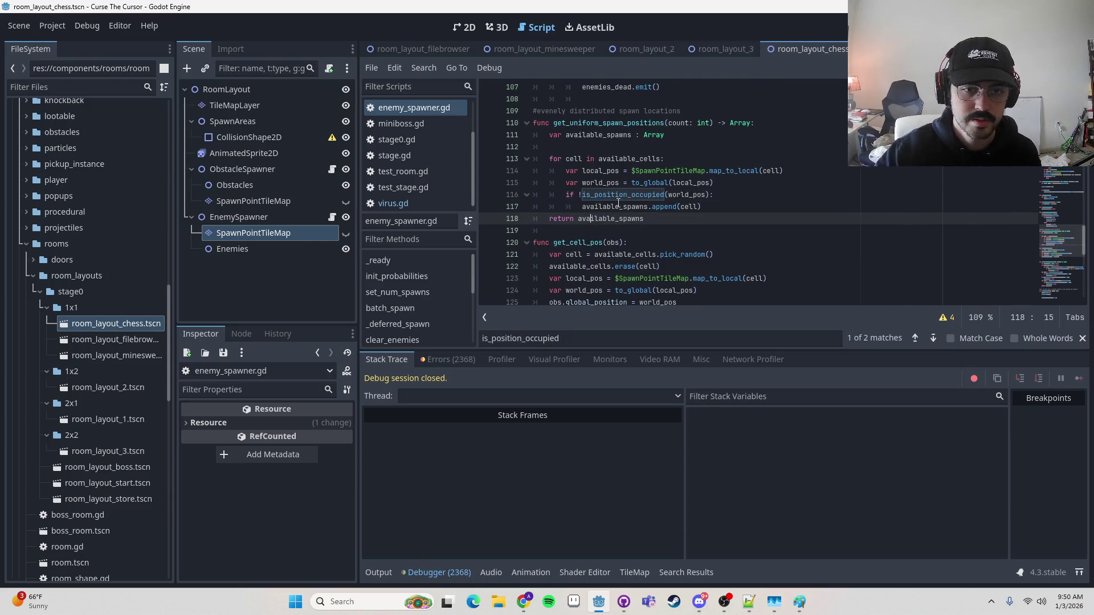
scroll(614, 207, "up", 2)
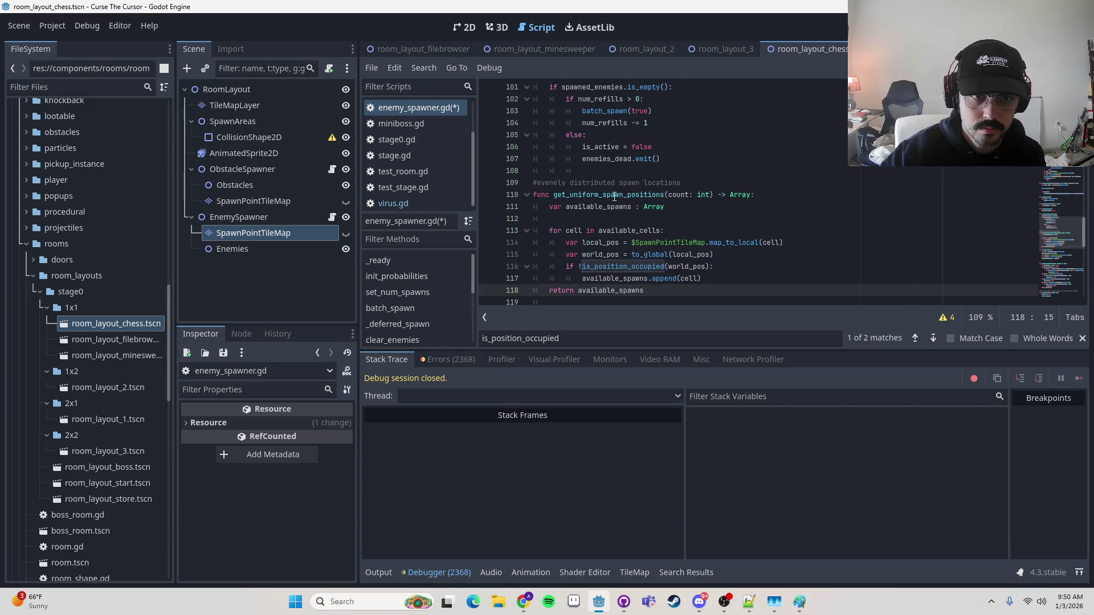
scroll(614, 197, "down", 1)
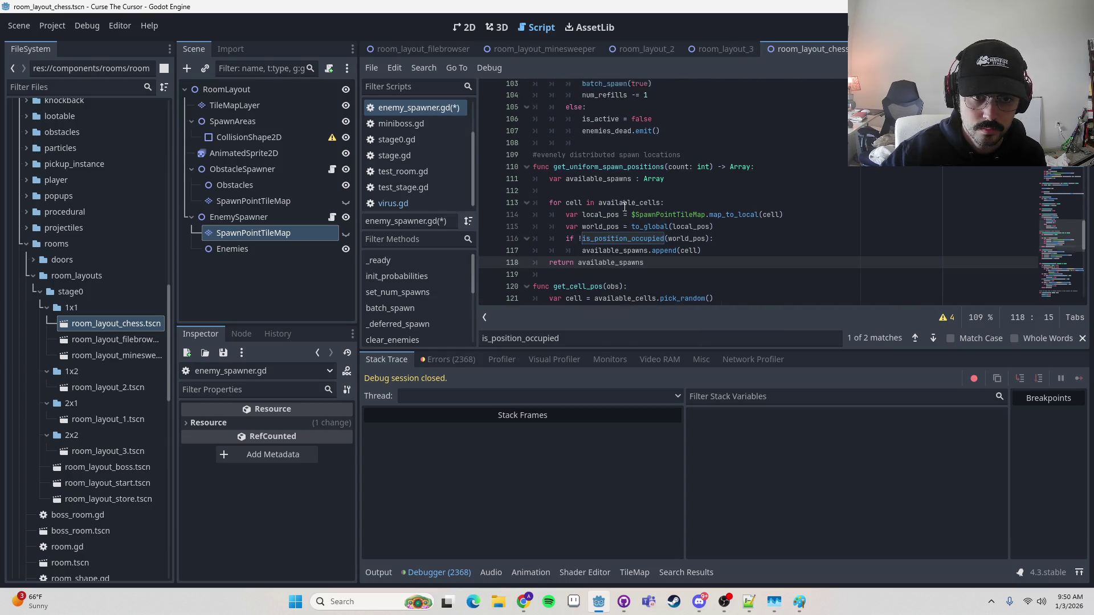
double_click(577, 159)
key("ctrl+f")
key("Return")
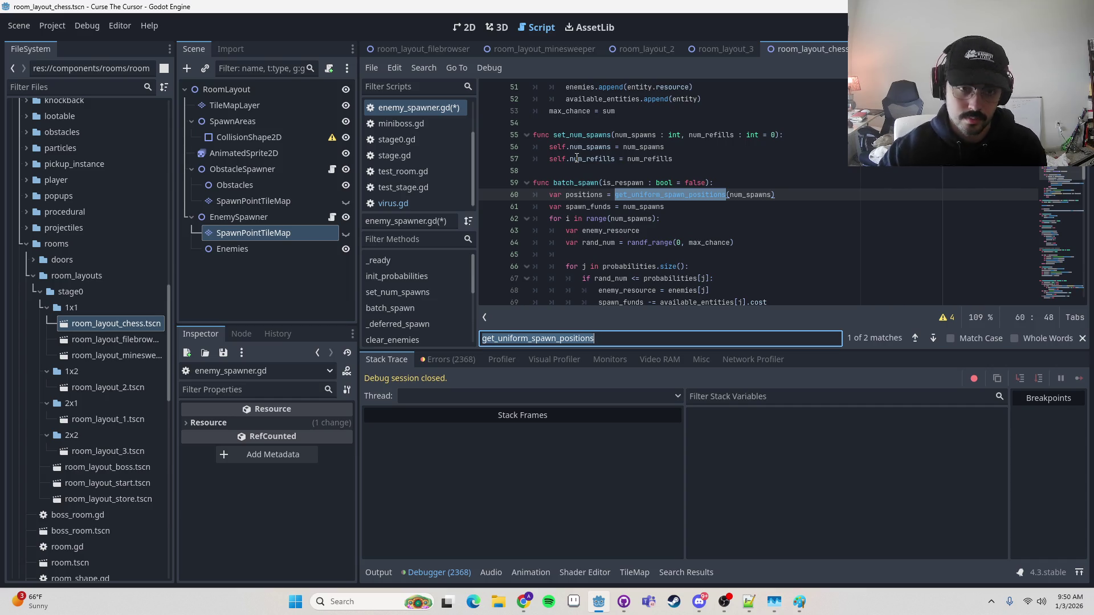
left_click(592, 195)
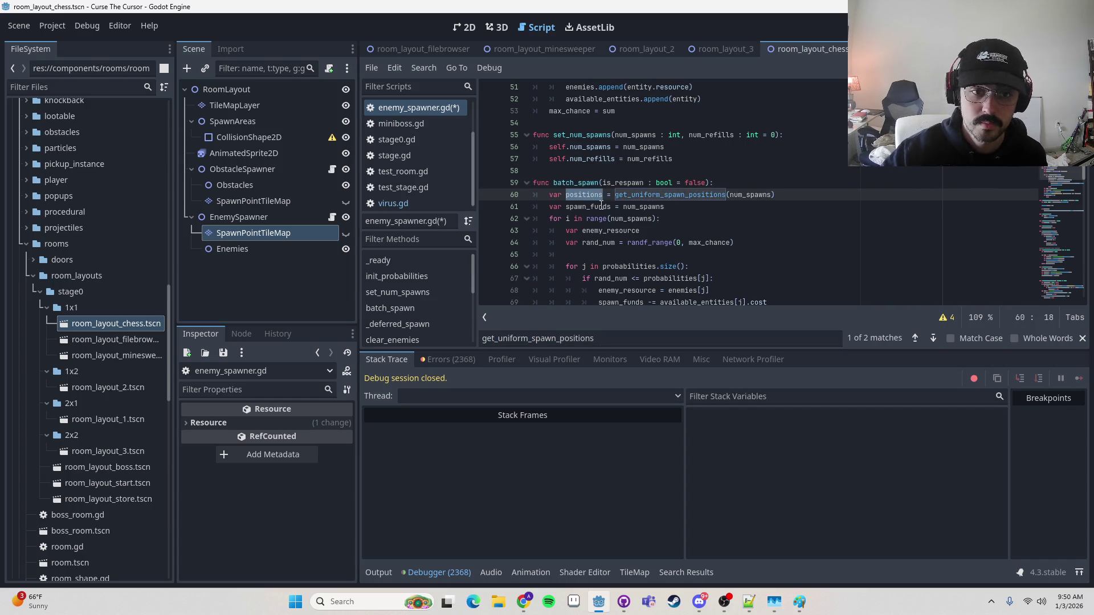
scroll(599, 204, "down", 5)
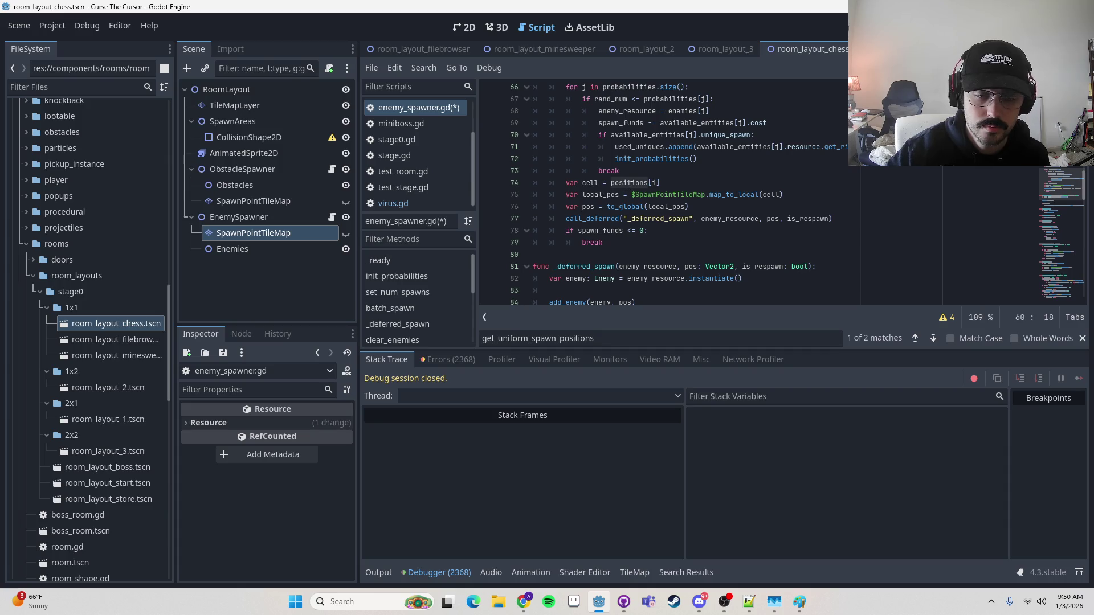
left_click(597, 182)
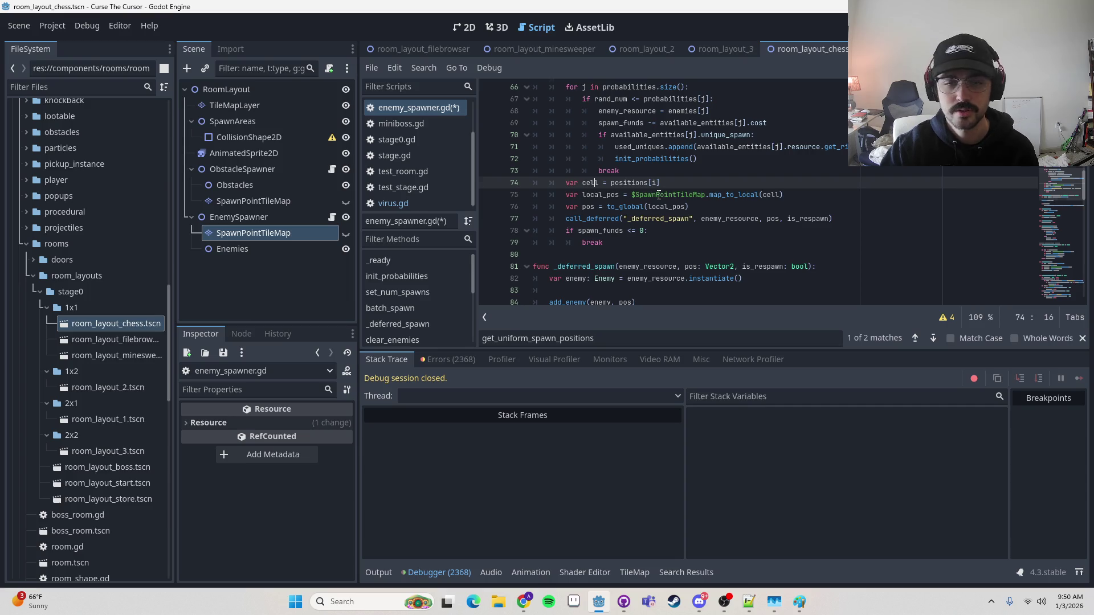
scroll(658, 195, "up", 2)
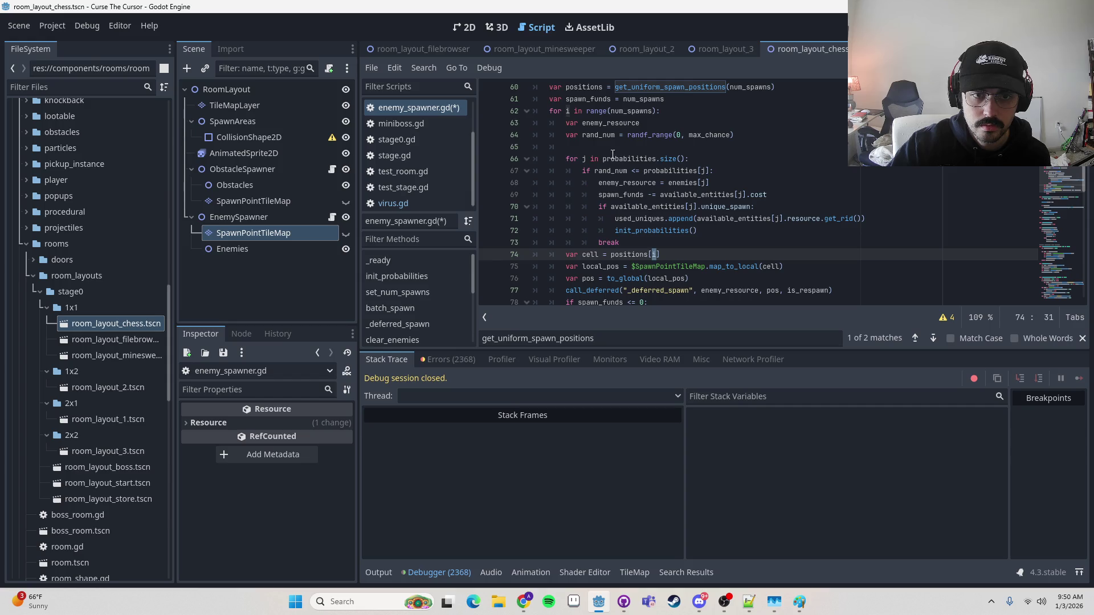
left_click(565, 111)
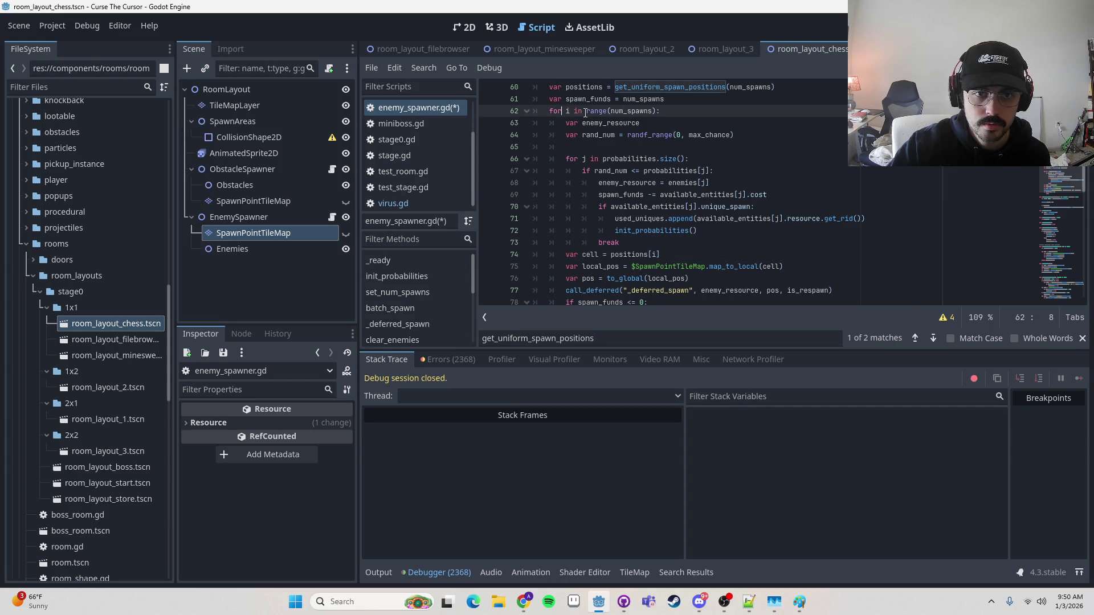
scroll(616, 140, "up", 2)
double_click(627, 183)
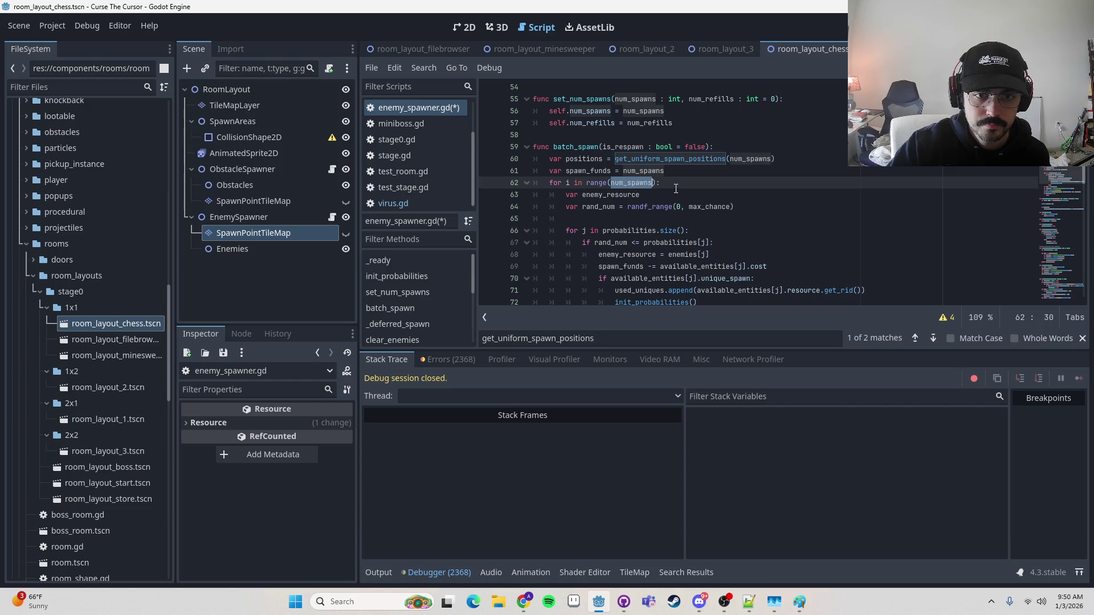
scroll(687, 189, "down", 2)
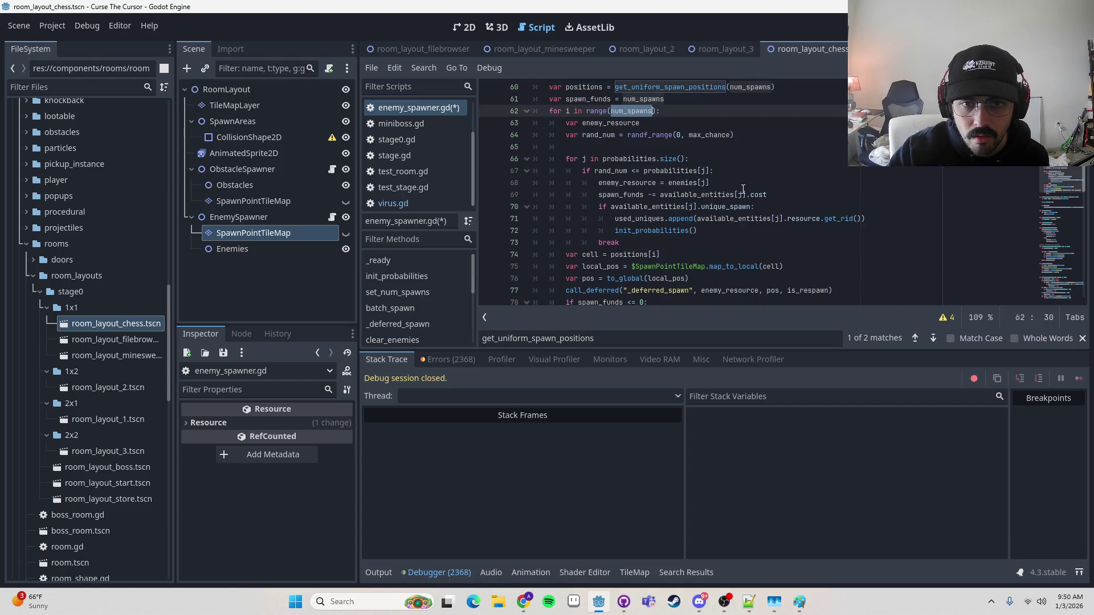
scroll(743, 189, "down", 1)
scroll(744, 190, "up", 1)
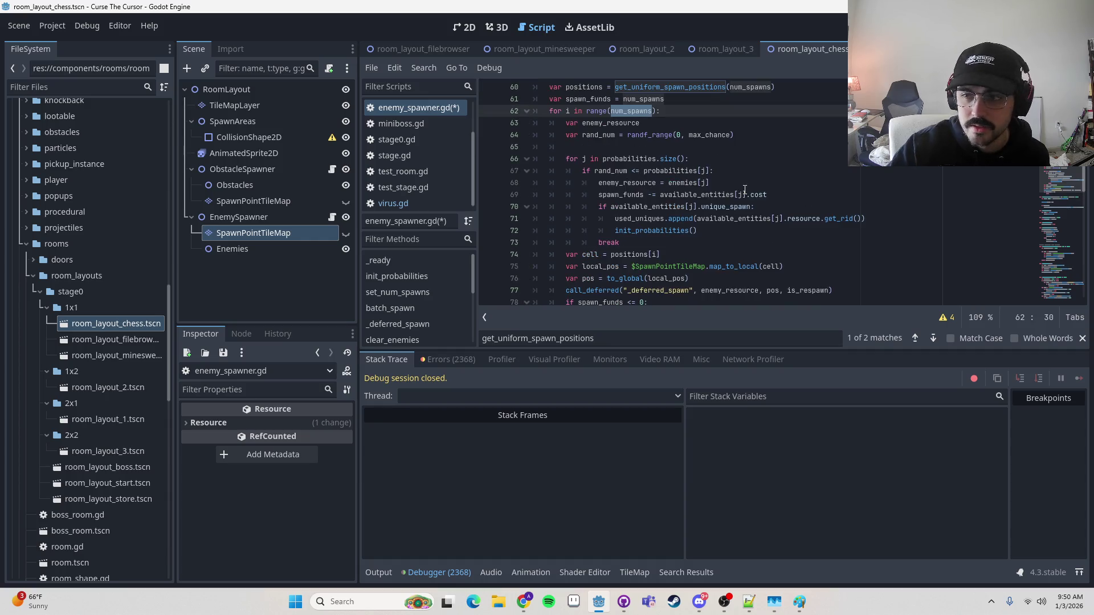
left_click(604, 135)
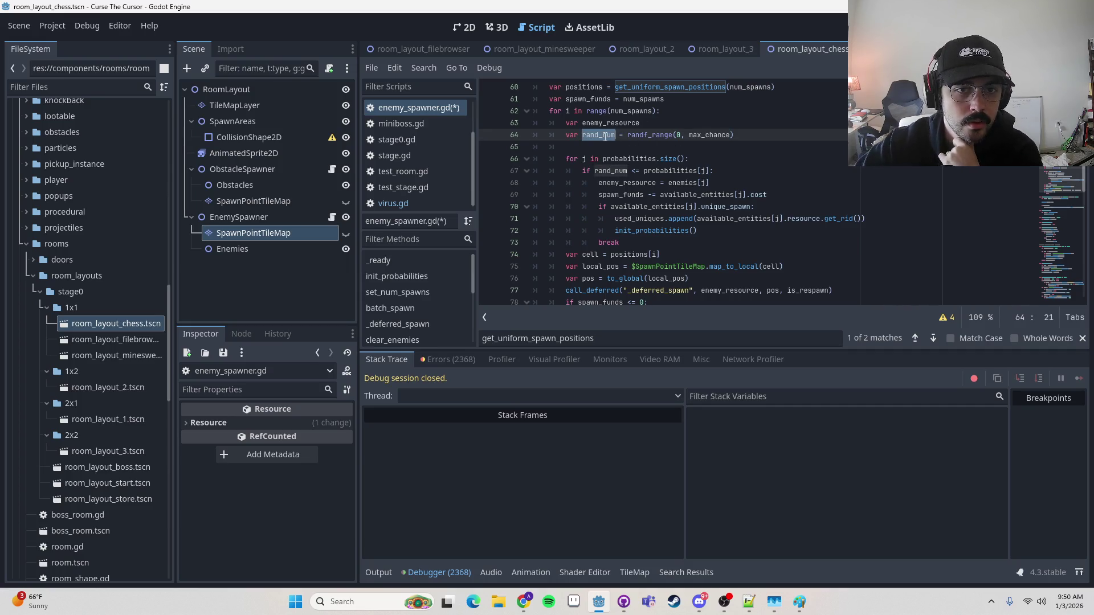
scroll(712, 145, "up", 1)
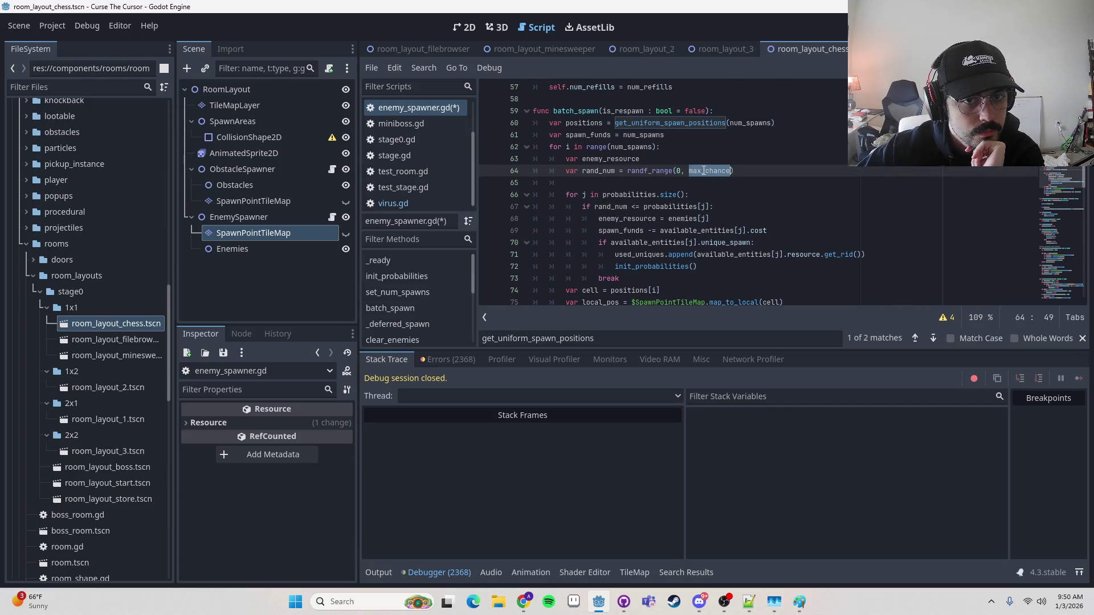
left_click(712, 171, "ctrl")
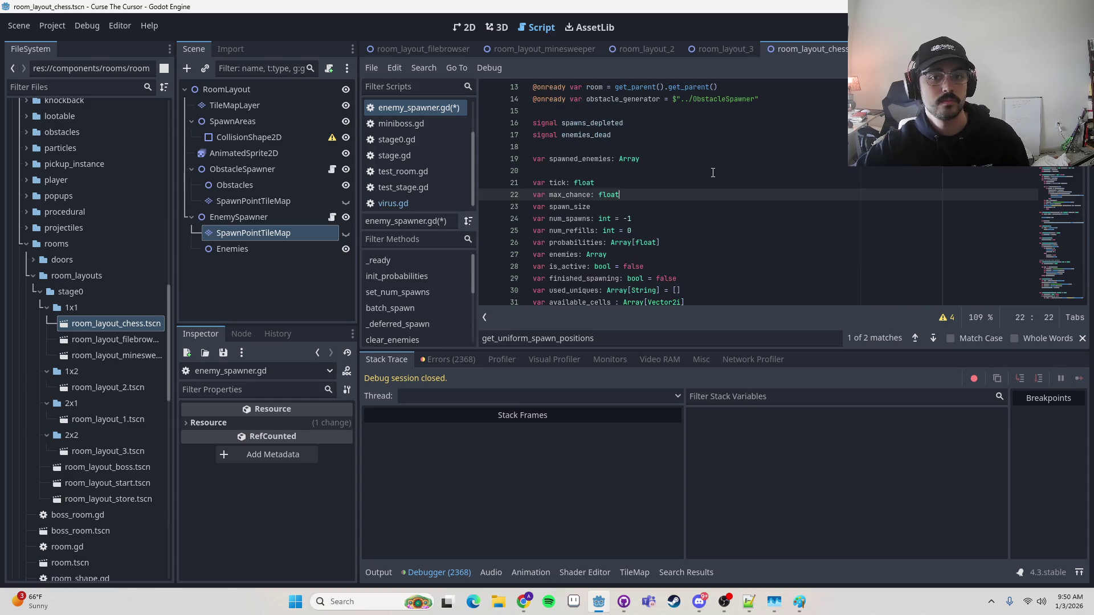
left_click(417, 204)
left_click(402, 106)
scroll(568, 200, "down", 9)
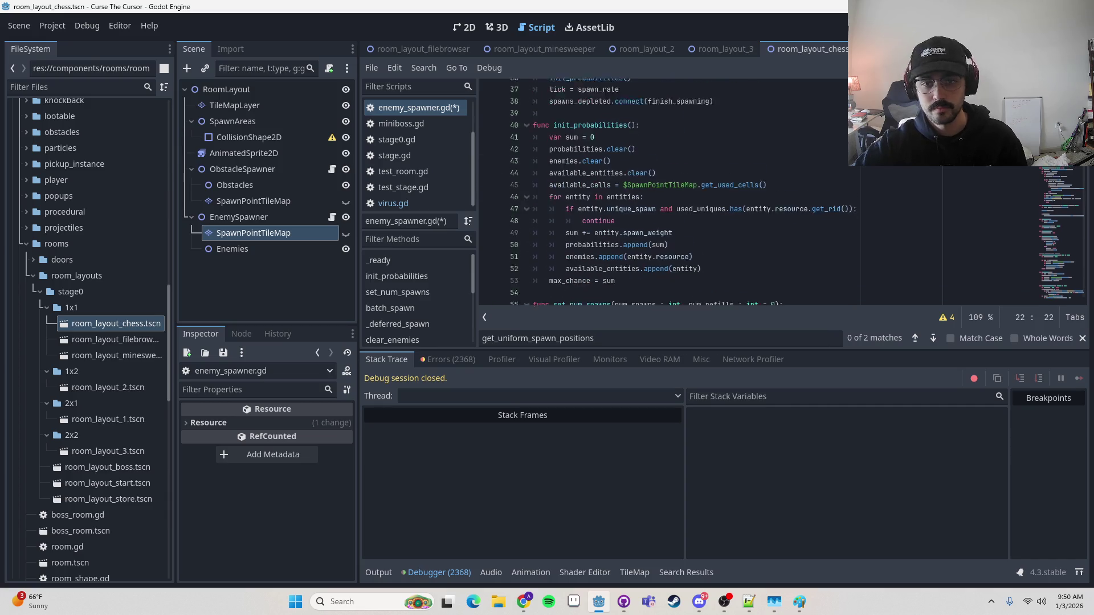
left_click(389, 308)
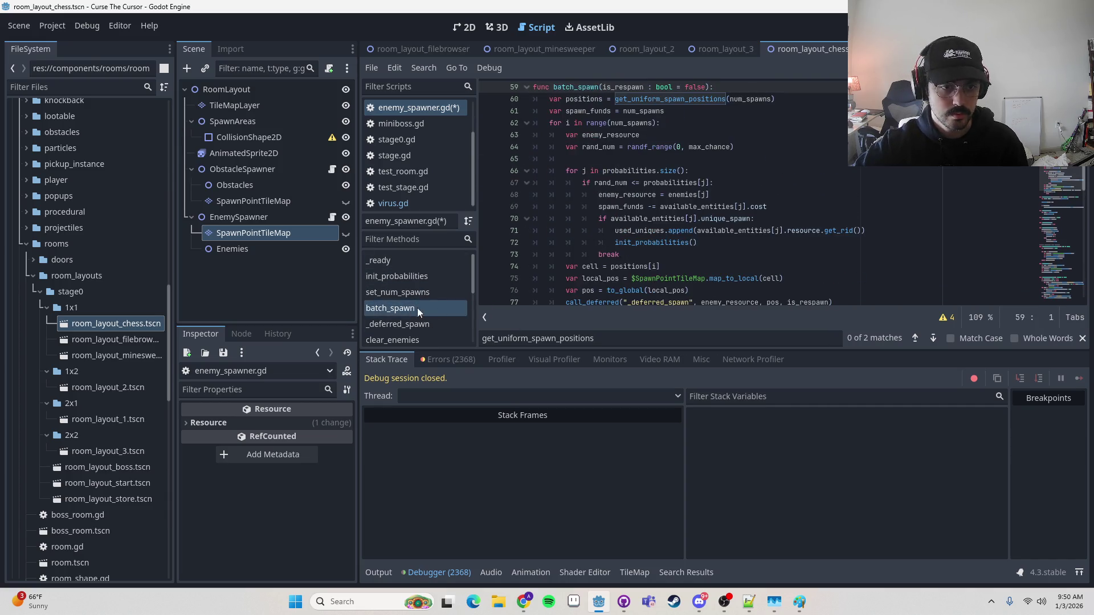
left_click(653, 110)
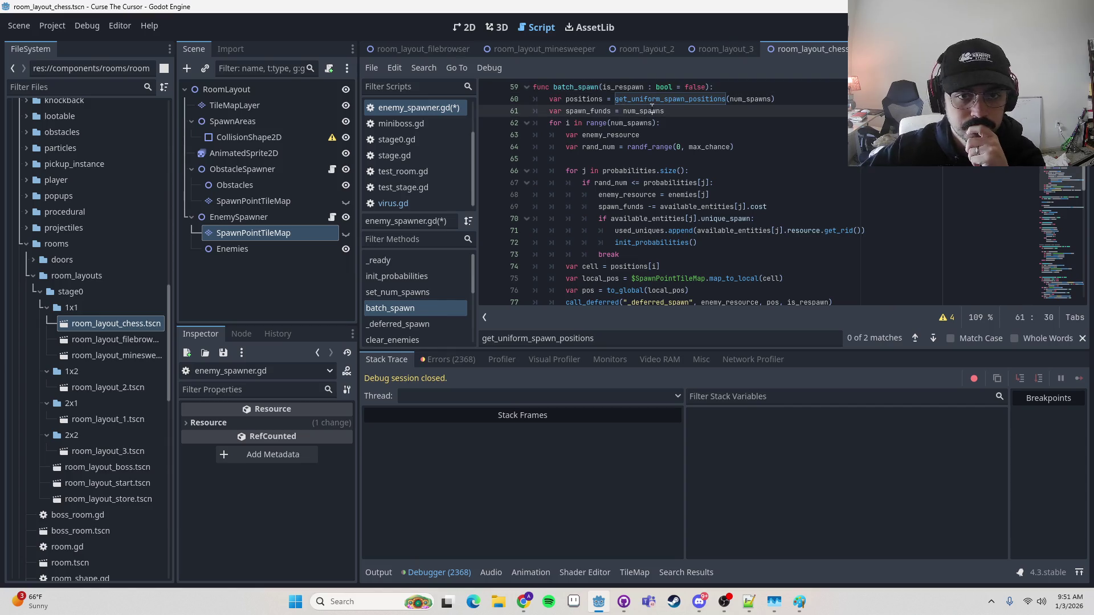
left_click(584, 135)
left_click(734, 174)
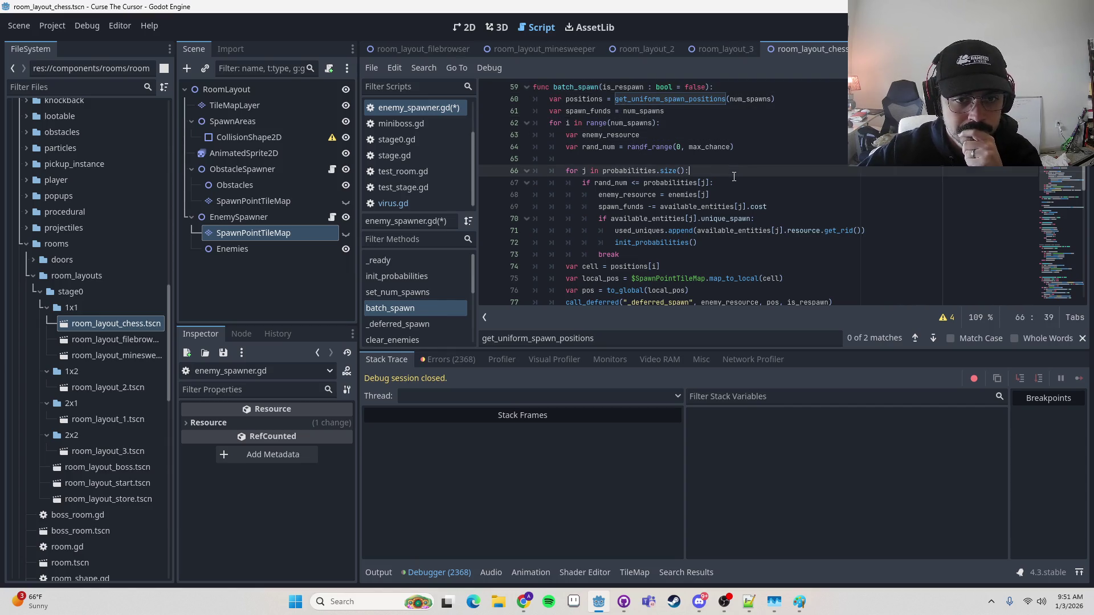
left_click(567, 123)
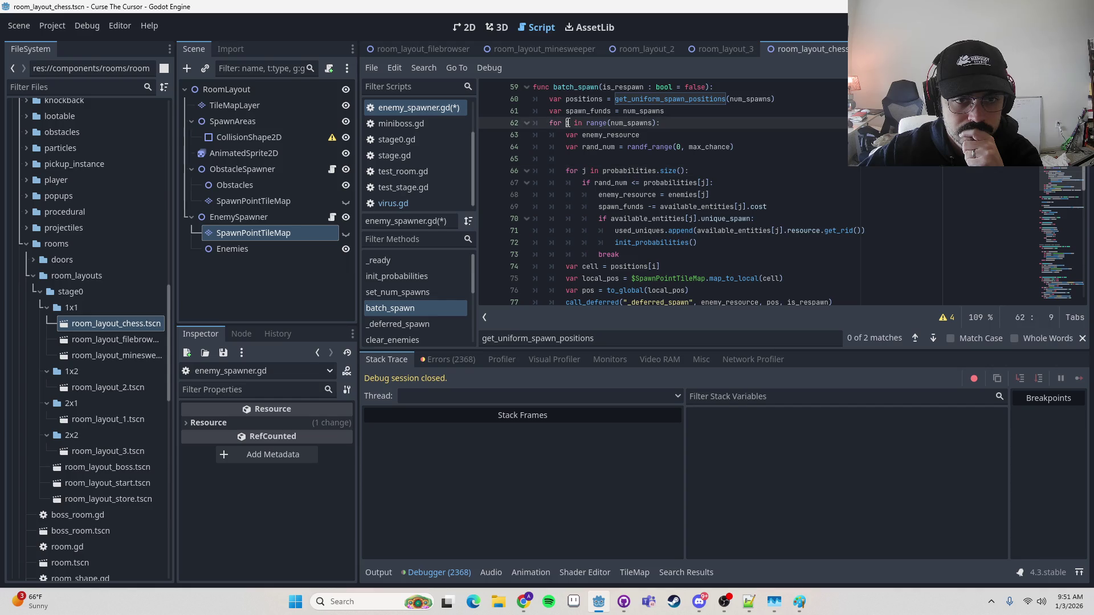
left_click(587, 267)
double_click(637, 266)
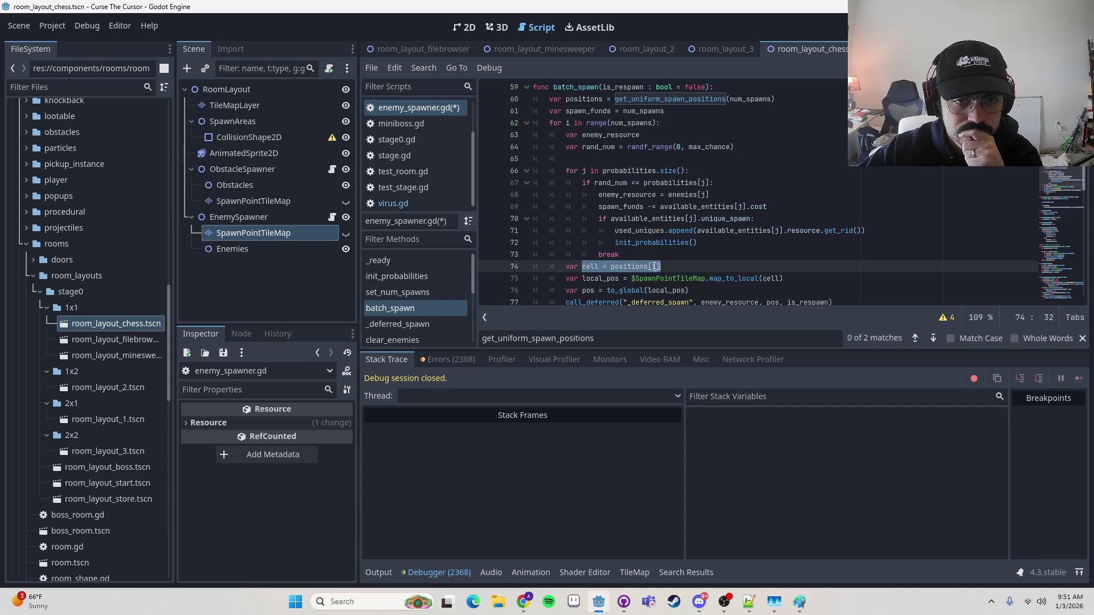
left_click(567, 123)
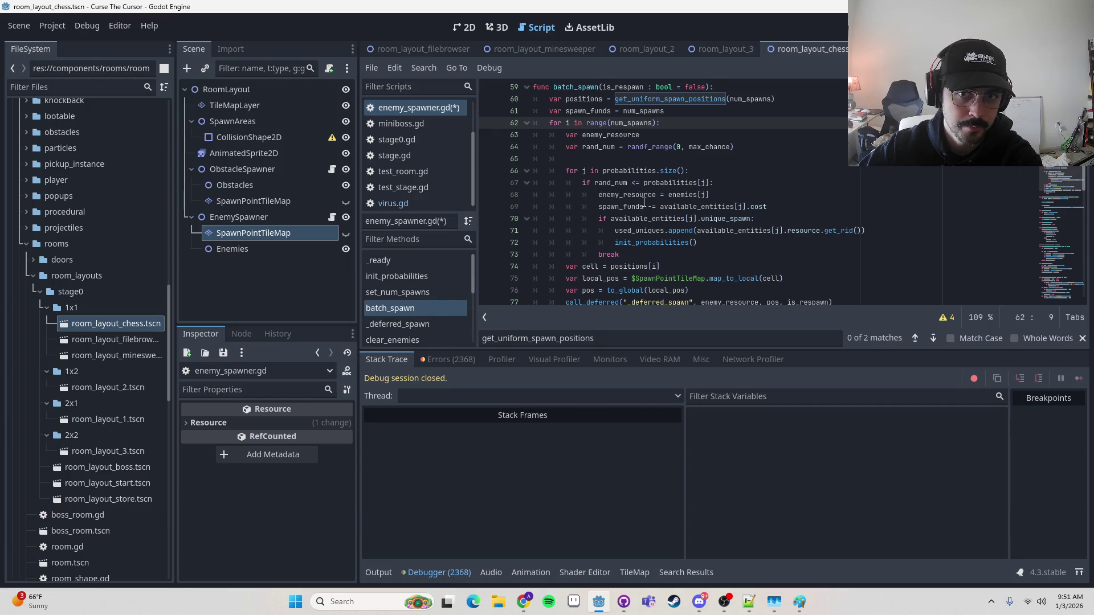
mouse_move(774, 606)
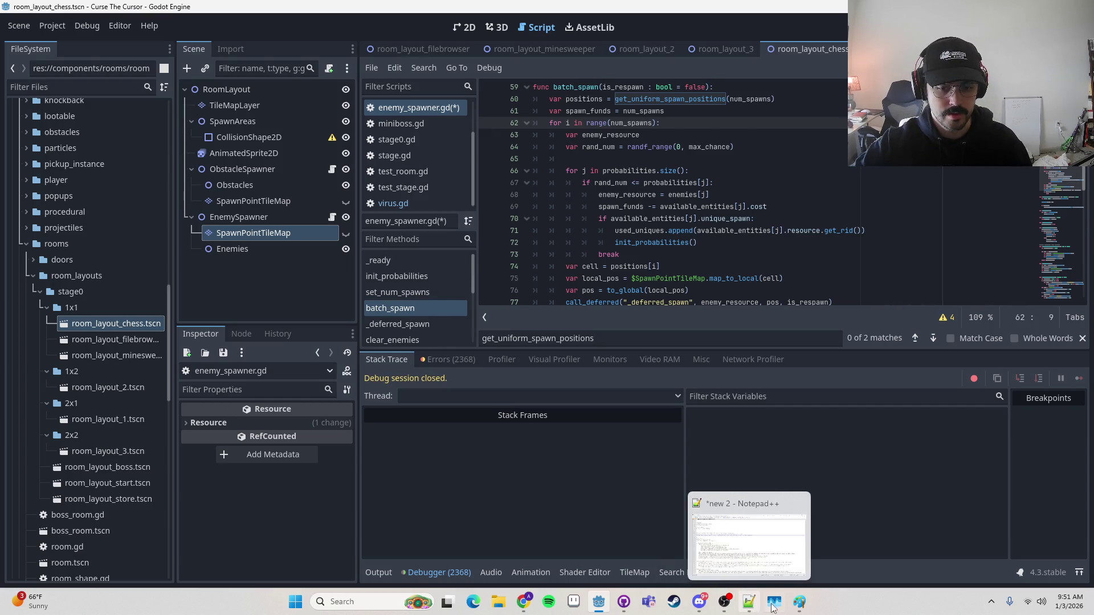
Bring up the grid sketch and try a red circle and arrow at column 0, undoing the arrow.
left_click(799, 601)
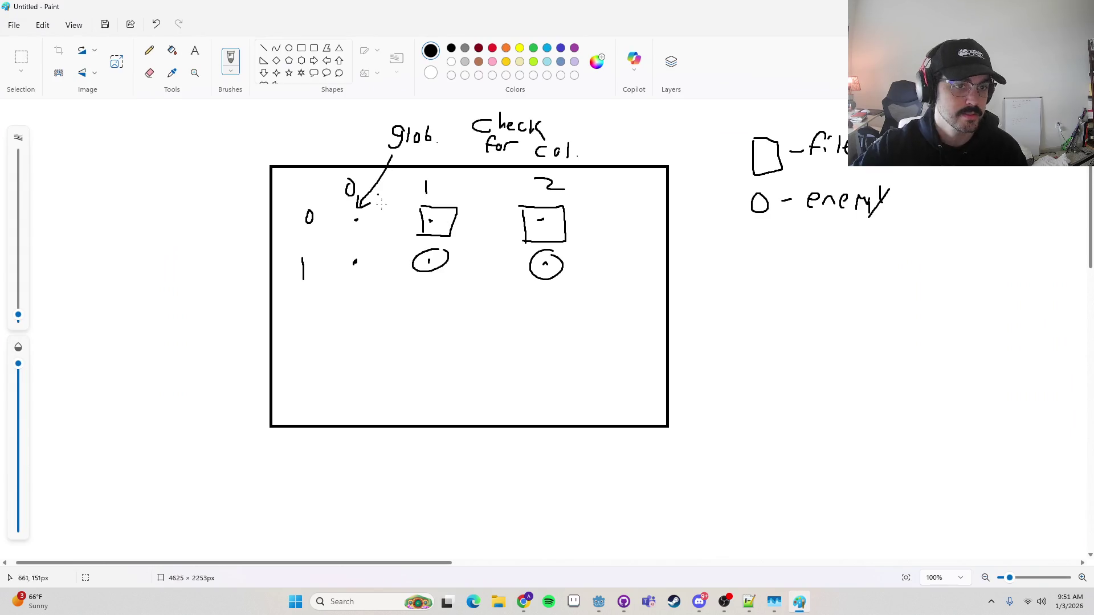
left_click(492, 48)
left_click_drag(346, 214, 353, 229)
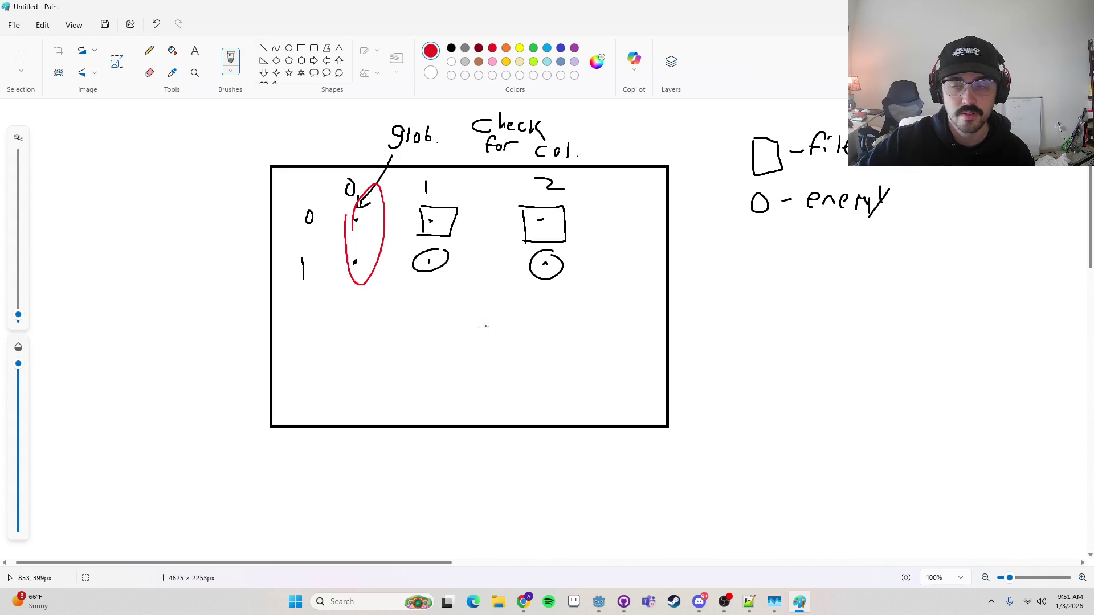
mouse_move(399, 326)
left_mouse_down()
mouse_move(360, 279)
mouse_move(373, 280)
left_mouse_up()
key("ctrl+z")
key("ctrl+z")
Check the get_uniform_spawn_positions call in the code, then undo the red ellipse.
key("alt+Tab")
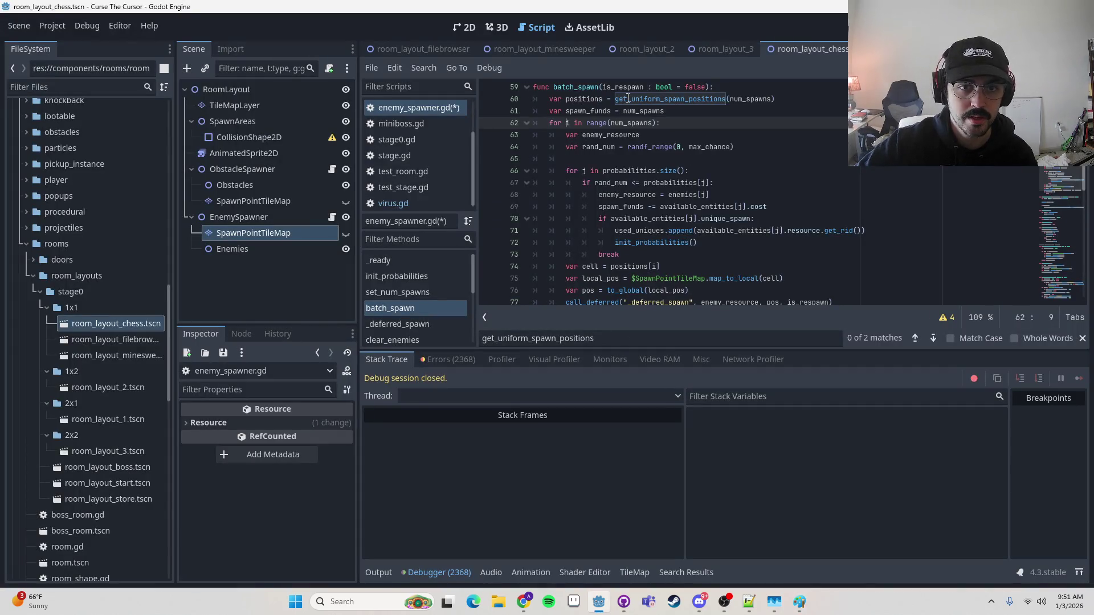
double_click(628, 99)
key("alt+Tab")
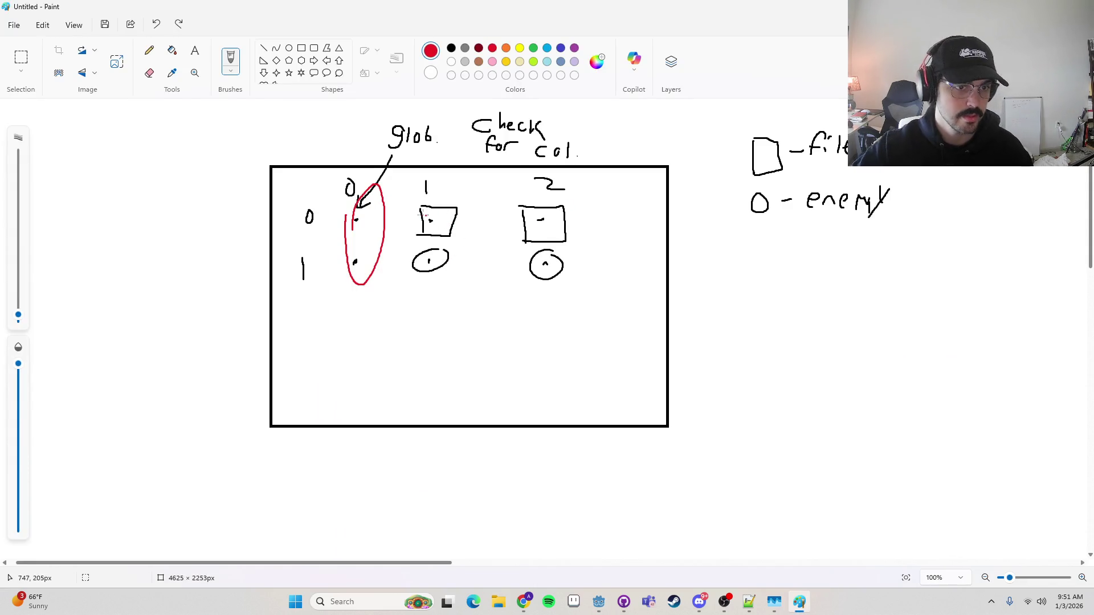
key("ctrl+z")
key("ctrl+z")
Erase the column-1 square and the column-2 row-1 circle.
left_click(452, 49)
key("e")
mouse_move(422, 204)
left_mouse_down()
mouse_move(454, 228)
mouse_move(449, 245)
mouse_move(417, 212)
mouse_move(423, 229)
mouse_move(449, 236)
left_mouse_up()
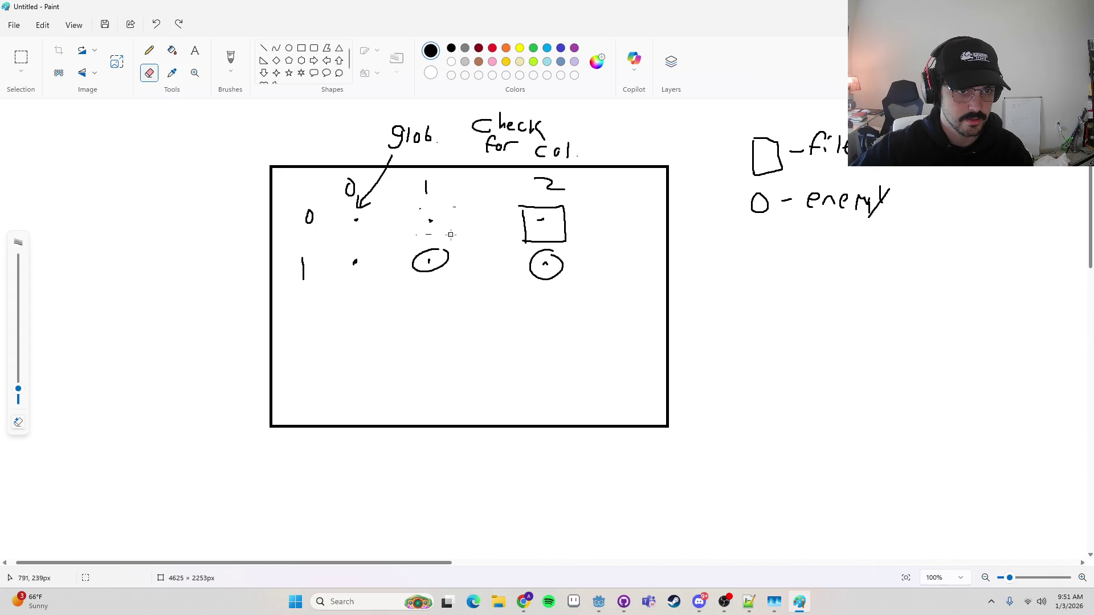
mouse_move(535, 253)
left_mouse_down()
mouse_move(562, 263)
mouse_move(530, 272)
mouse_move(542, 282)
mouse_move(538, 273)
left_mouse_up()
With a green brush, loop around the empty cells and tick the column-1 header.
left_click(491, 49)
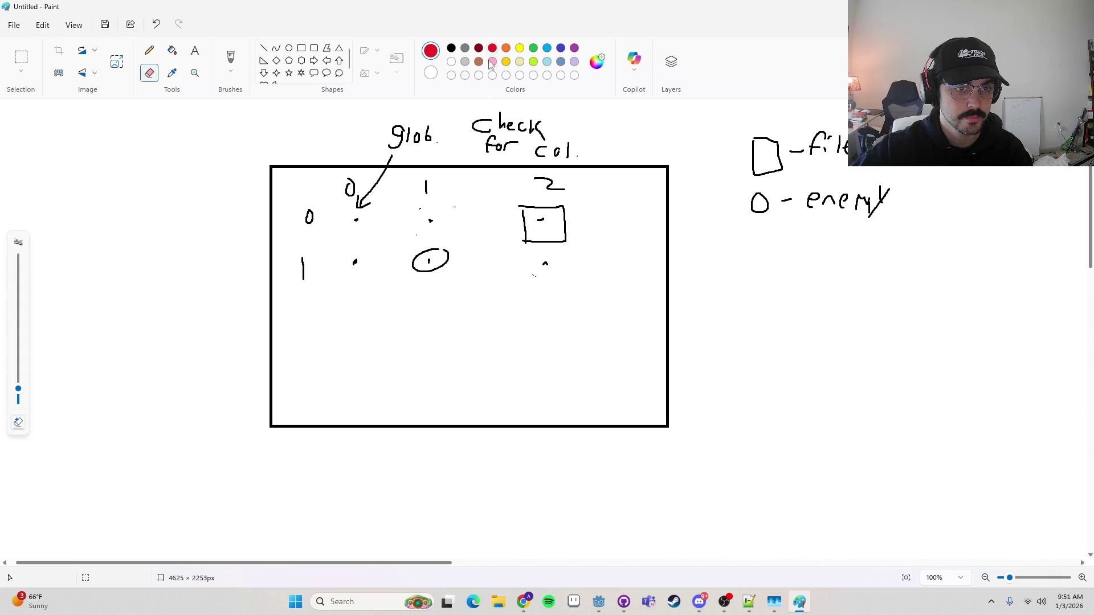
left_click(533, 48)
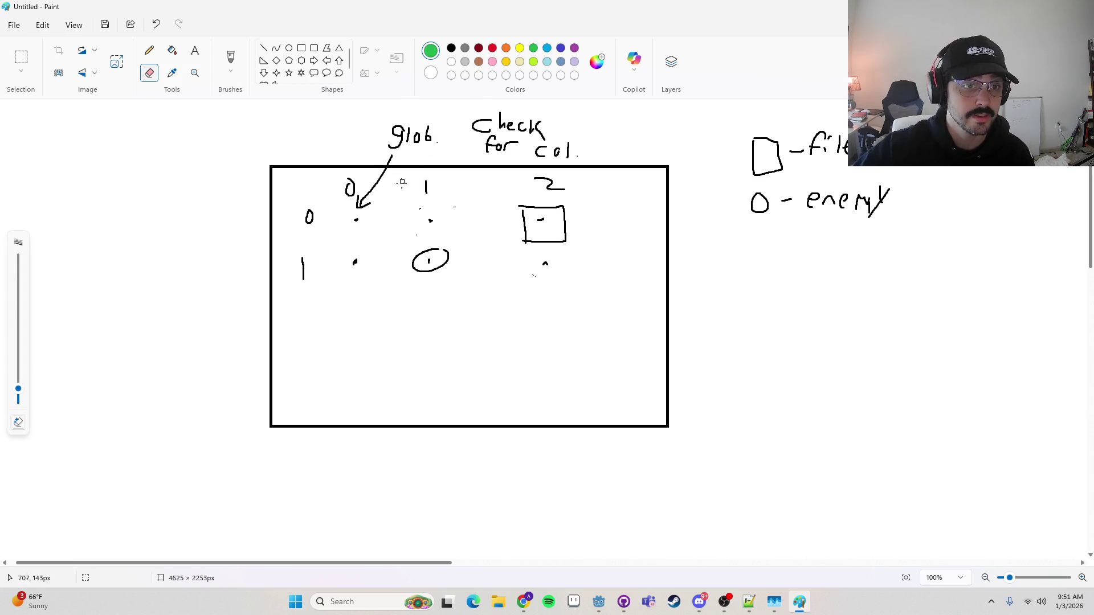
left_click(172, 50)
left_click(230, 59)
mouse_move(340, 245)
left_mouse_down()
mouse_move(376, 263)
mouse_move(468, 247)
mouse_move(554, 266)
mouse_move(440, 207)
mouse_move(347, 235)
mouse_move(343, 259)
left_mouse_up()
left_click_drag(445, 191, 470, 178)
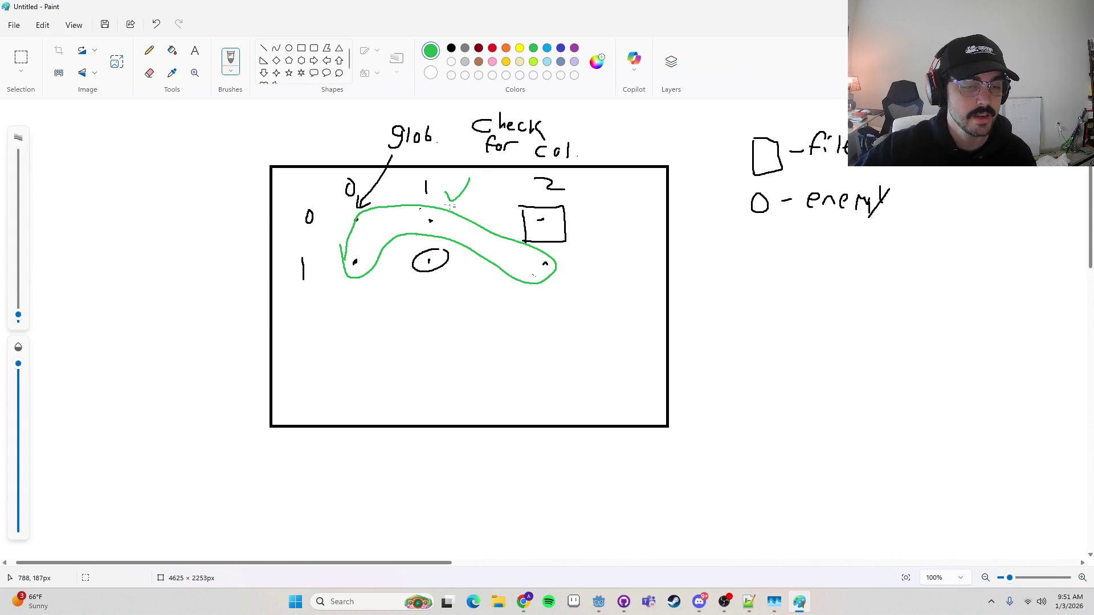
key("alt+Tab")
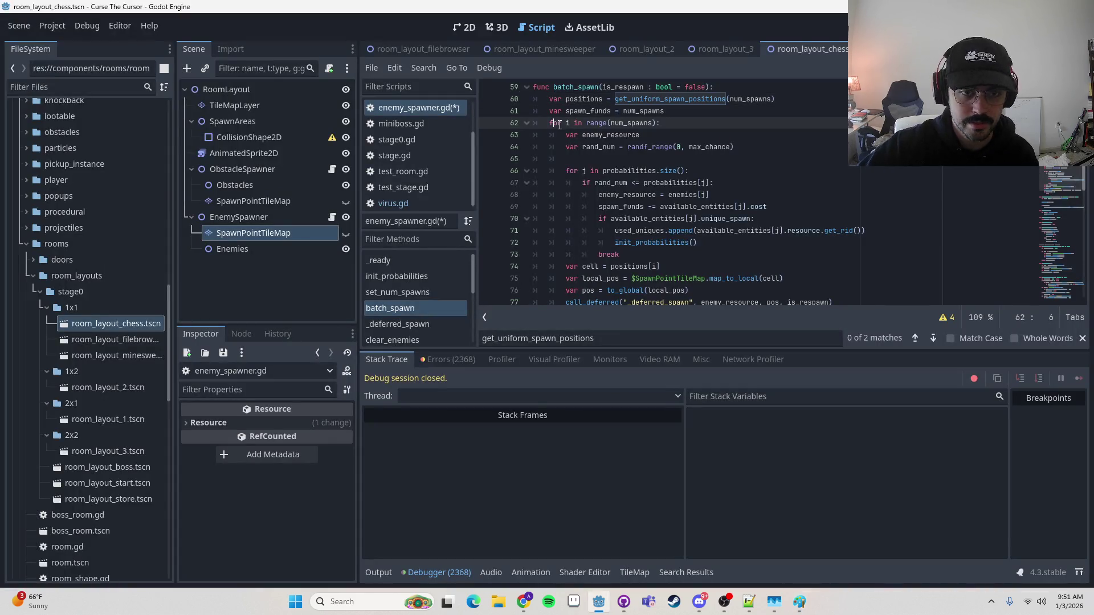
left_click(546, 121)
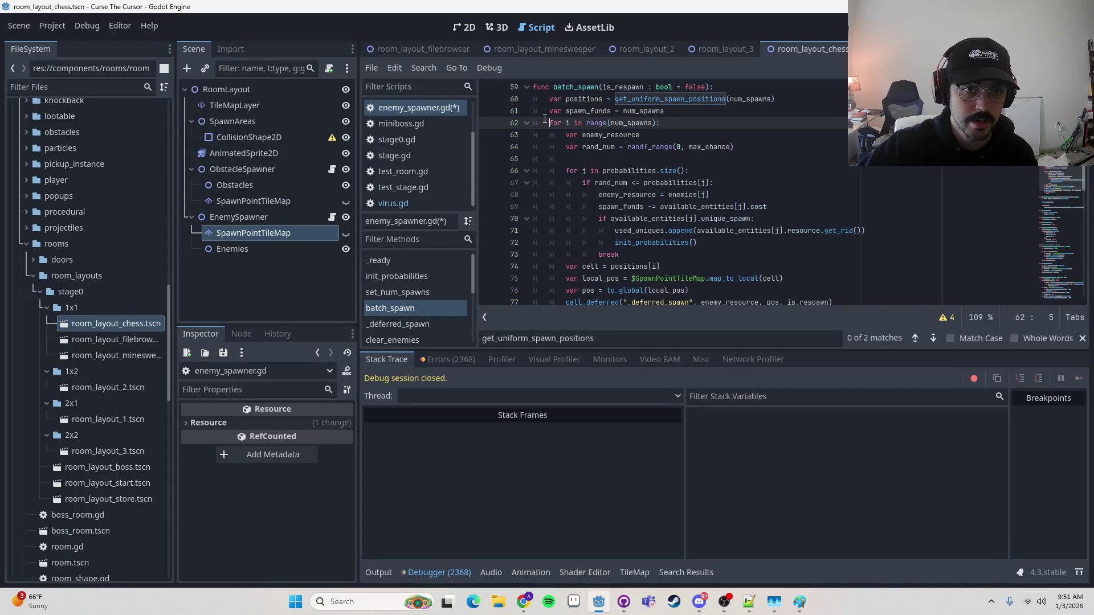
left_click_drag(550, 123, 673, 121)
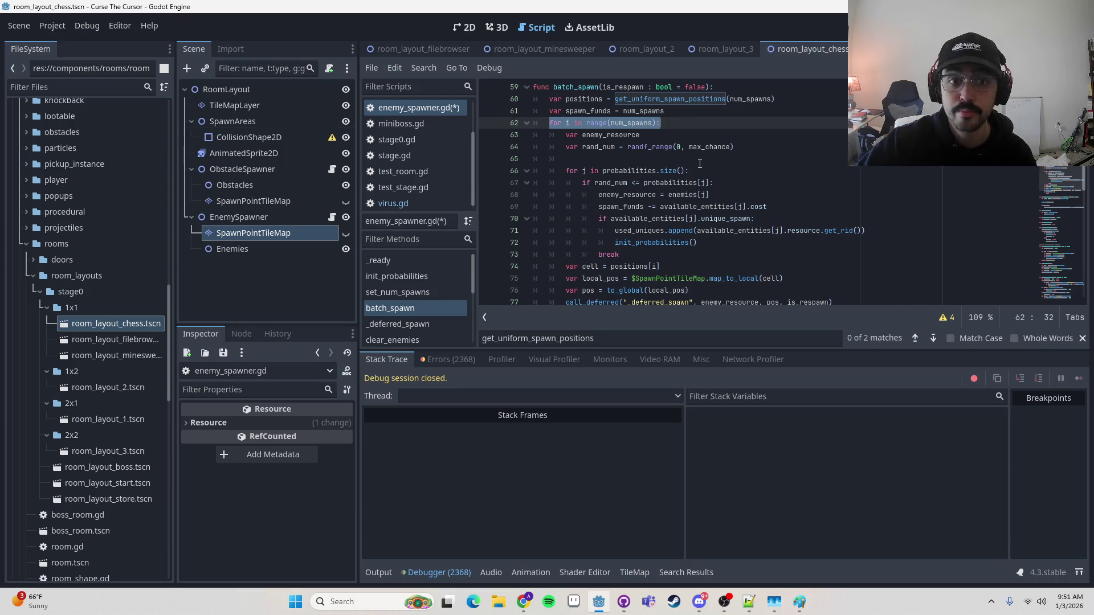
key("alt+Tab")
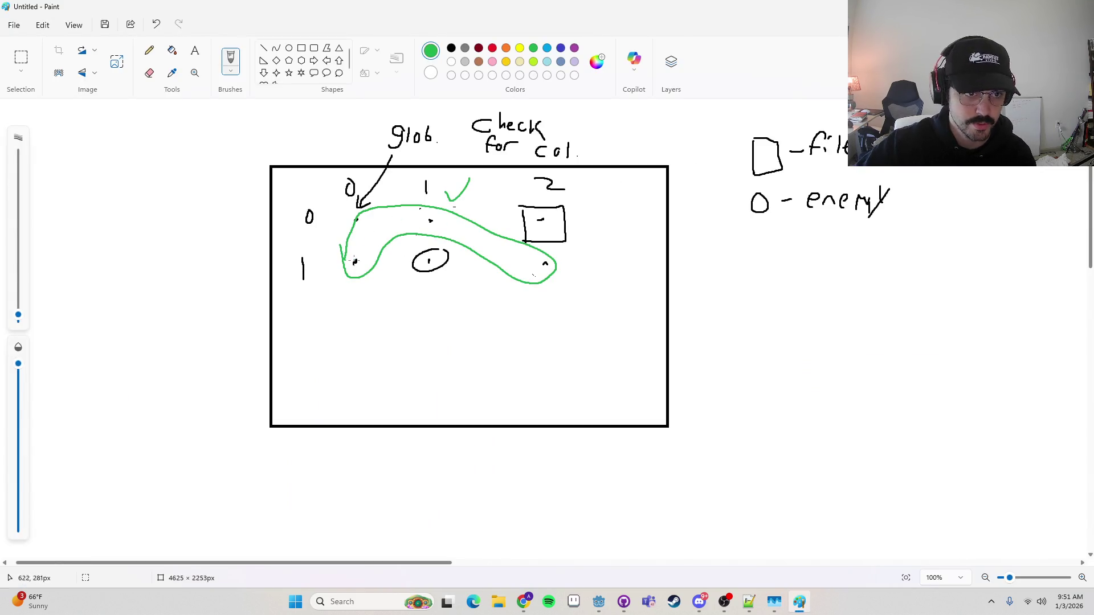
key("alt+Tab")
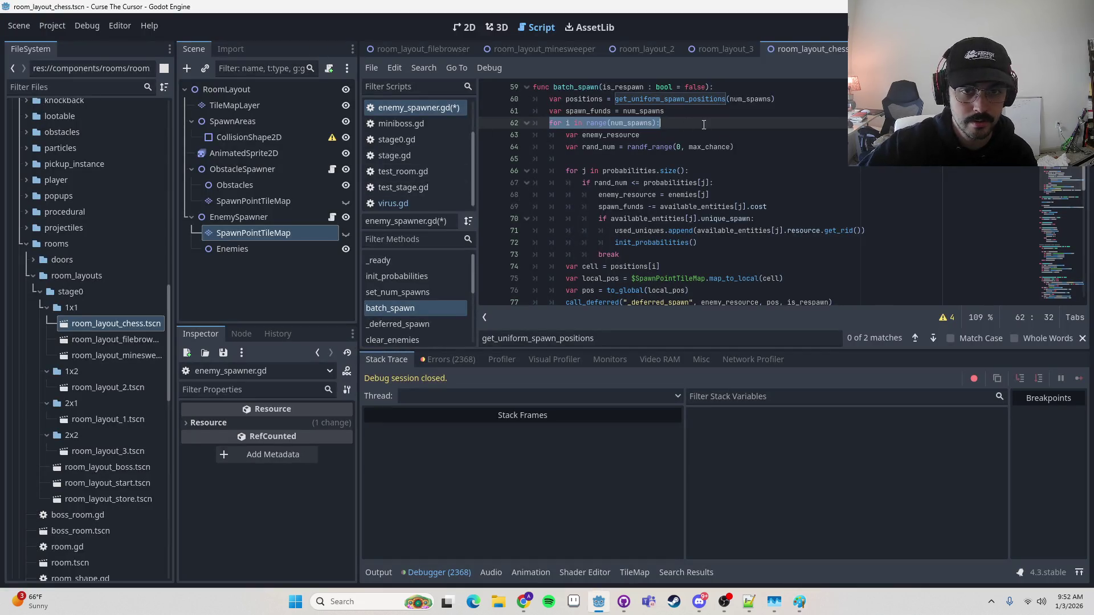
left_click_drag(566, 123, 665, 122)
left_click(671, 124)
left_click_drag(550, 122, 664, 122)
left_click(665, 122)
scroll(603, 171, "down", 1)
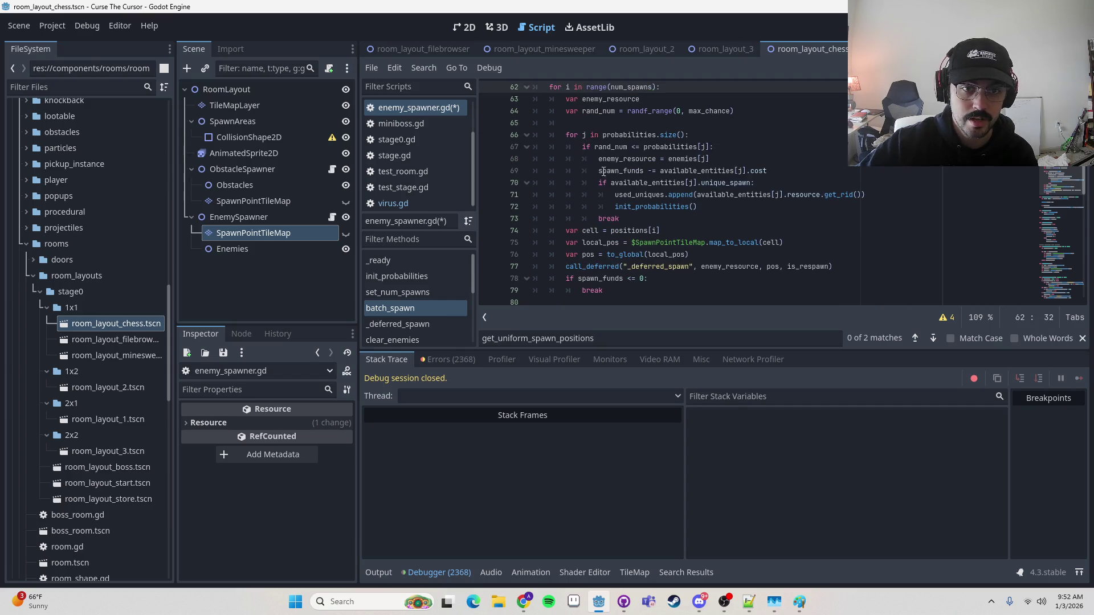
double_click(568, 231)
type("var")
left_click(612, 230)
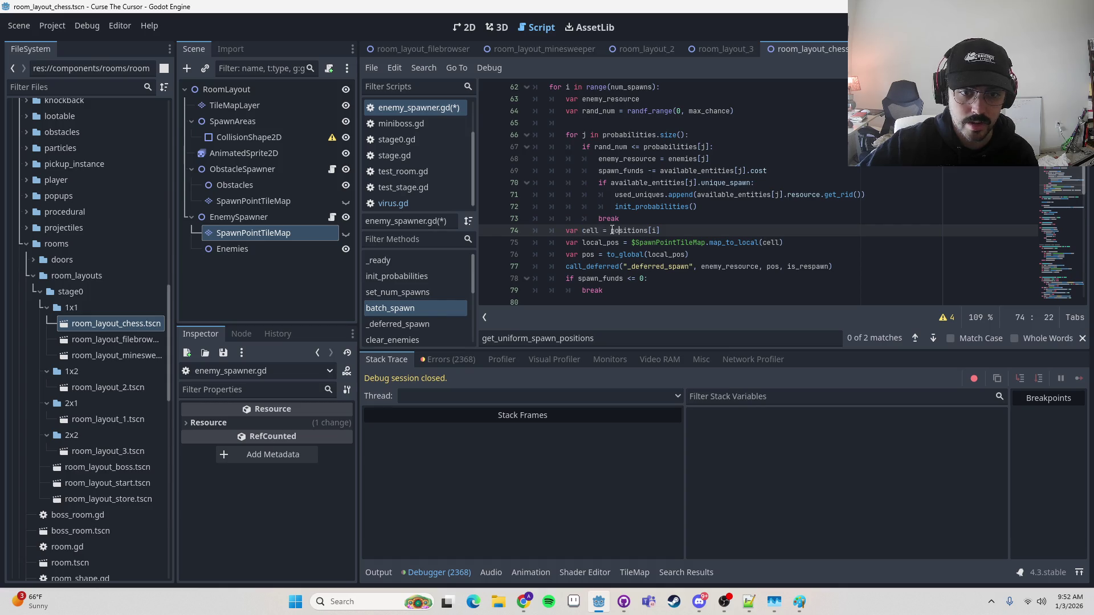
left_click_drag(612, 230, 671, 232)
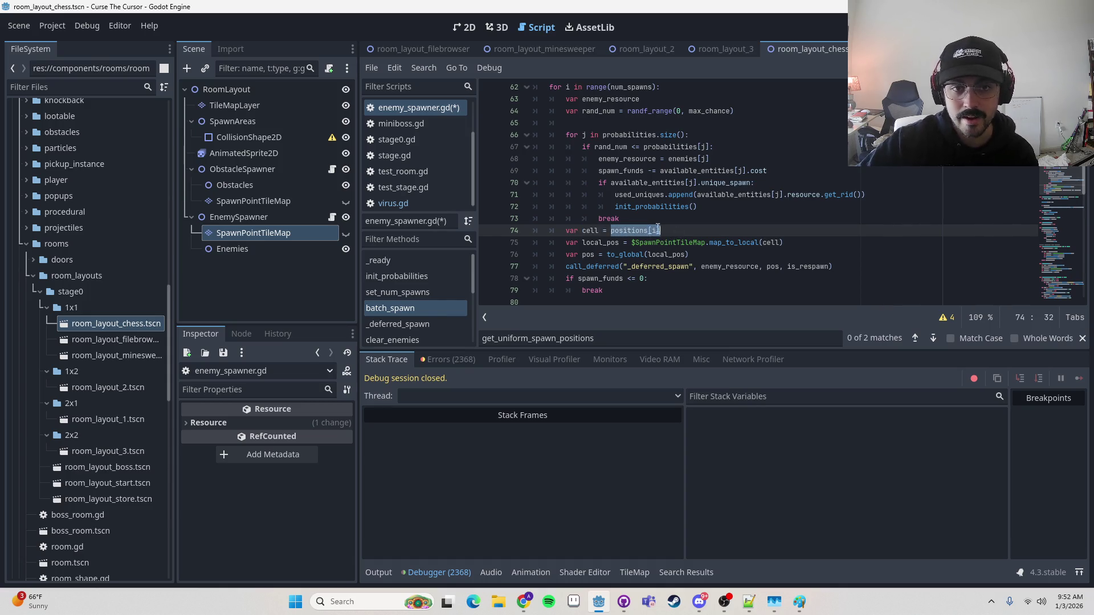
scroll(664, 239, "up", 1)
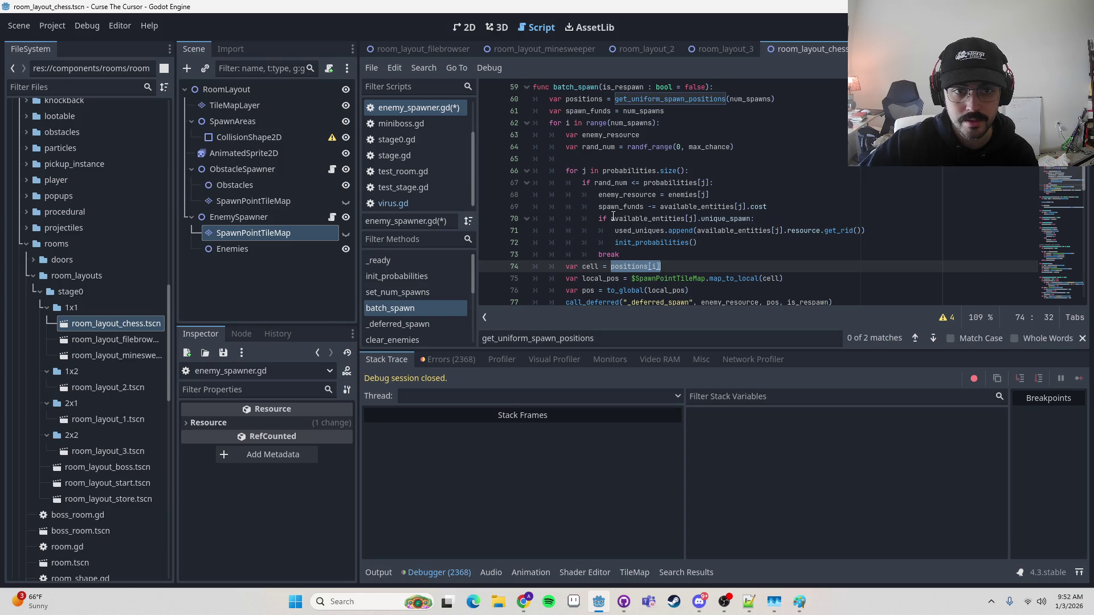
key("alt+Tab")
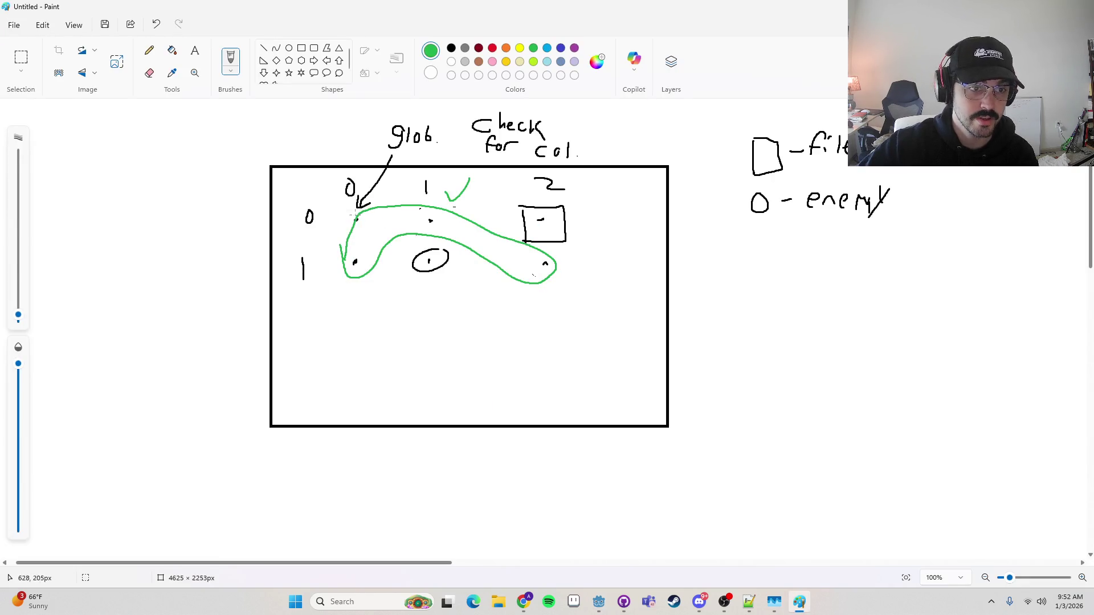
Draw and undo several stray green loops around the grid's row and column numbers.
mouse_move(355, 169)
left_mouse_down()
mouse_move(367, 205)
mouse_move(341, 202)
mouse_move(384, 253)
mouse_move(399, 221)
mouse_move(263, 196)
left_mouse_up()
key("ctrl+z")
key("ctrl+z")
key("ctrl+z")
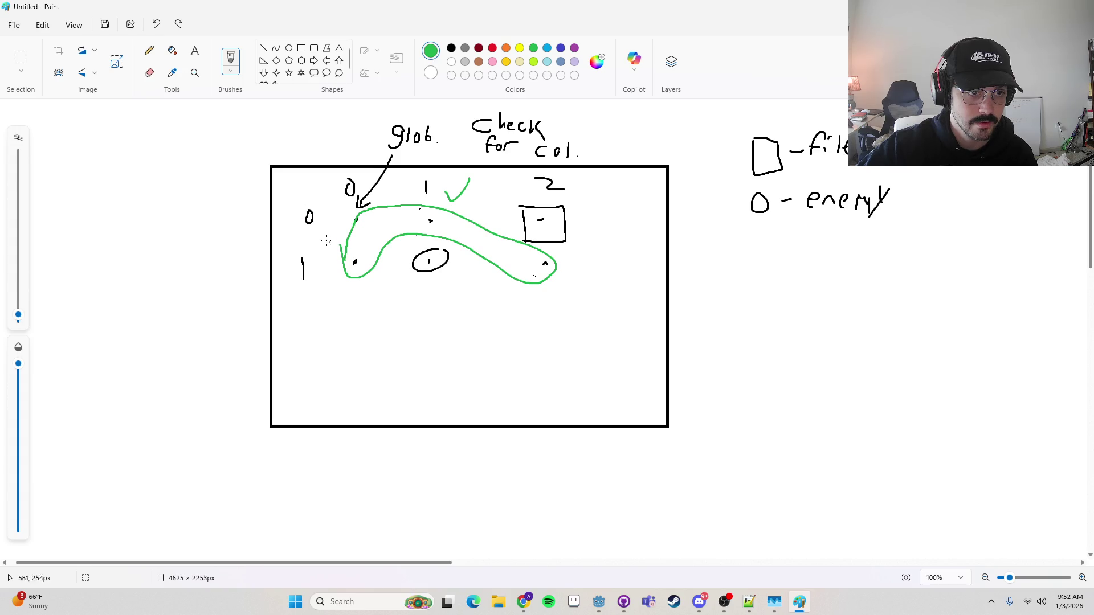
left_click_drag(300, 255, 325, 251)
key("ctrl+z")
mouse_move(365, 165)
left_mouse_down()
mouse_move(344, 196)
mouse_move(370, 171)
mouse_move(375, 193)
mouse_move(337, 176)
left_mouse_up()
key("ctrl+z")
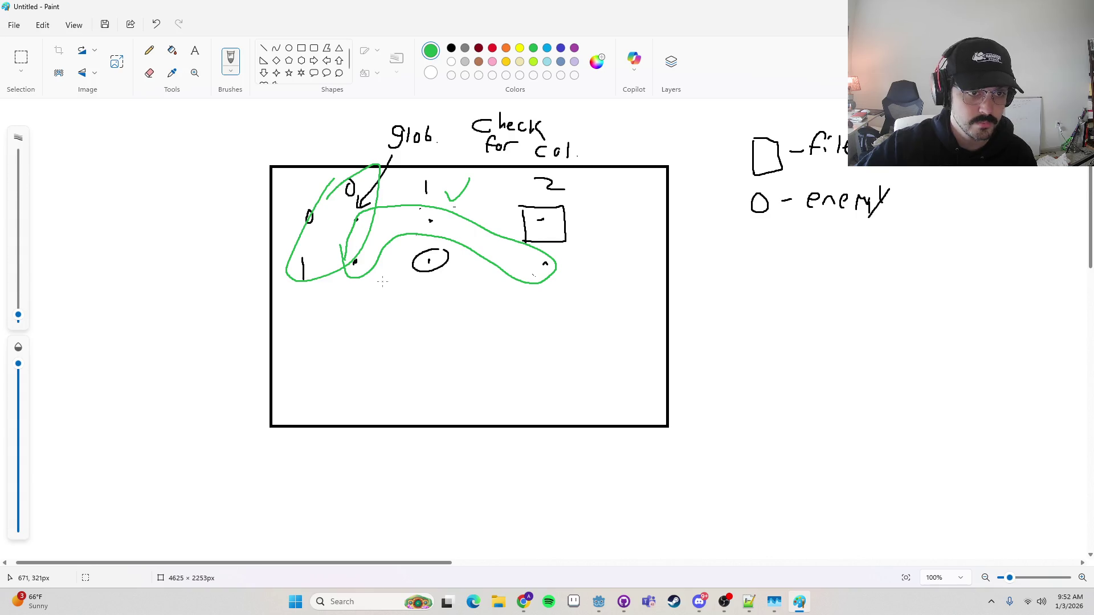
key("ctrl+z")
Write green coordinates 0,0, 0,1, 1,2 and 1,0 beneath the grid rectangle.
mouse_move(358, 447)
left_mouse_down()
mouse_move(365, 473)
mouse_move(389, 459)
left_mouse_up()
left_click_drag(456, 450, 465, 473)
left_click_drag(487, 447, 484, 474)
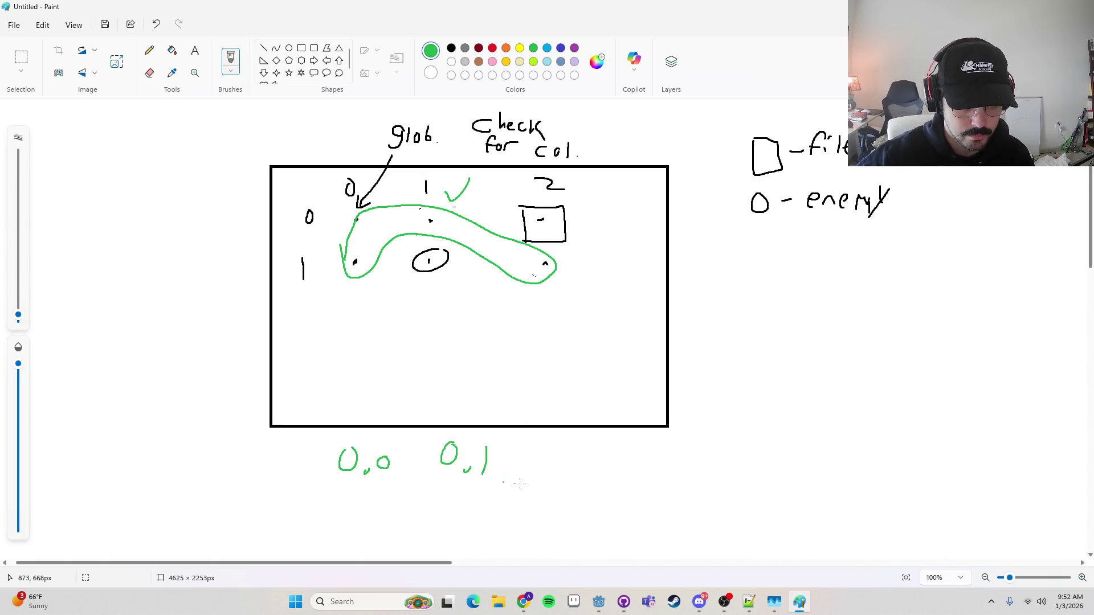
mouse_move(355, 494)
left_mouse_down()
mouse_move(352, 518)
mouse_move(412, 522)
left_mouse_up()
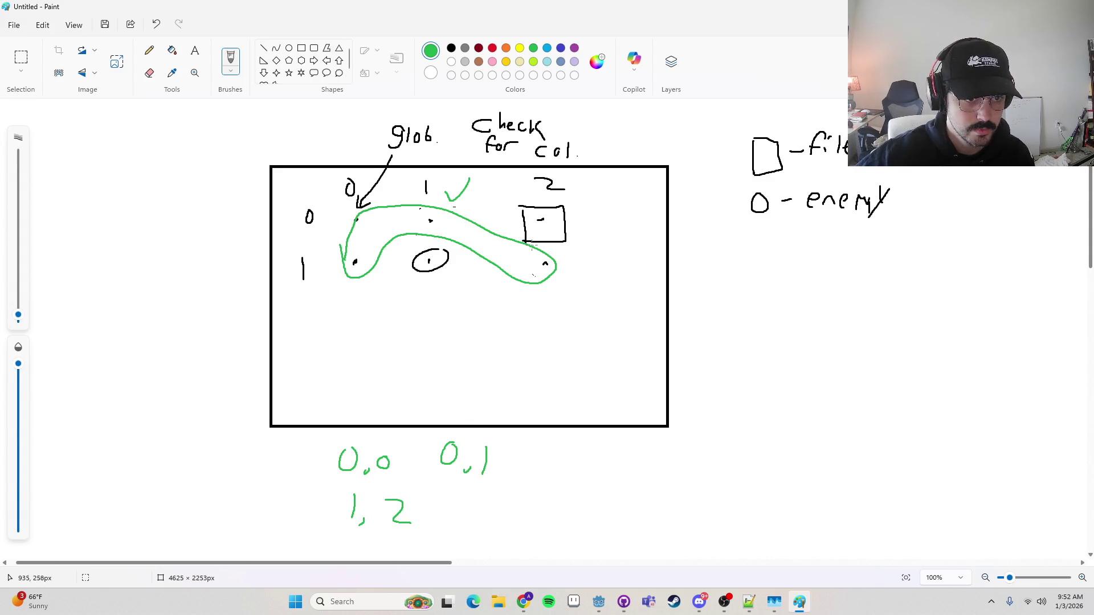
left_click_drag(457, 494, 471, 530)
mouse_move(494, 510)
left_mouse_down()
mouse_move(491, 525)
mouse_move(496, 511)
left_mouse_up()
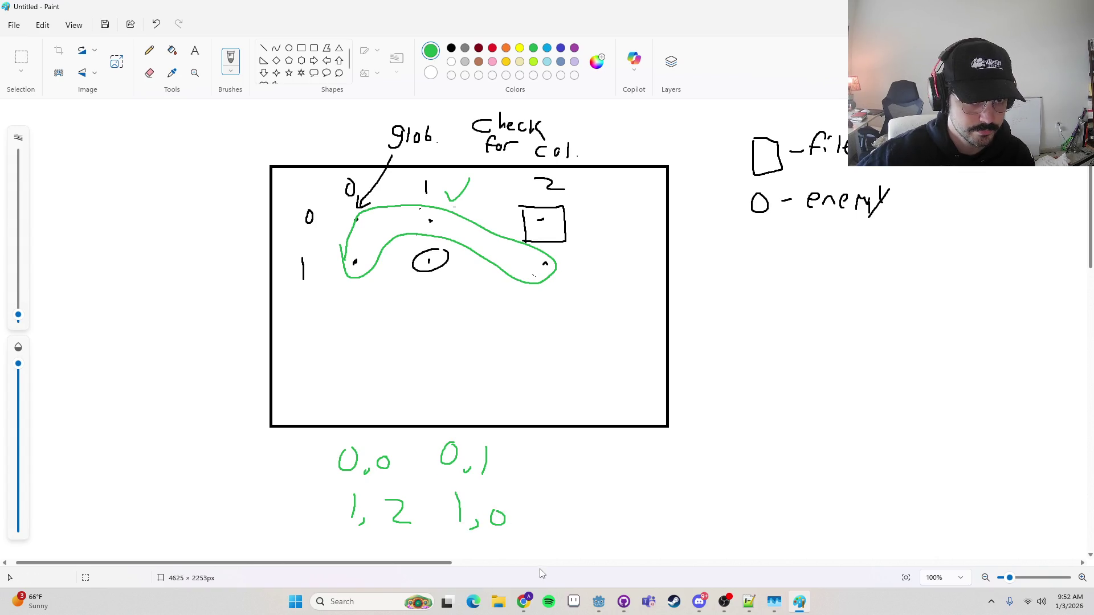
key("alt+Tab")
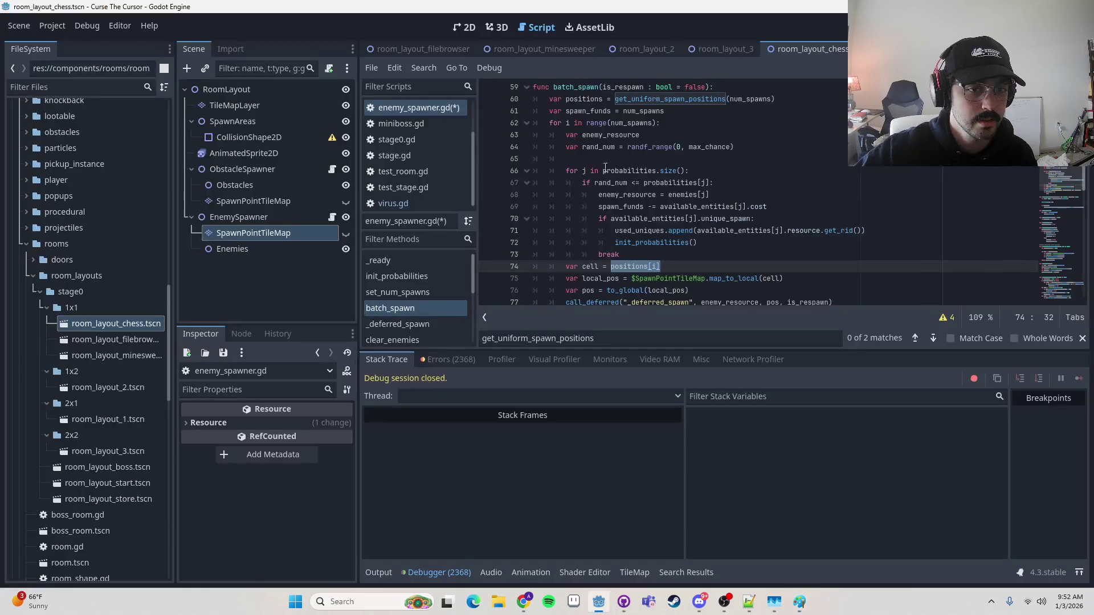
left_click(567, 122)
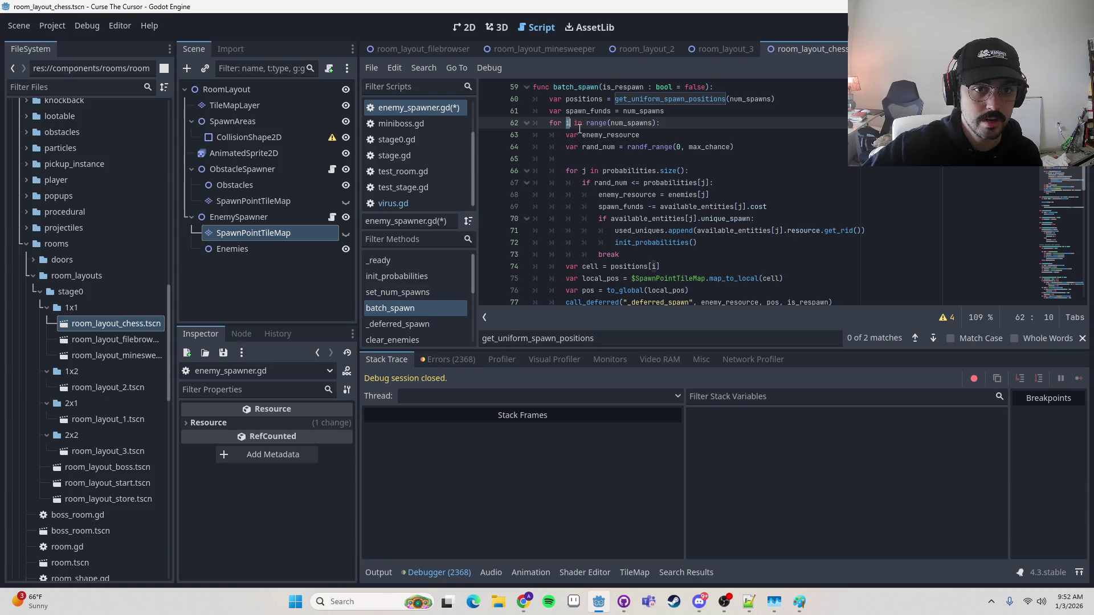
key("alt+Tab")
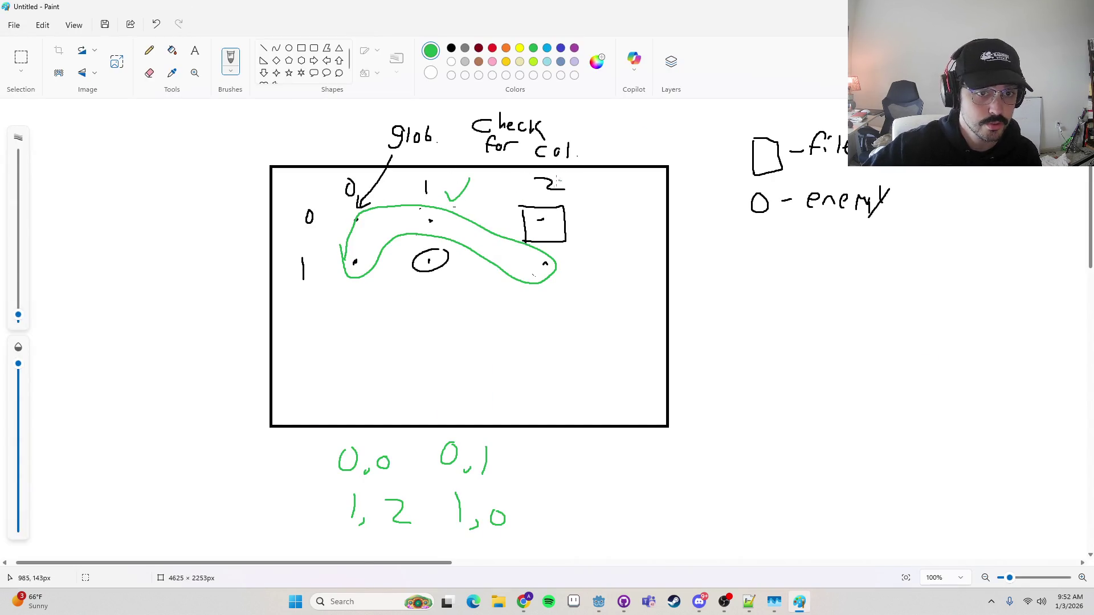
key("alt+Tab")
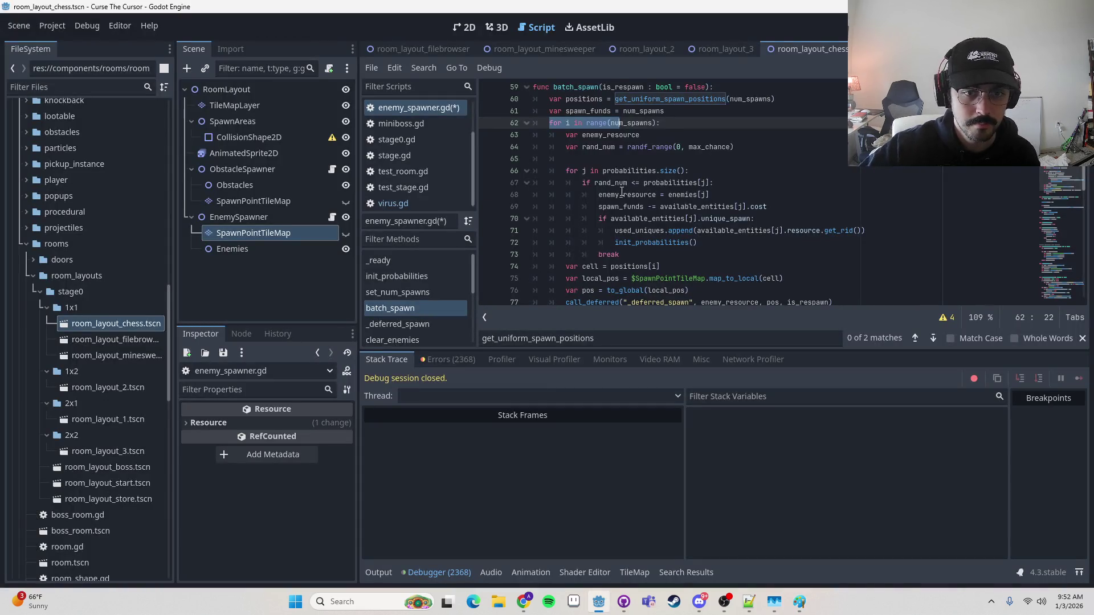
scroll(621, 192, "down", 1)
left_click(582, 230)
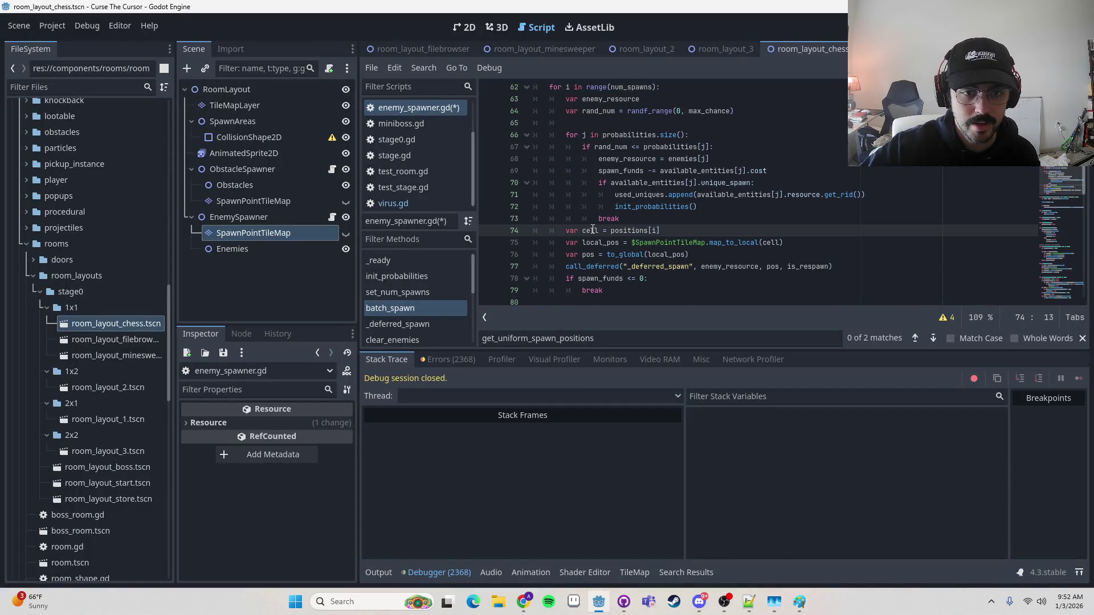
double_click(632, 231)
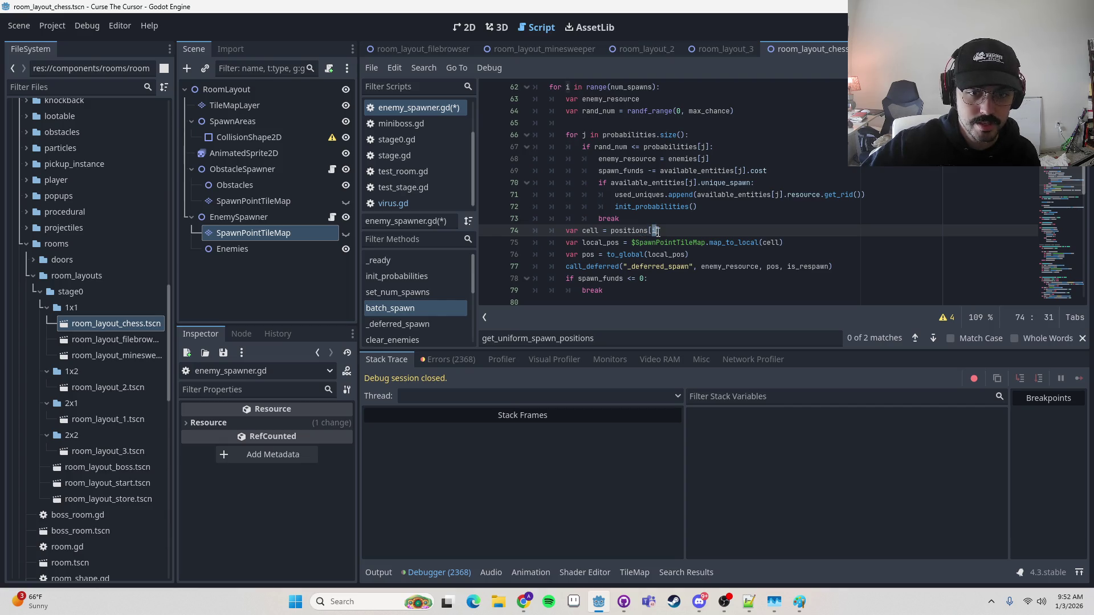
key("alt+Tab")
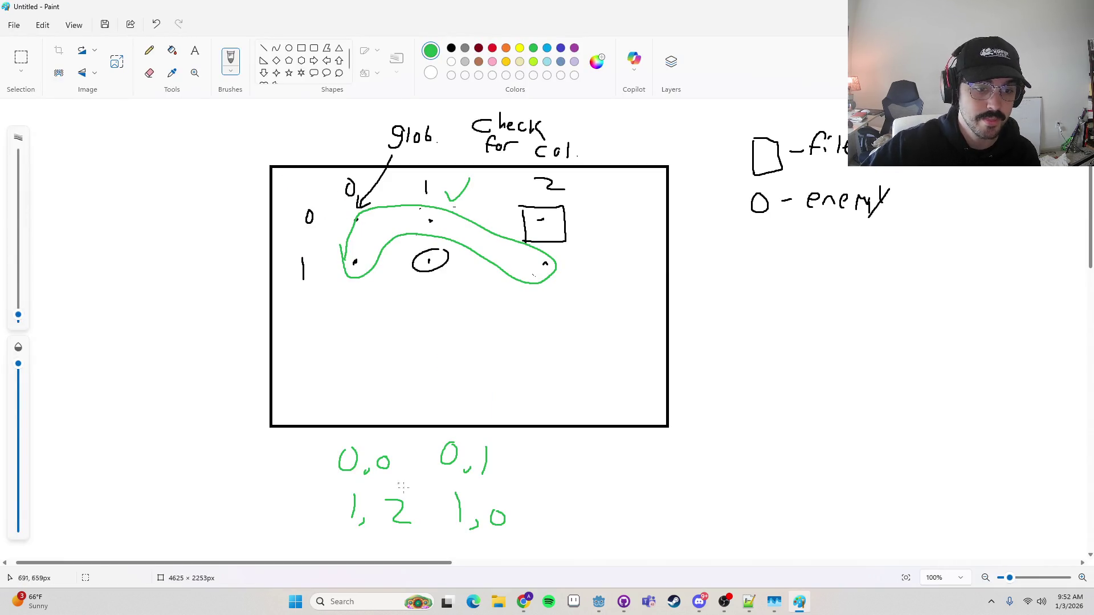
Circle column 0 and the 0,0 and 1,2 pairs in green, and mark rows 0 and 1 with i.
mouse_move(335, 445)
left_mouse_down()
mouse_move(340, 511)
mouse_move(371, 477)
mouse_move(337, 450)
left_mouse_up()
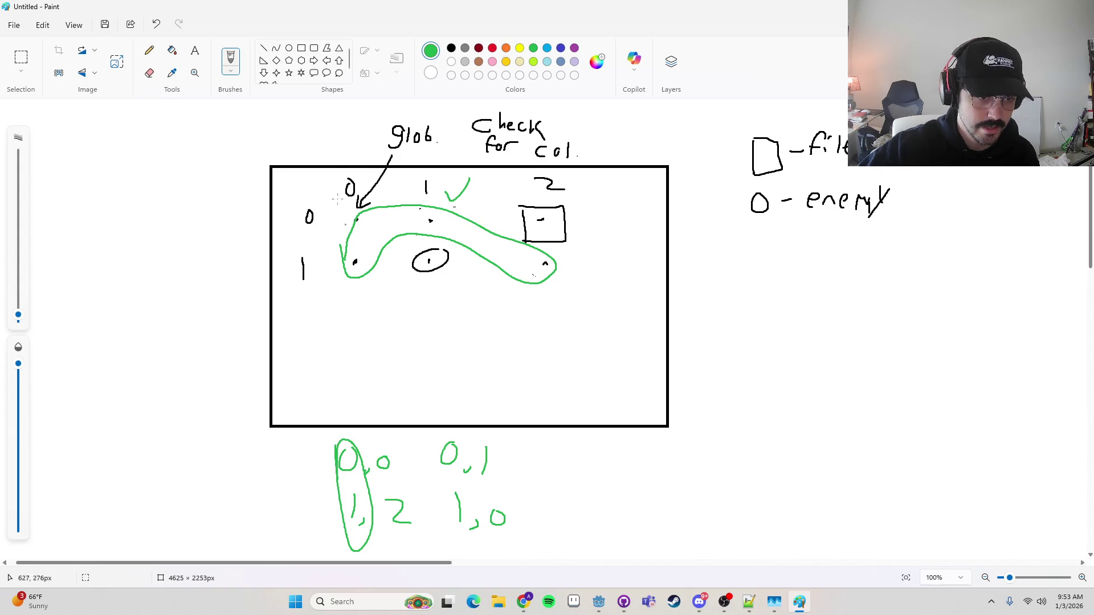
mouse_move(339, 151)
left_mouse_down()
mouse_move(377, 218)
mouse_move(342, 160)
mouse_move(343, 173)
left_mouse_up()
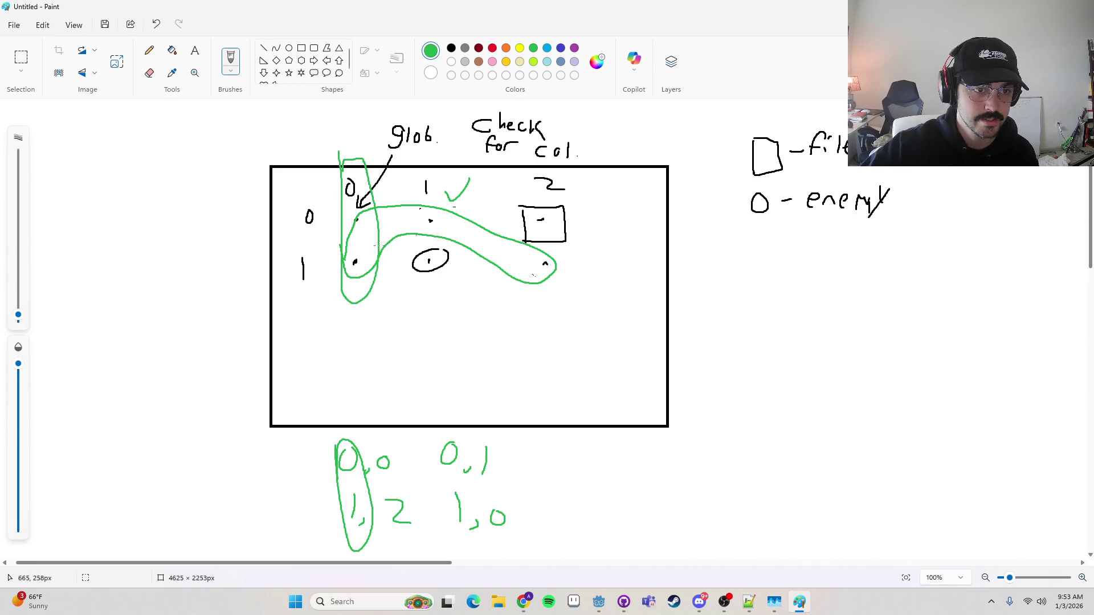
left_click_drag(286, 214, 284, 274)
left_click(288, 203)
left_click(287, 251)
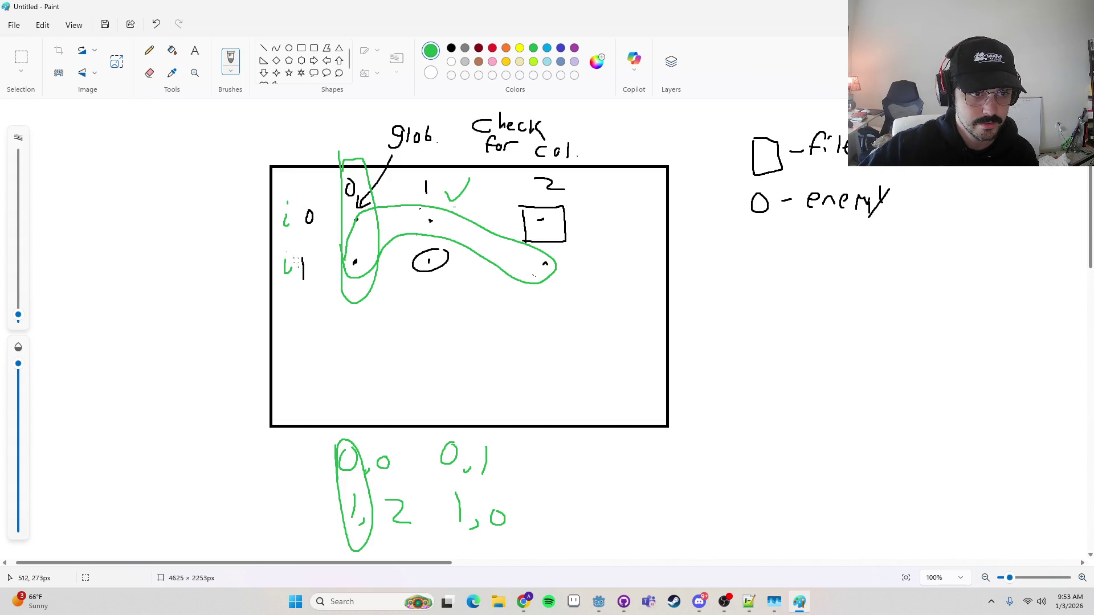
key("alt+Tab")
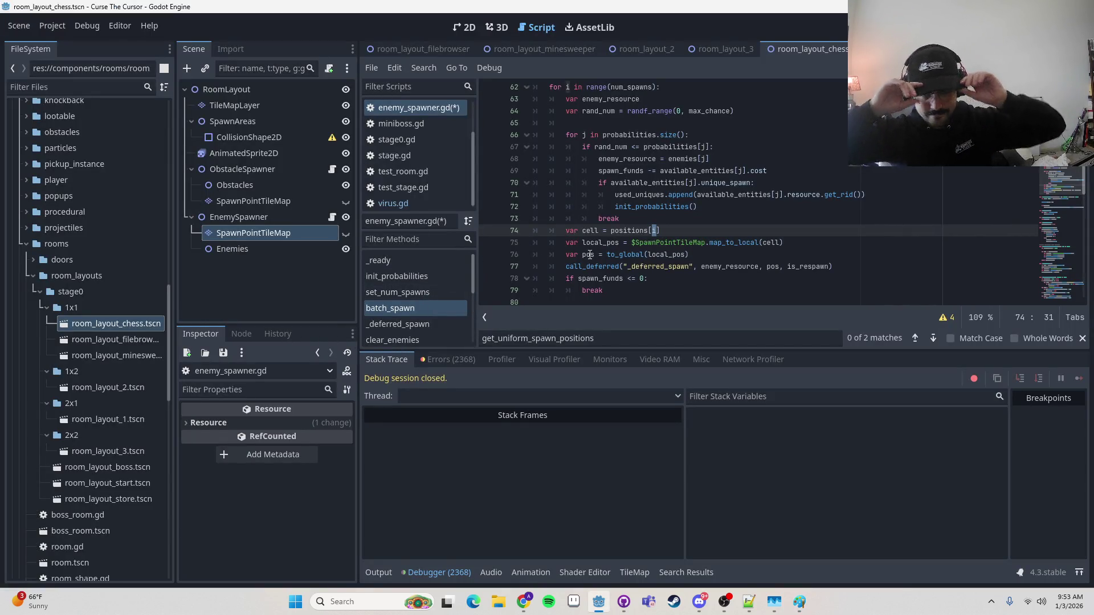
Replace the [i] index on line 74 with a randi_range completion.
left_click(670, 234)
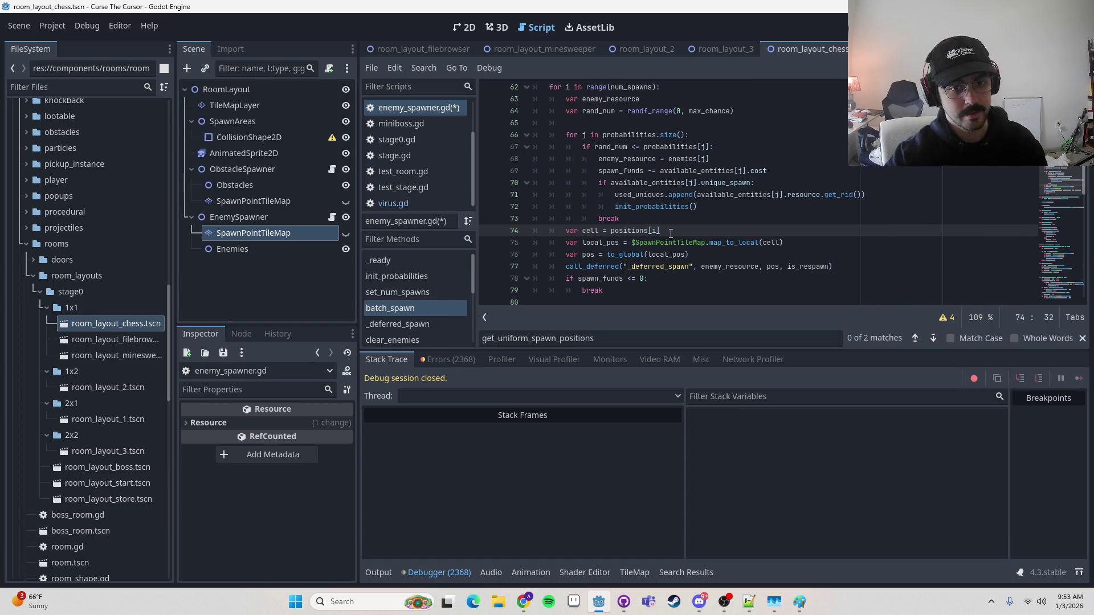
key("BackSpace")
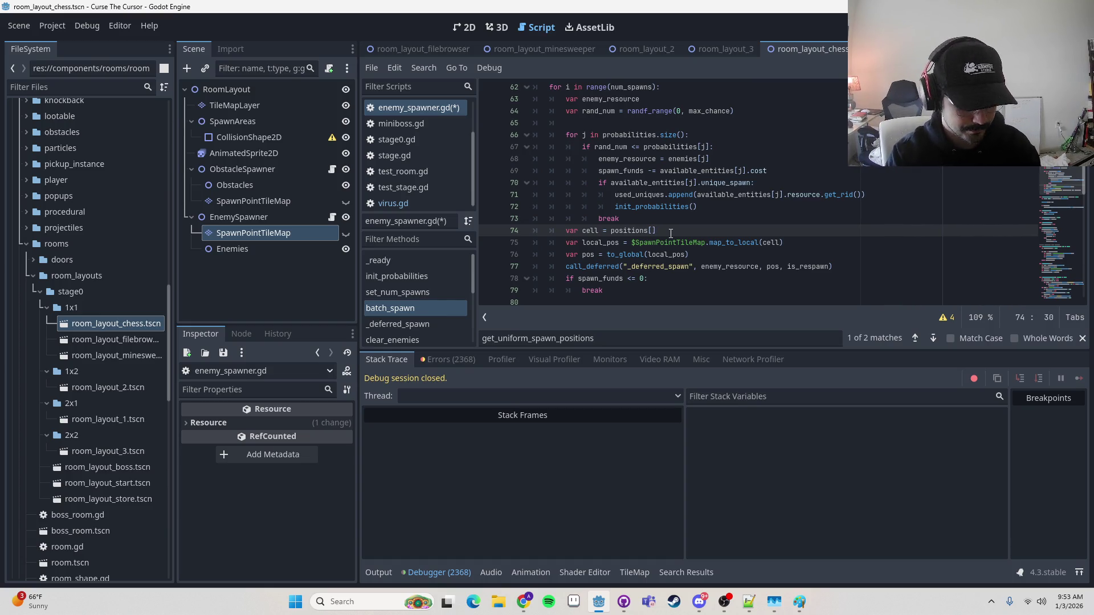
type("randi")
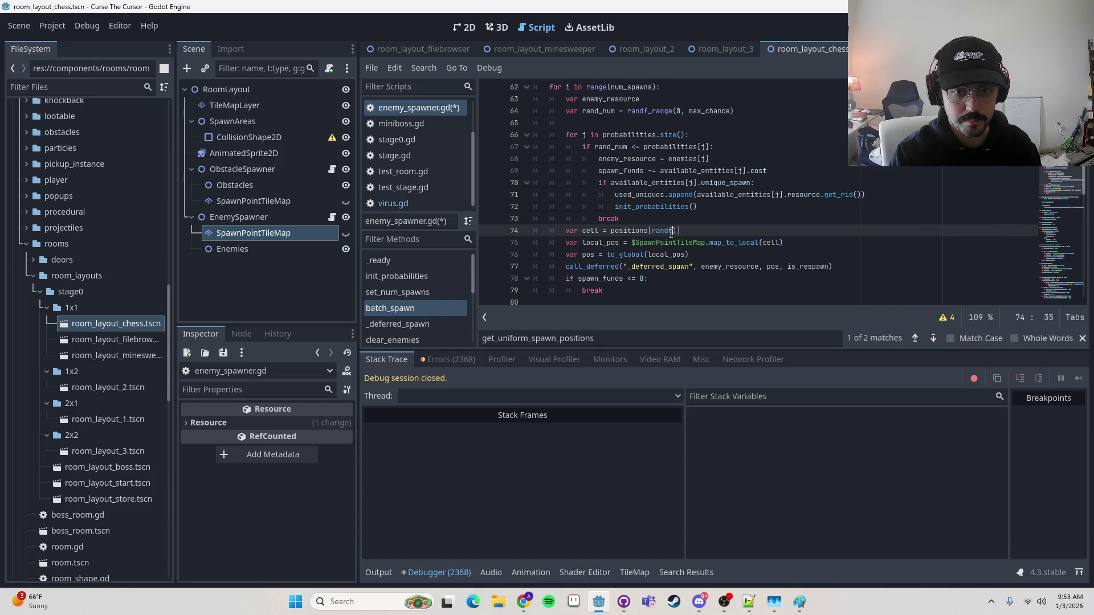
type("i_range")
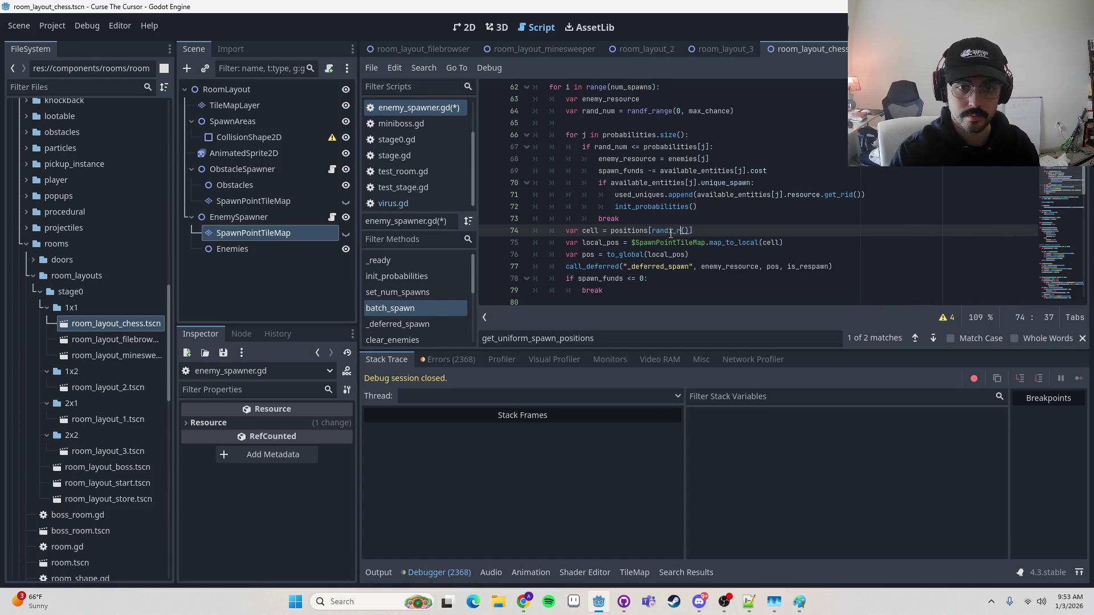
key("Return")
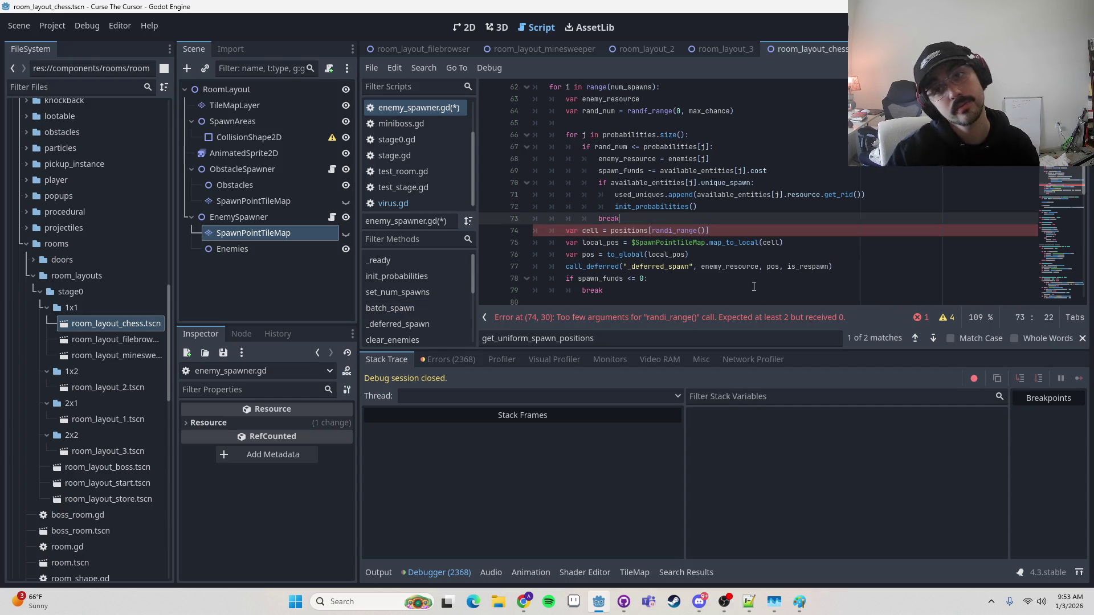
Remove randi_range and rewrite line 74 as var cell = select_position(positions).
key("ctrl+shift+Left")
key("ctrl+shift+Left")
key("ctrl+shift+Left")
key("ctrl+shift+Right")
key("ctrl+shift+Right")
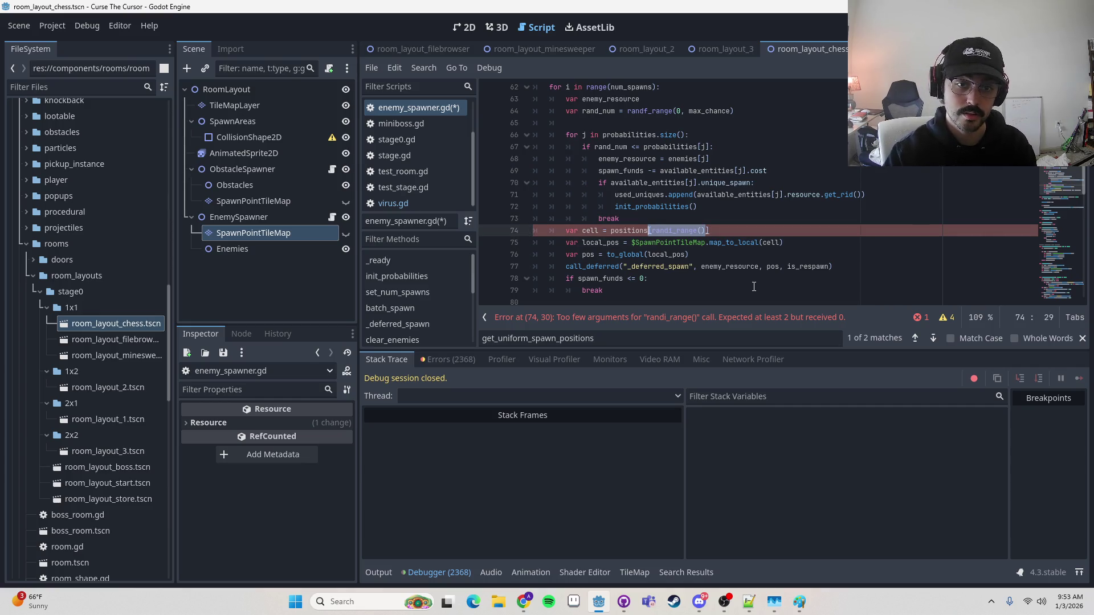
key("BackSpace")
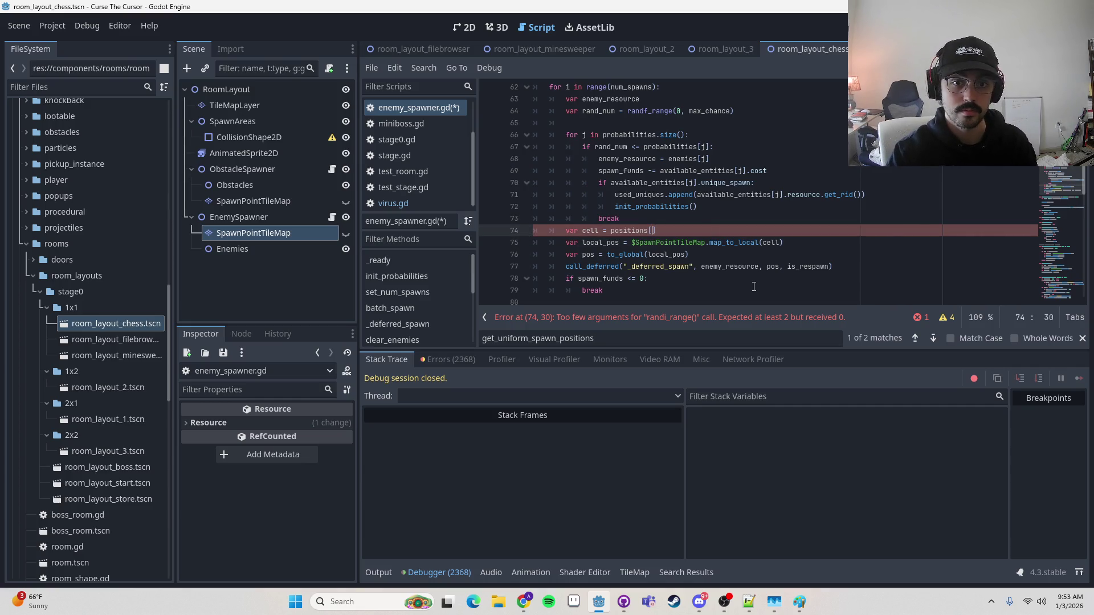
key("Home")
key("Home")
type("select_positi")
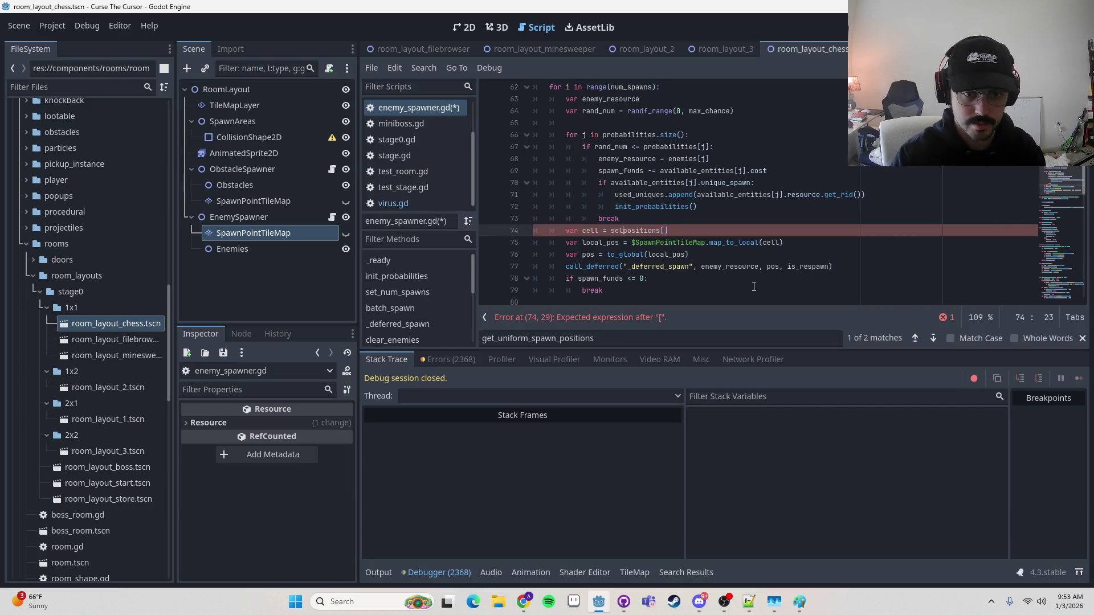
type("on(")
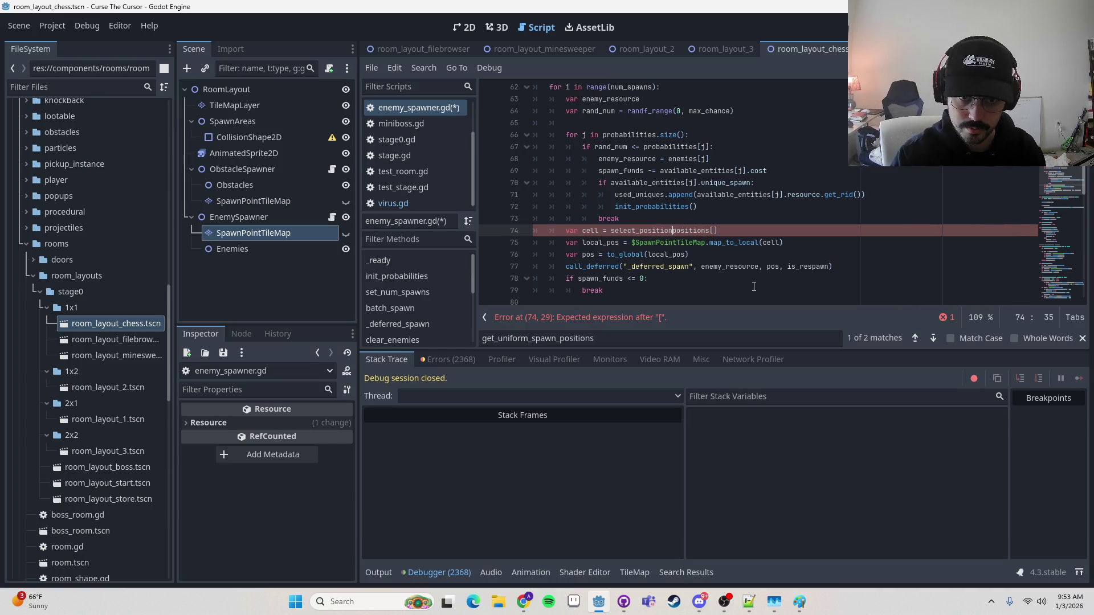
key("Delete")
key("Delete")
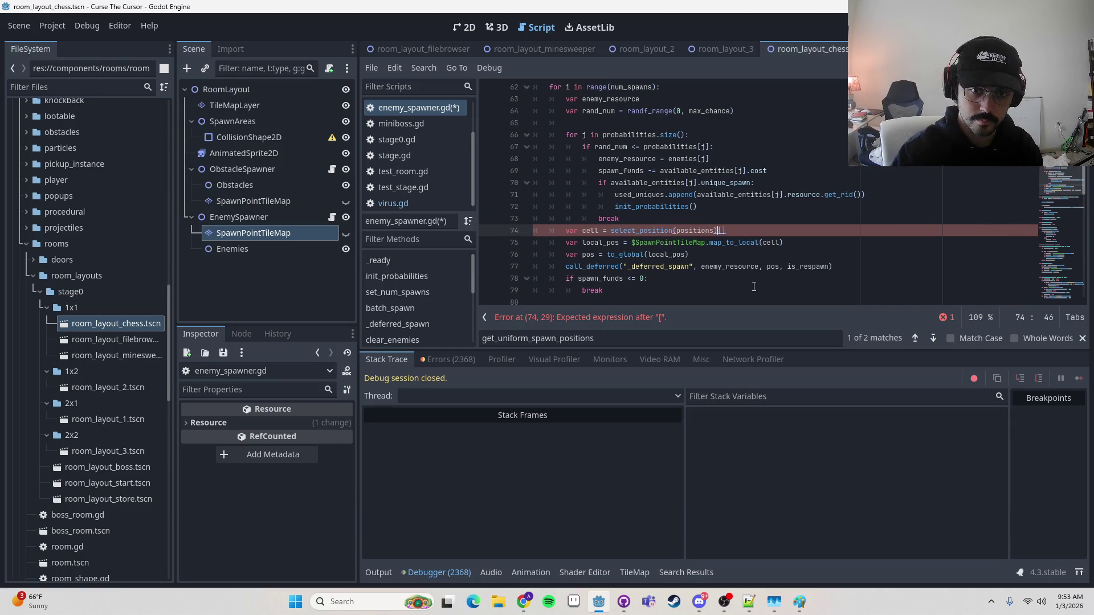
type(")")
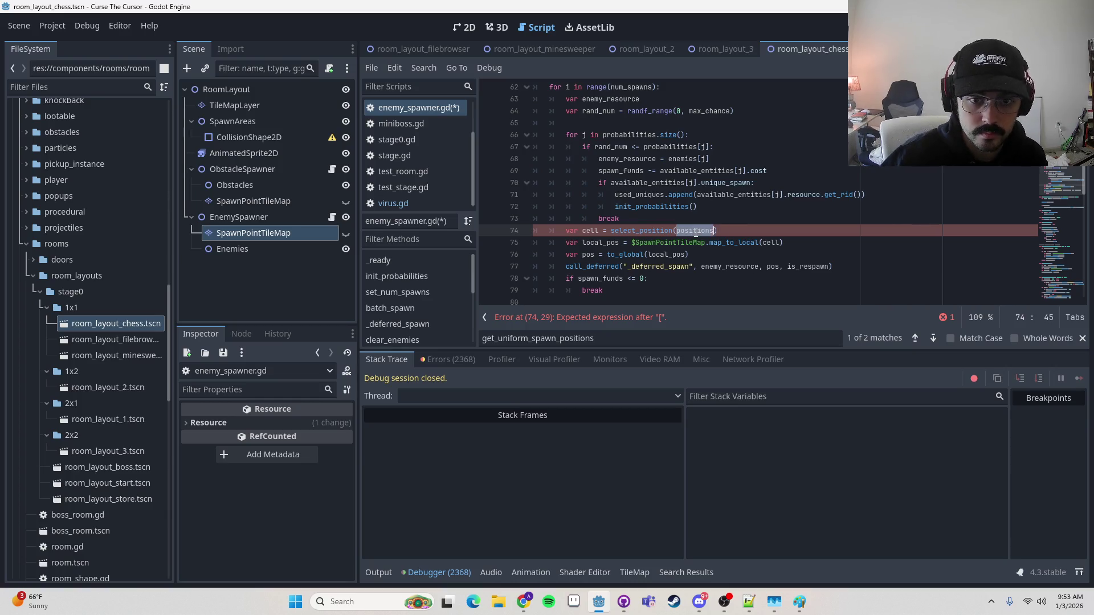
scroll(615, 228, "up", 3)
Check where positions is declared and the select_position call on line 74.
double_click(586, 171)
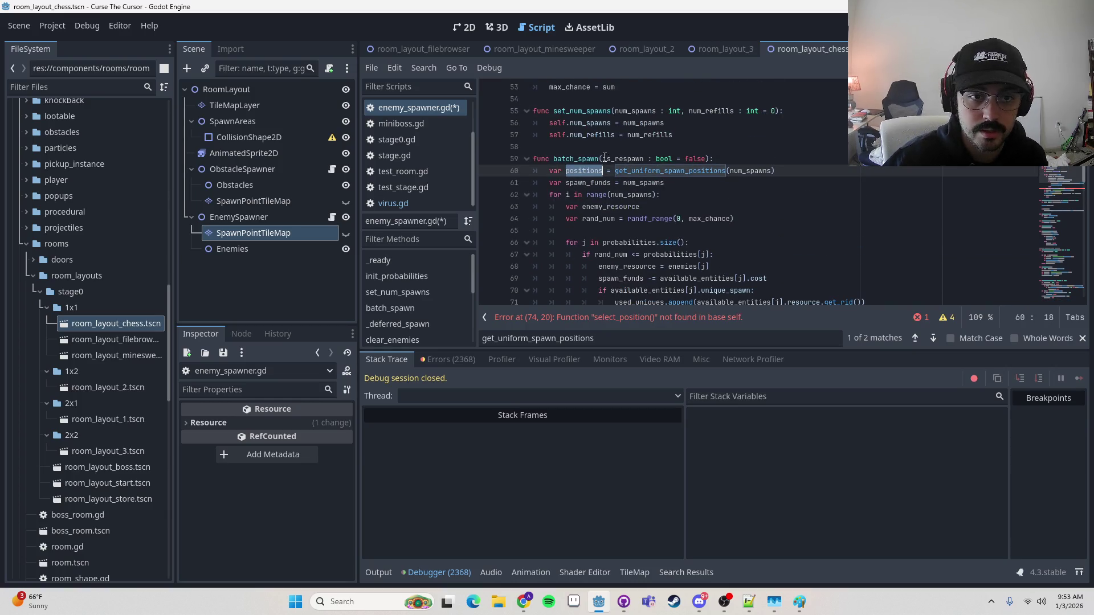
scroll(607, 157, "down", 3)
left_click(719, 231)
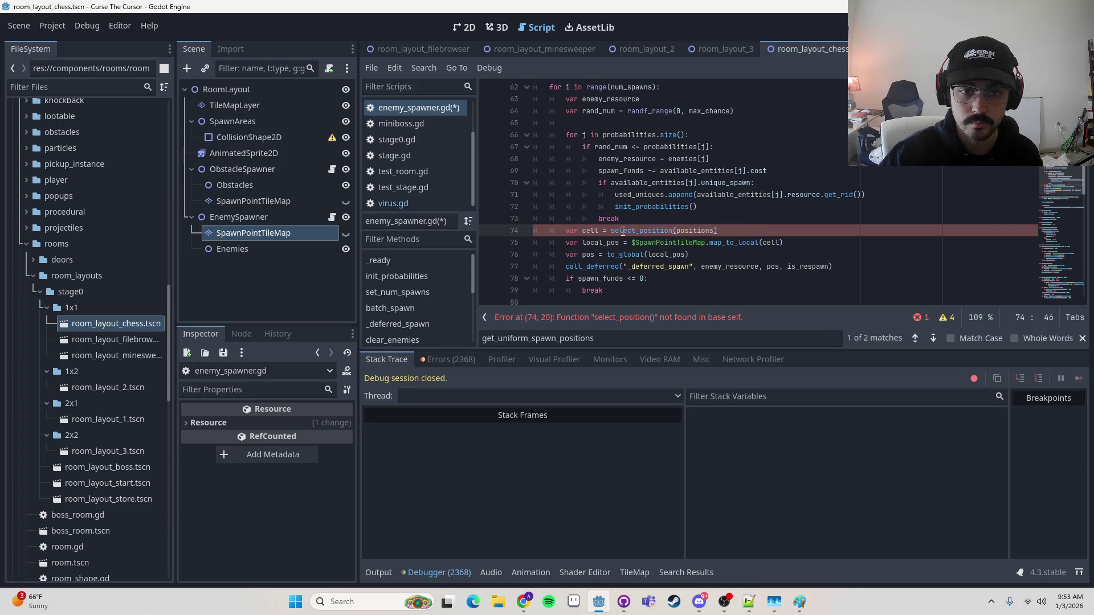
double_click(630, 231)
scroll(639, 229, "down", 7)
scroll(638, 229, "down", 2)
scroll(424, 314, "down", 3)
scroll(408, 308, "up", 3)
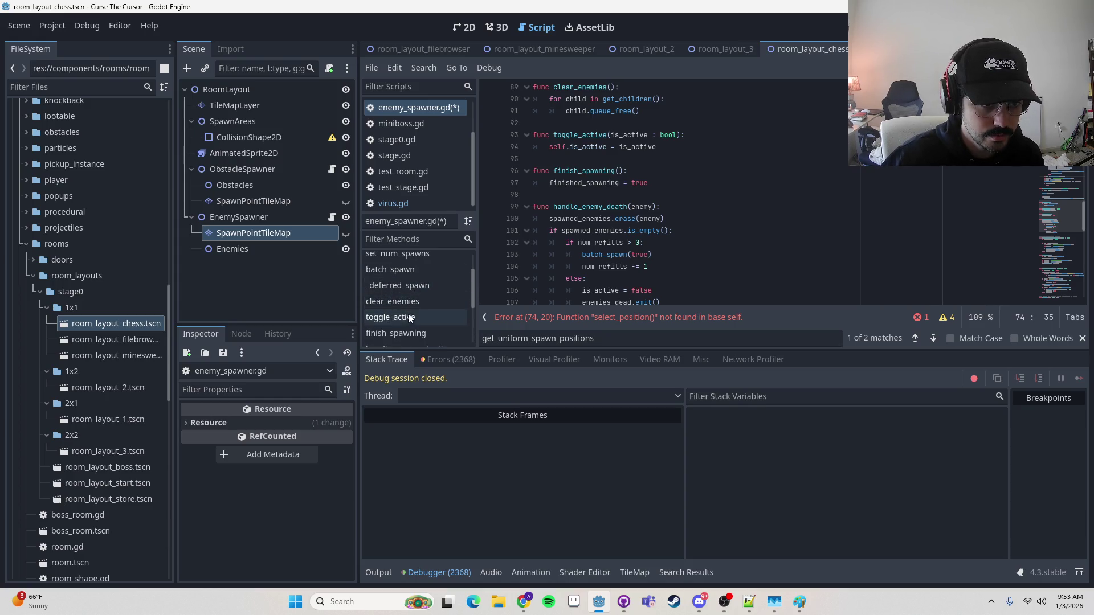
scroll(408, 316, "up", 1)
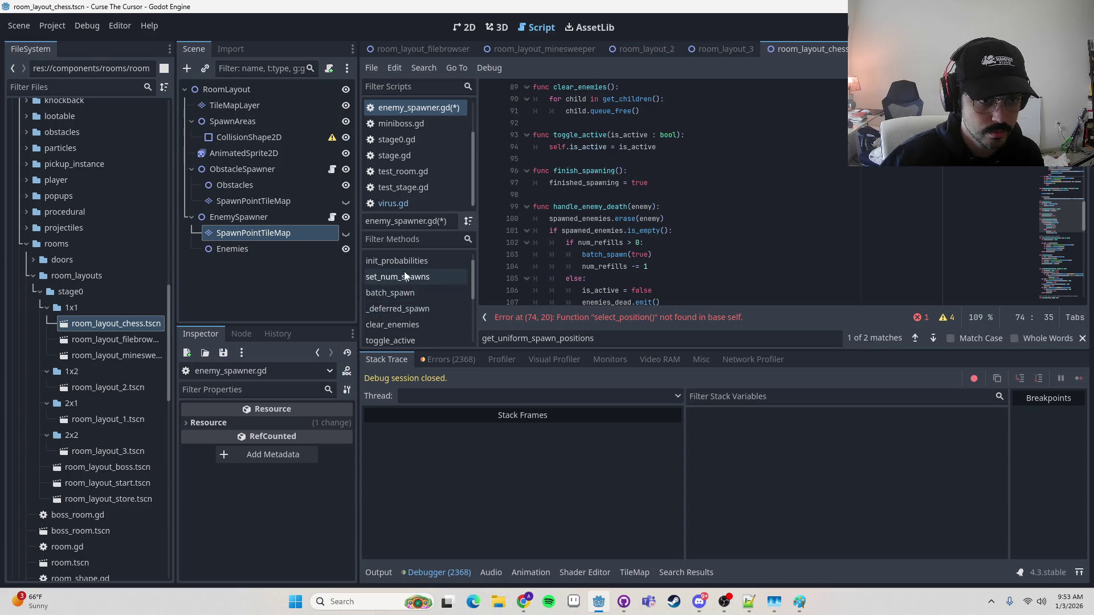
scroll(419, 323, "down", 3)
scroll(418, 319, "down", 1)
Jump to get_cell_pos and is_position_occupied, then place the cursor on the blank line after get_cell_pos.
left_click(399, 289)
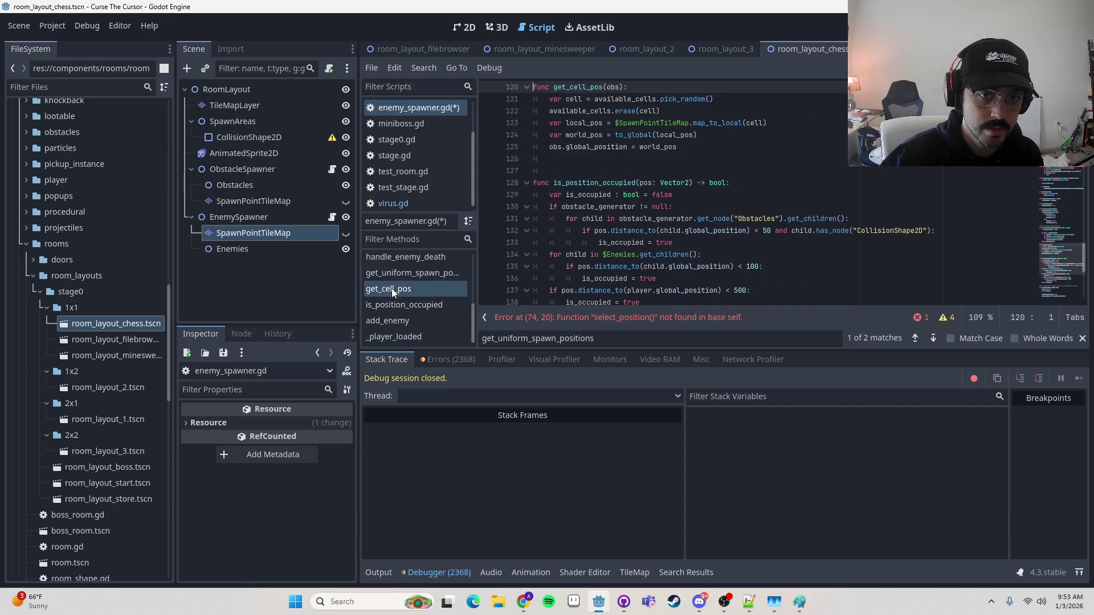
left_click(399, 305)
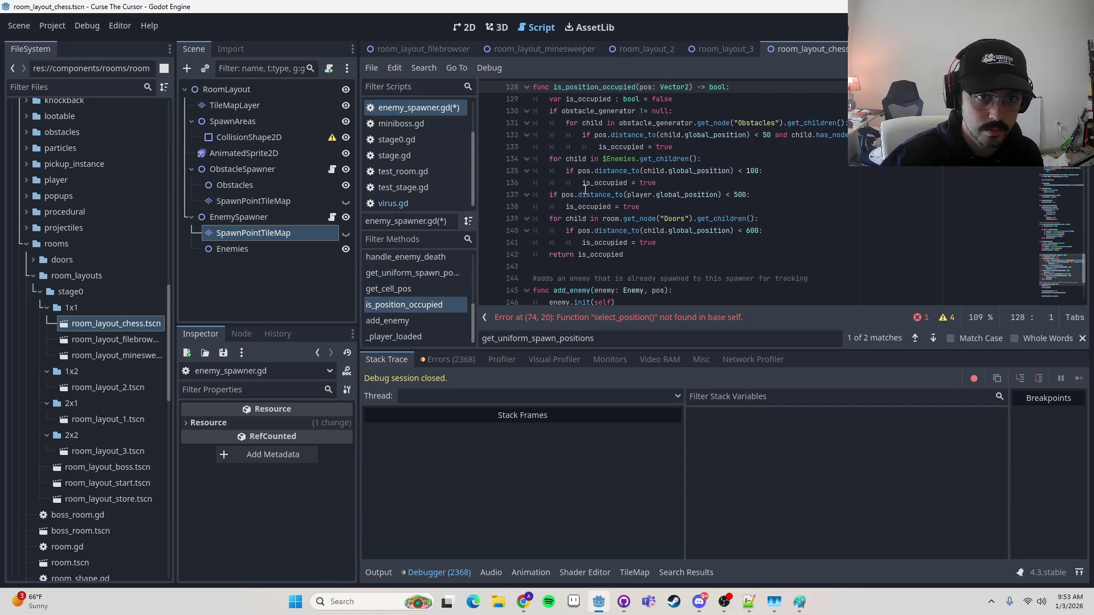
left_click(639, 257)
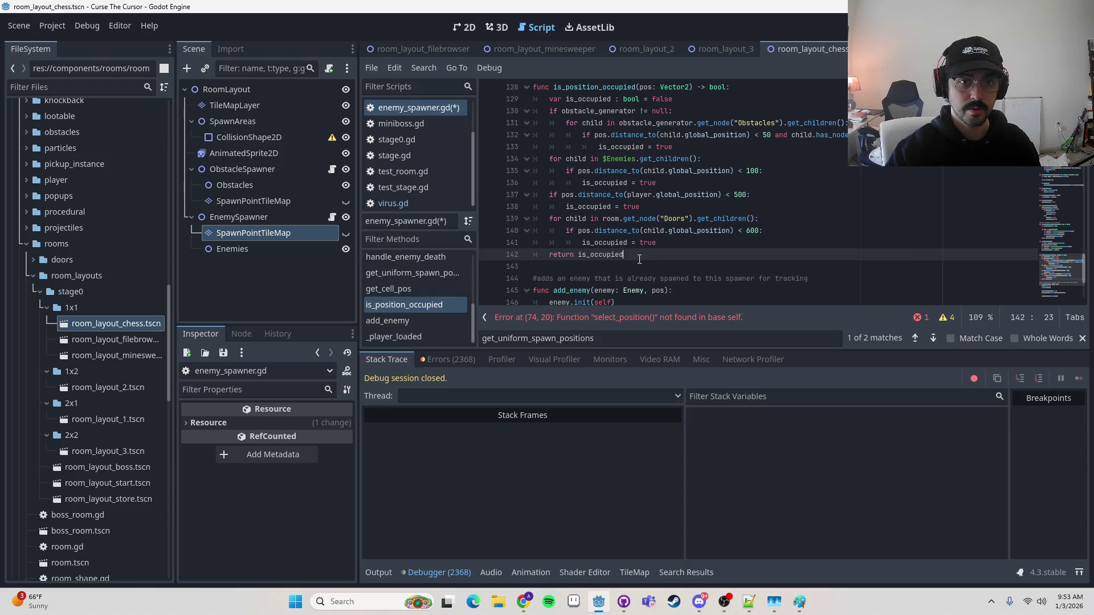
scroll(627, 256, "up", 5)
left_click(597, 254)
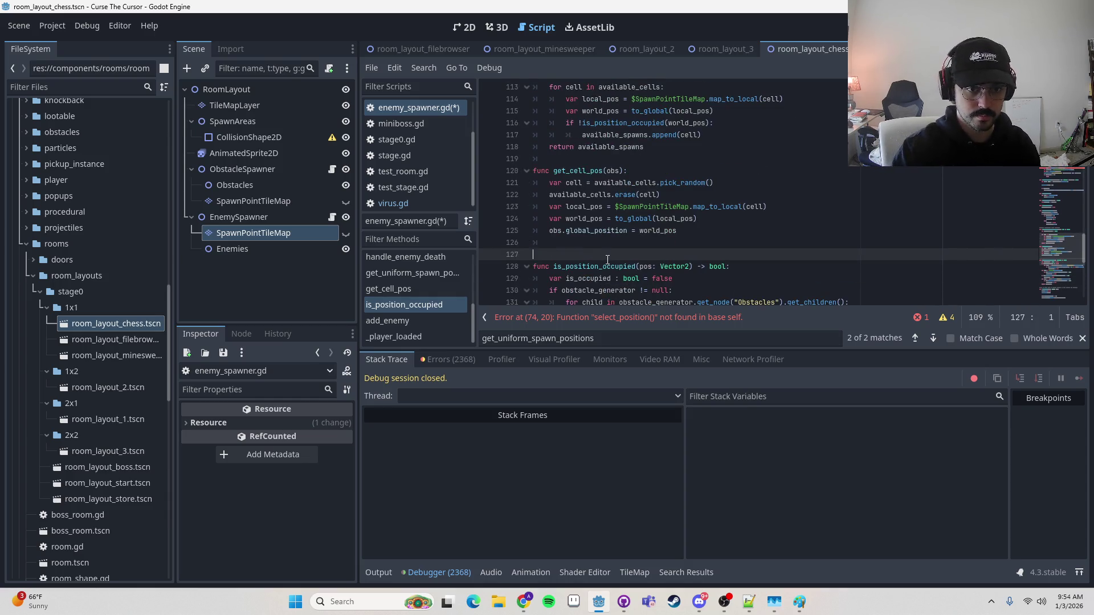
Add a new helper stub 'func select_position(positions: Array)' below get_cell_pos.
key("Return")
key("Up")
type("func select_position()")
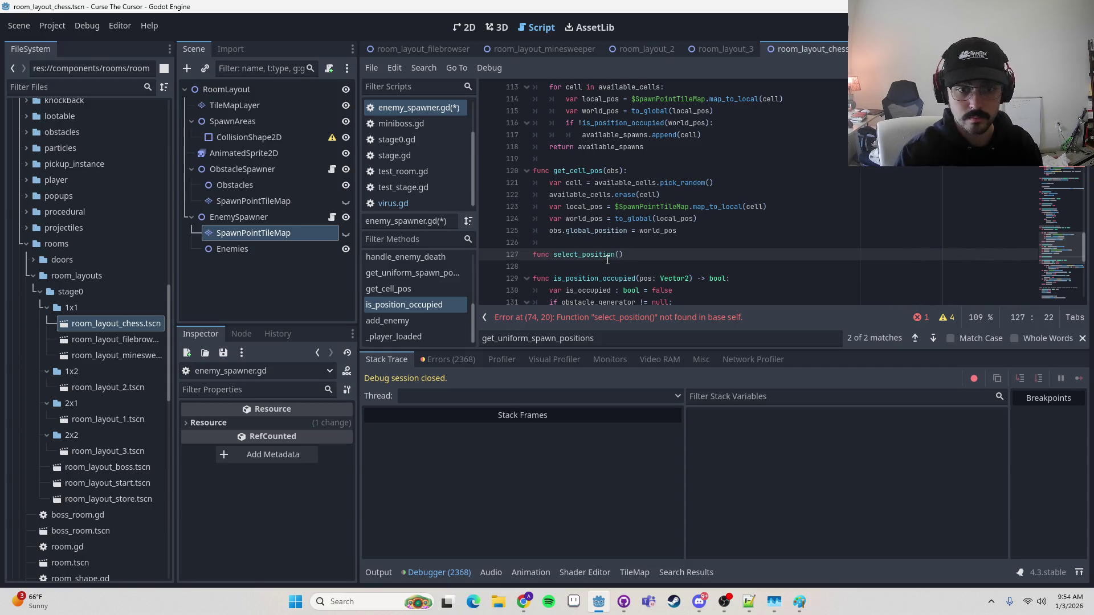
type("positions")
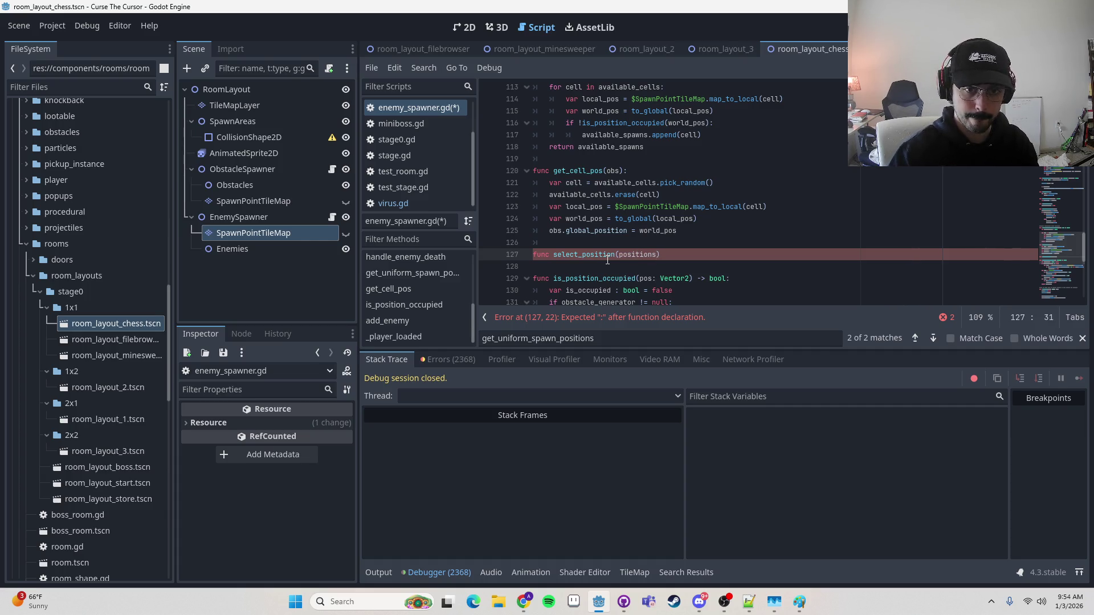
type(": Array")
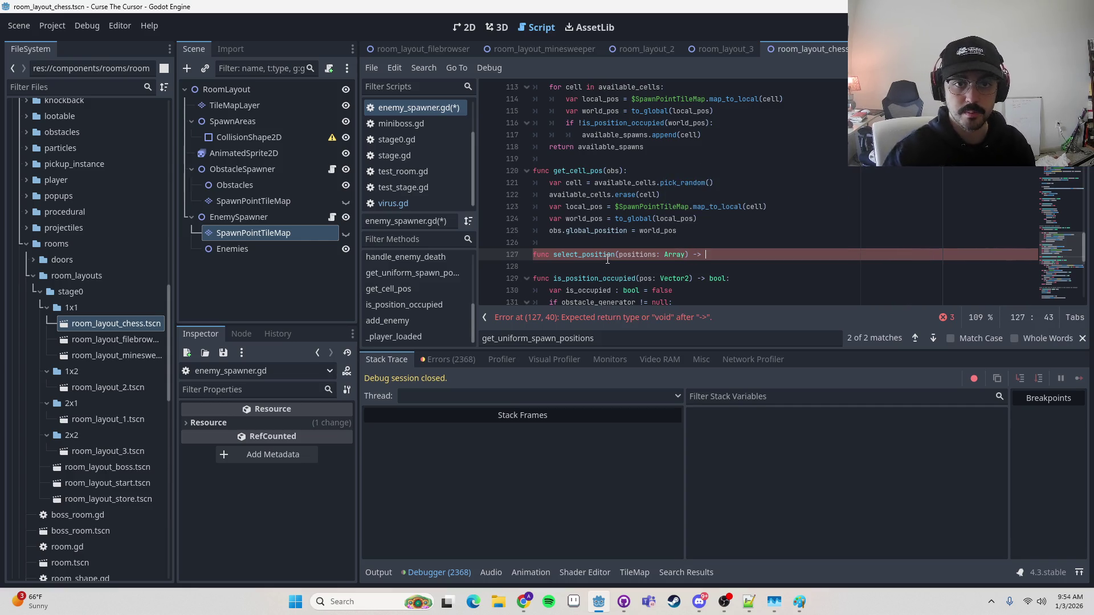
scroll(607, 260, "up", 20)
scroll(674, 211, "down", 8)
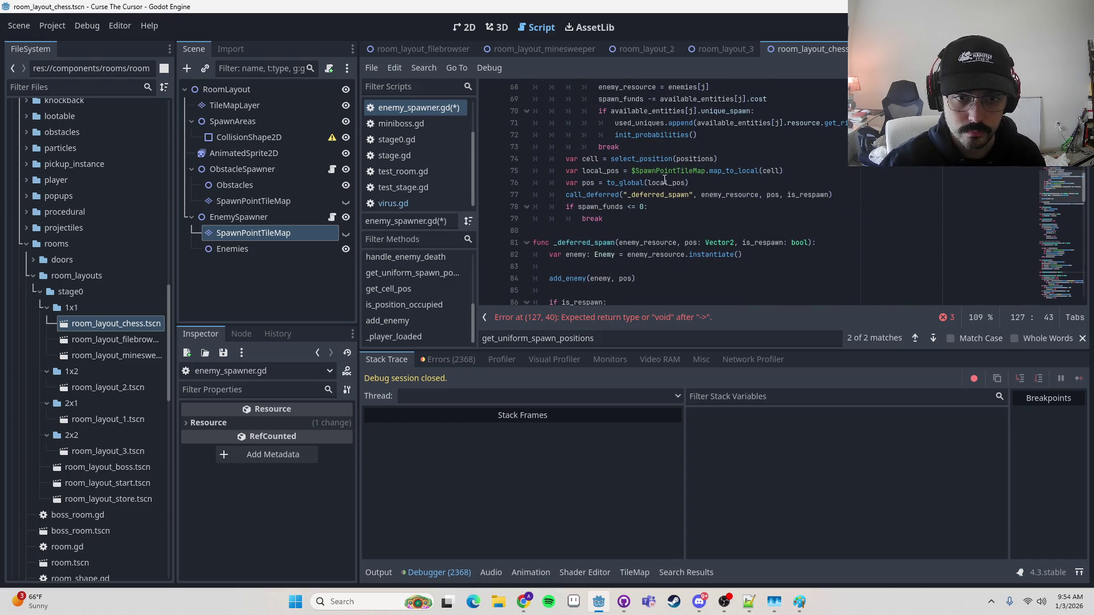
Review the cell assignment in batch_spawn and the get_uniform_spawn_positions definition.
left_click(588, 158)
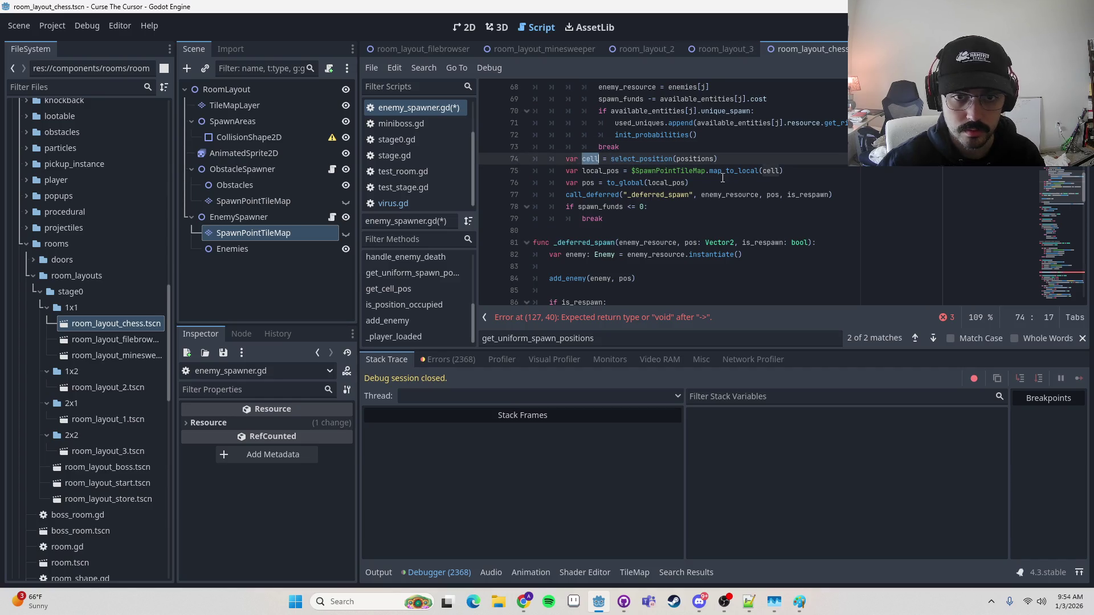
scroll(670, 188, "up", 5)
left_click(659, 169)
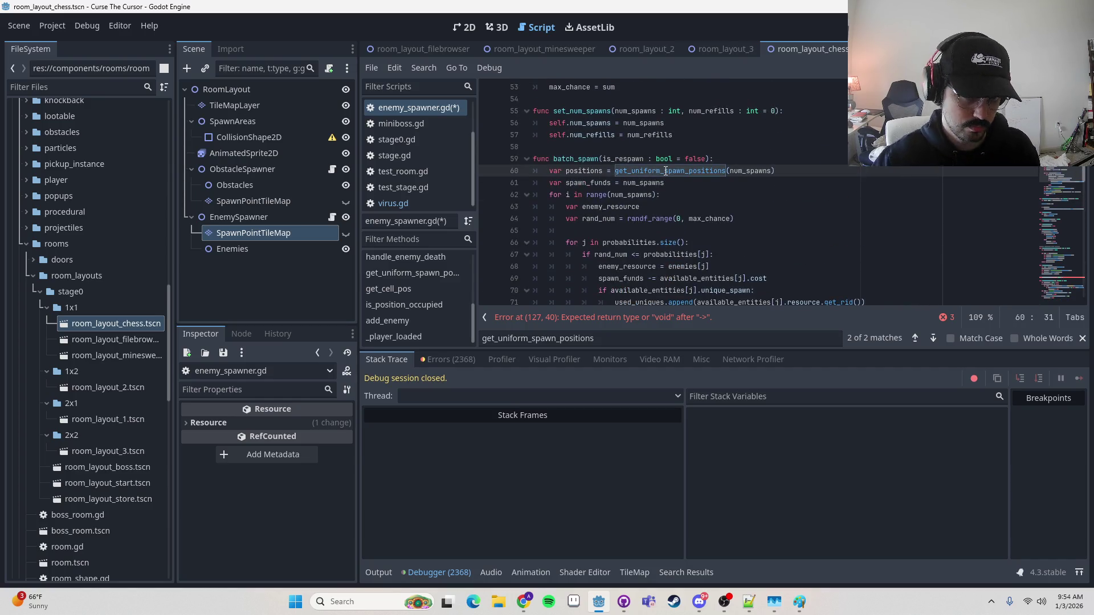
left_click(665, 171, "ctrl")
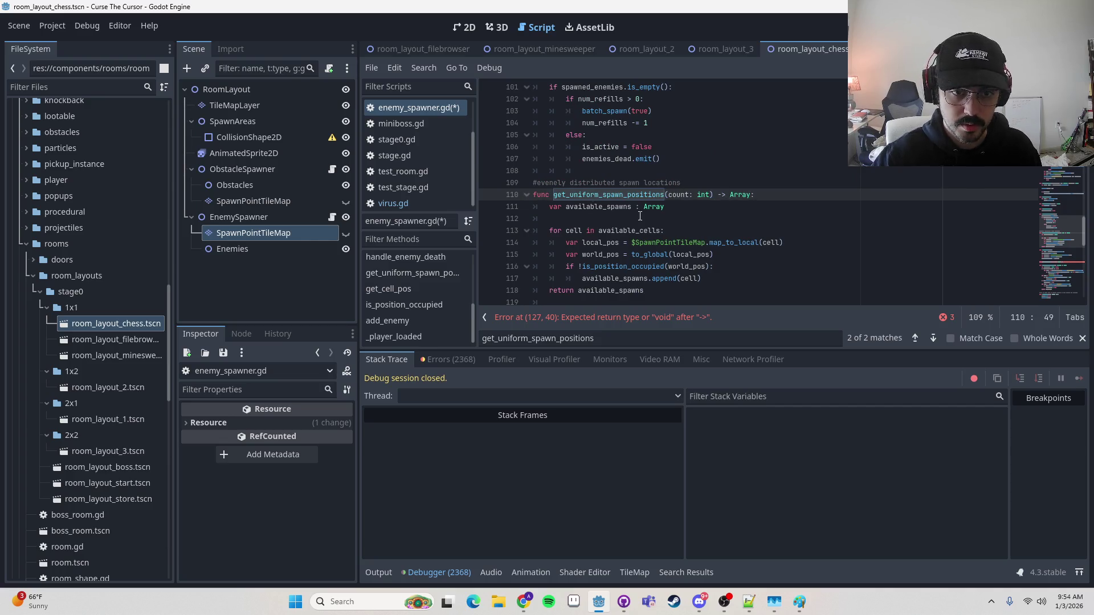
scroll(638, 213, "down", 1)
double_click(574, 194)
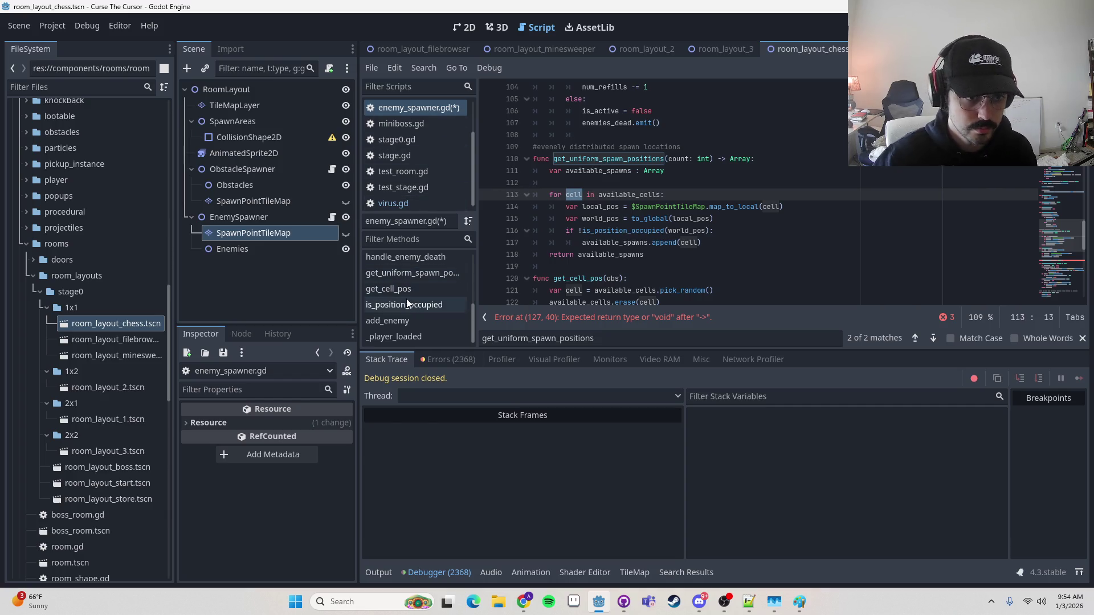
Save enemy_spawner.gd and return to get_cell_pos.
key("ctrl+s")
scroll(410, 301, "up", 3)
scroll(415, 285, "down", 3)
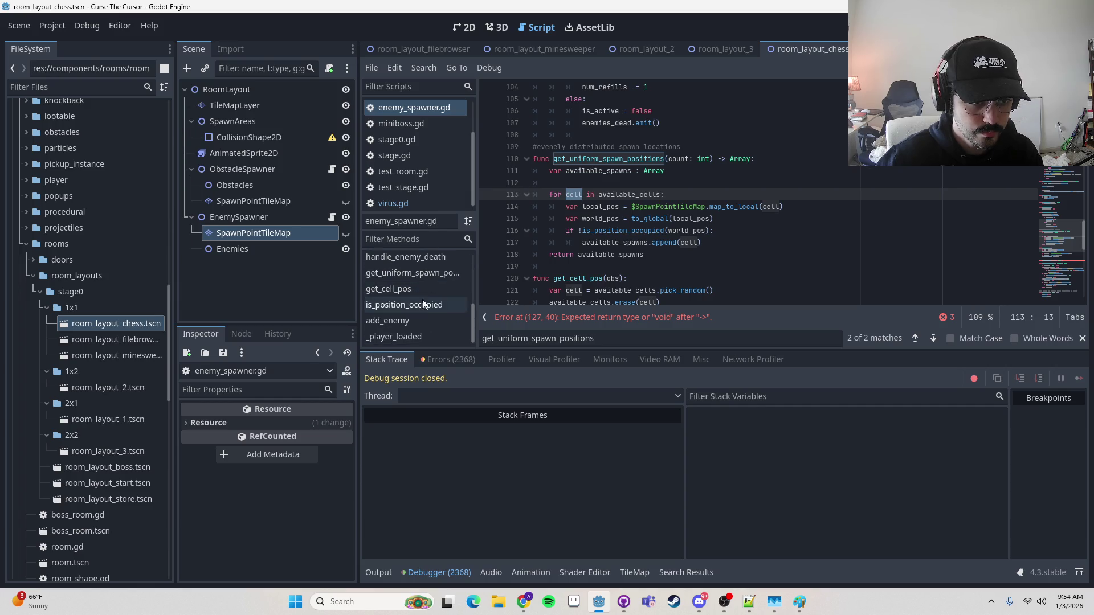
left_click(416, 287)
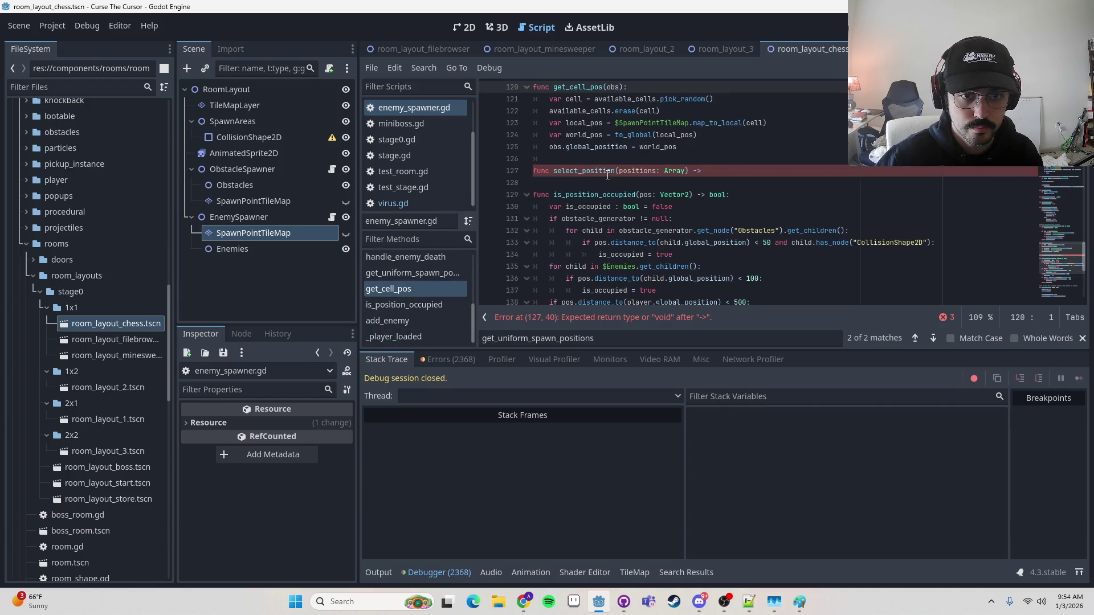
Give select_position a Vector2 return type and start its body.
left_click(738, 176)
type("rray")
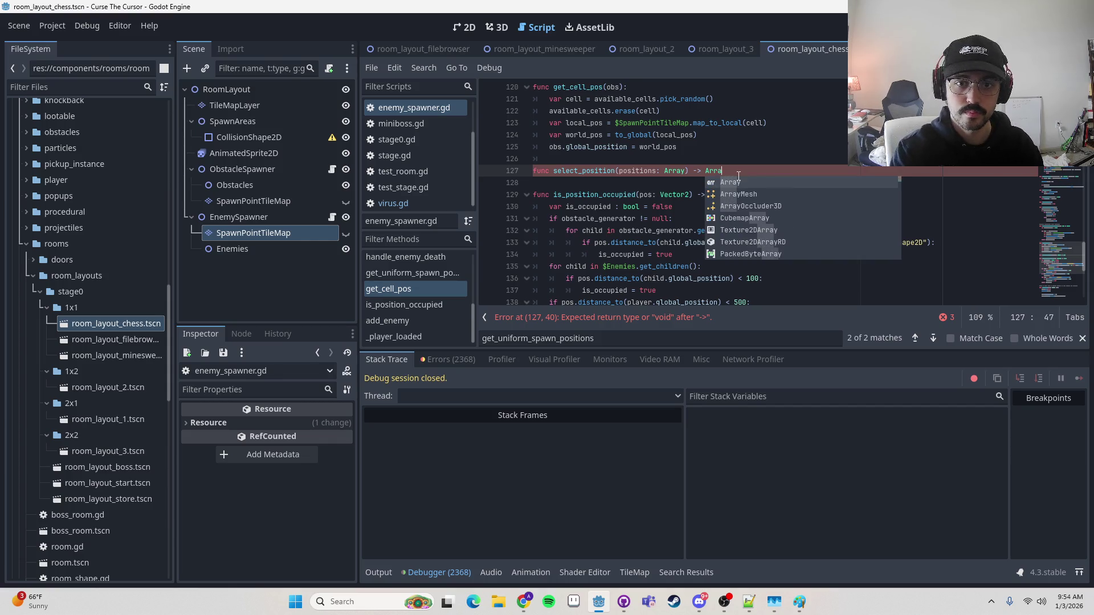
key("ctrl+BackSpace")
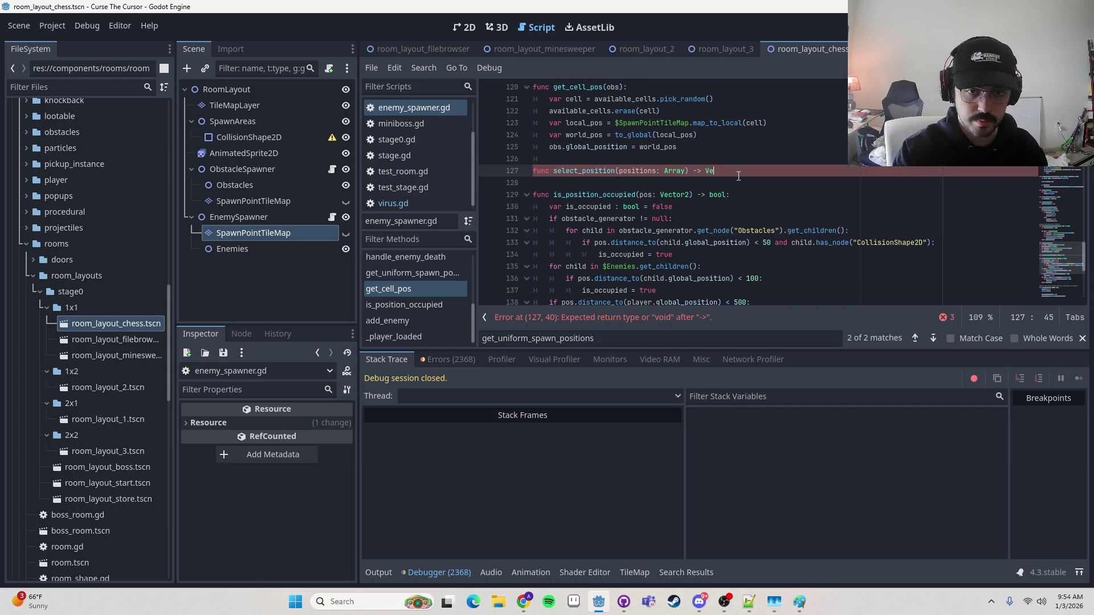
key("BackSpace")
key("BackSpace")
type("or2")
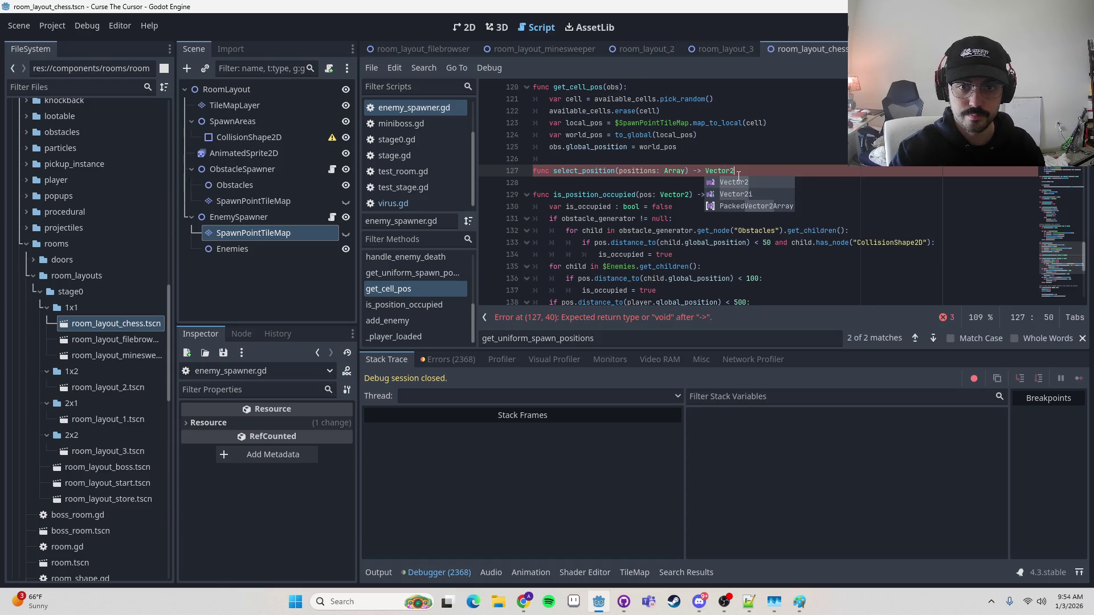
key("Return")
type(":")
key("Return")
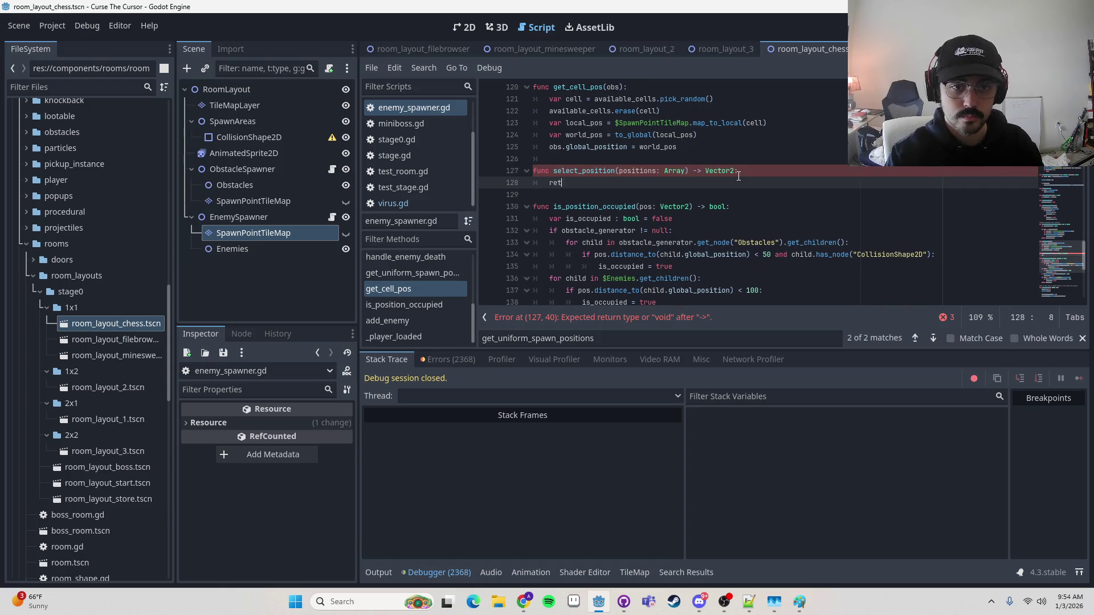
Add a TODO comment and return positions[randi_range(0, positions.size())].
key("ctrl+shift+Return")
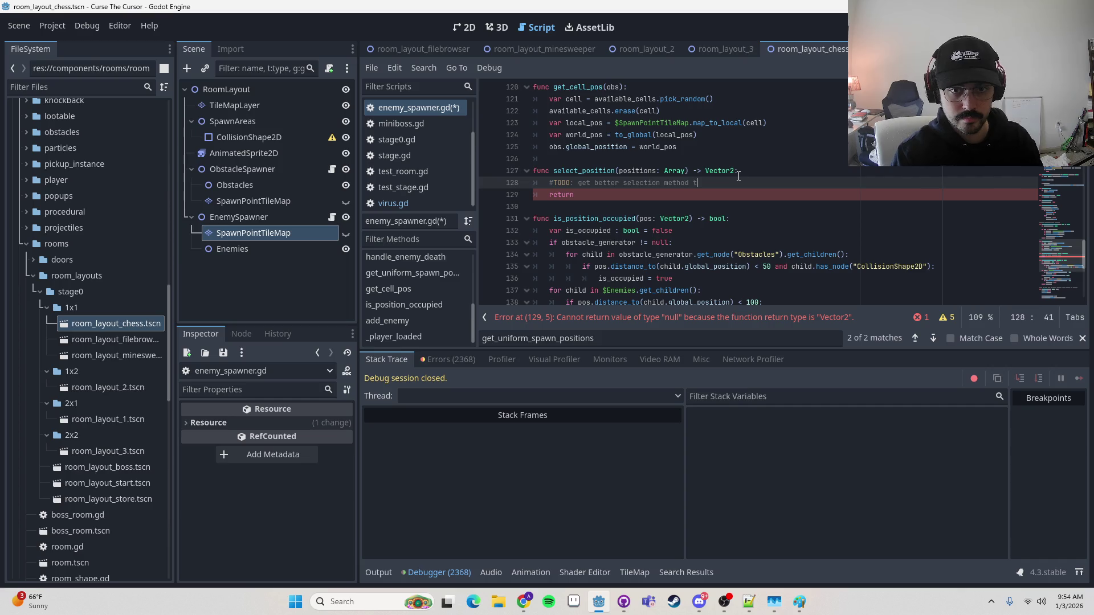
key("Return")
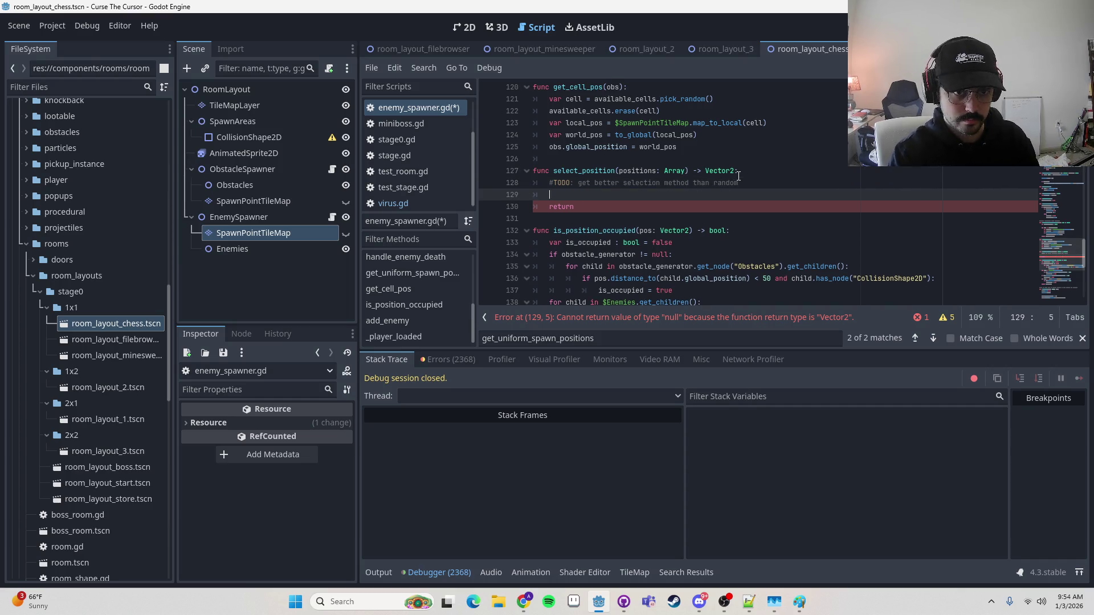
key("Delete")
key("End")
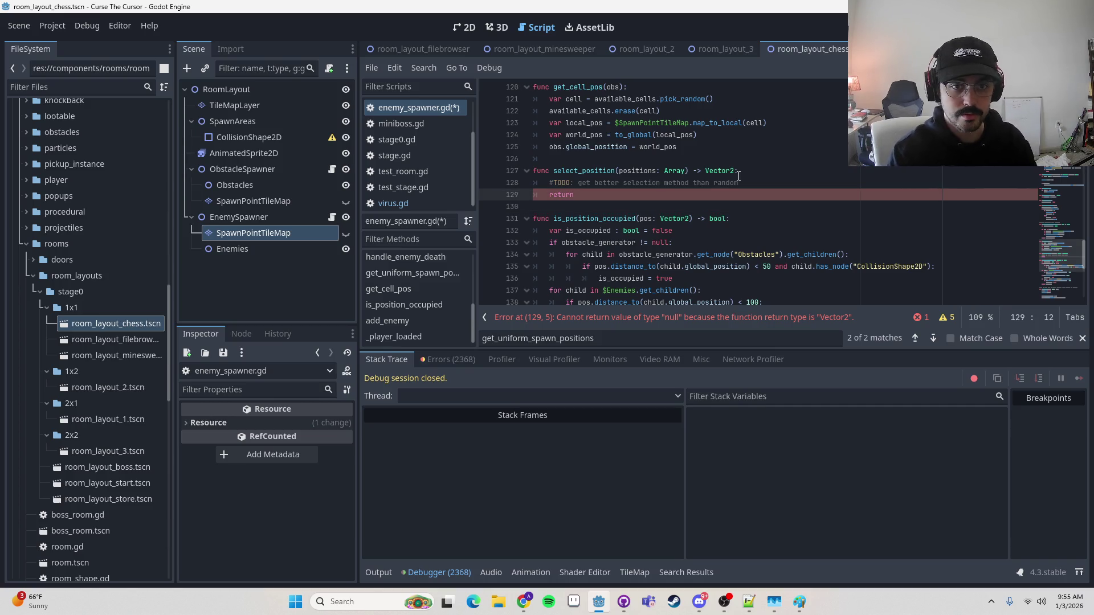
type("s[randi_range(p")
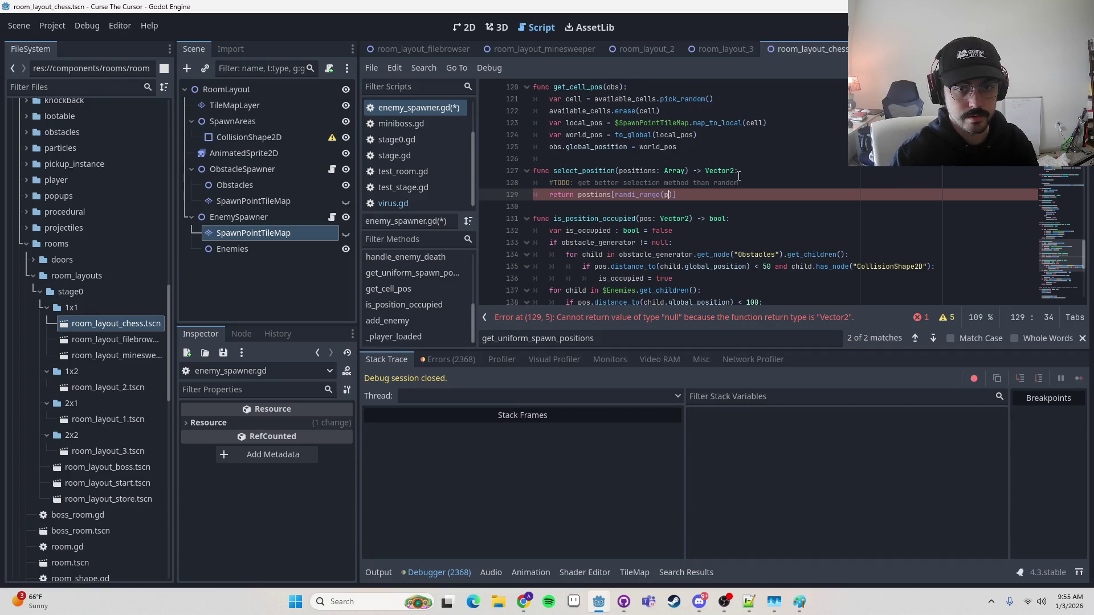
key("BackSpace")
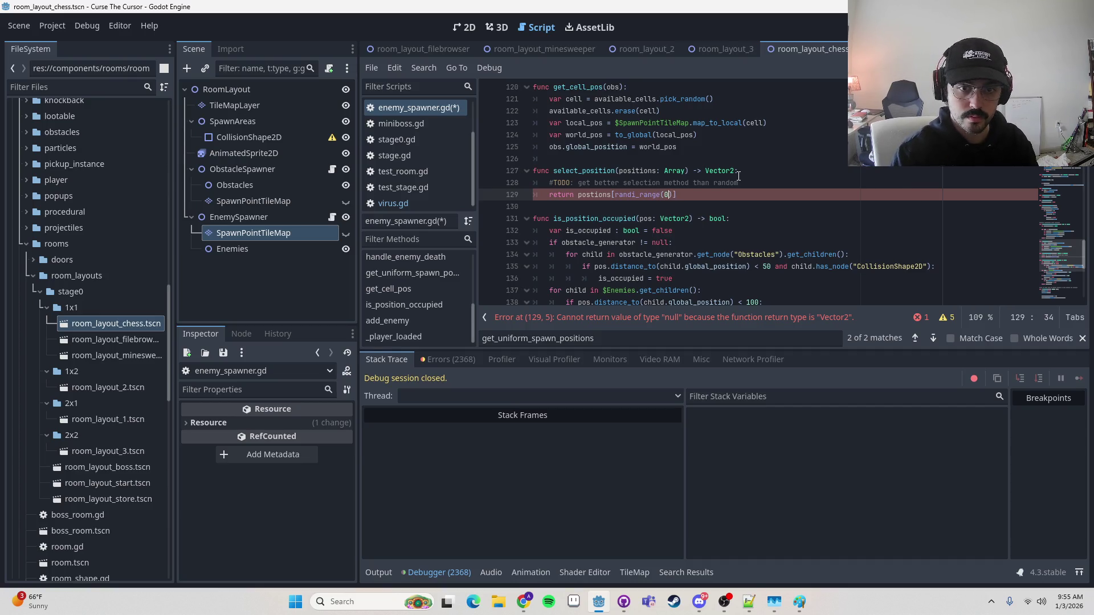
type("ositions.l")
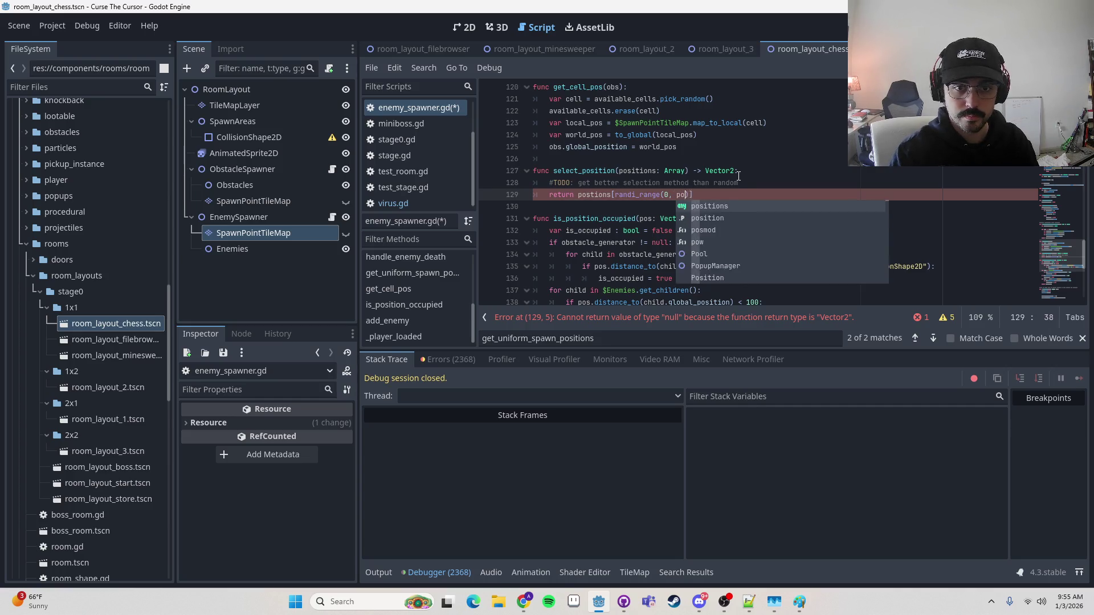
type("en")
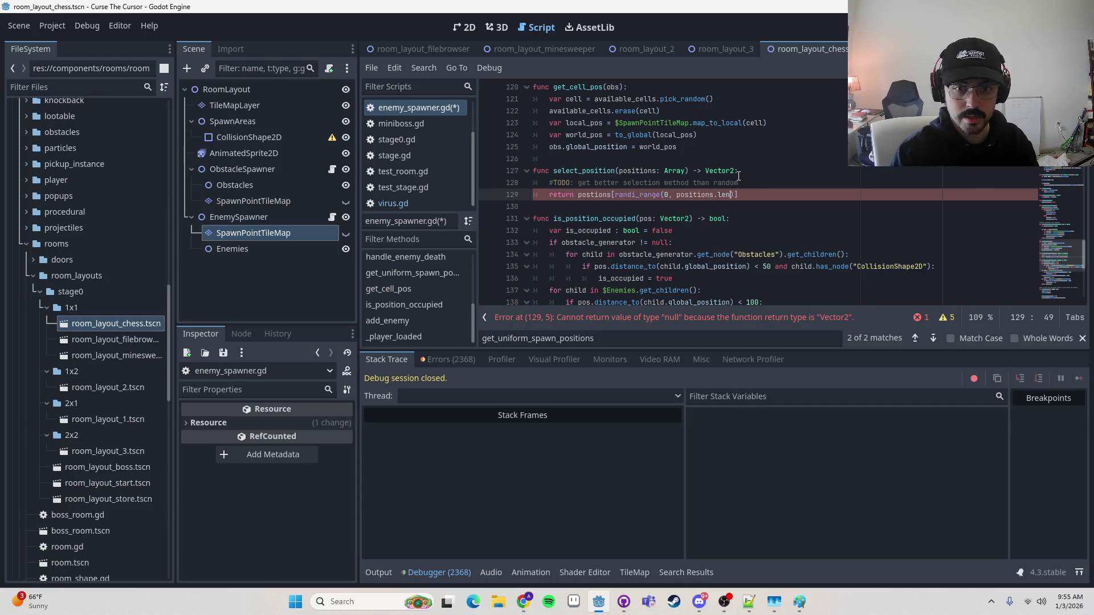
type("()")
key("Escape")
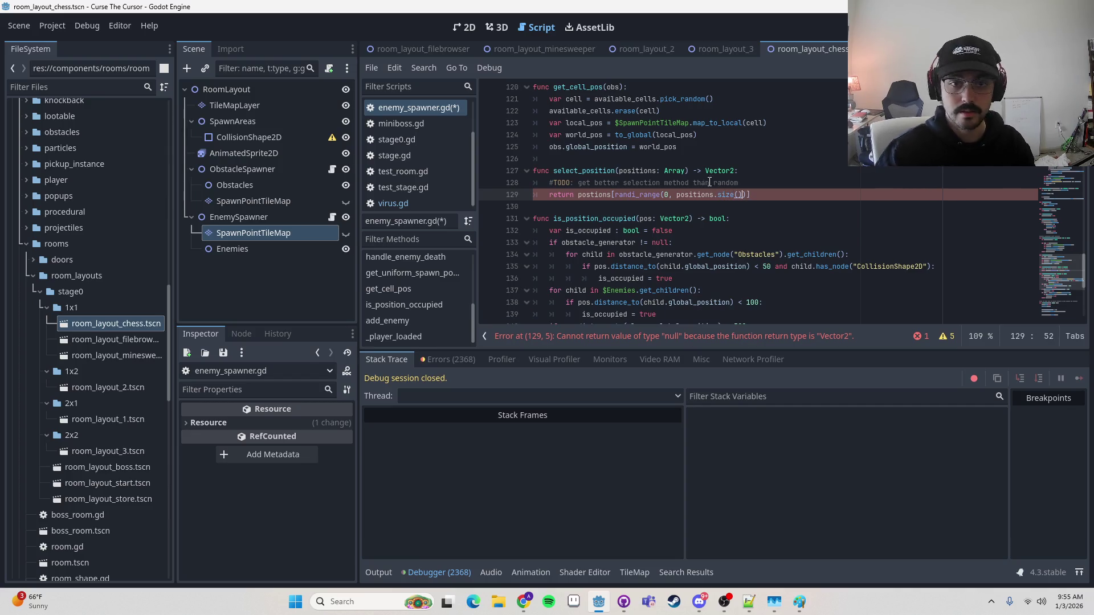
key("BackSpace")
key("End")
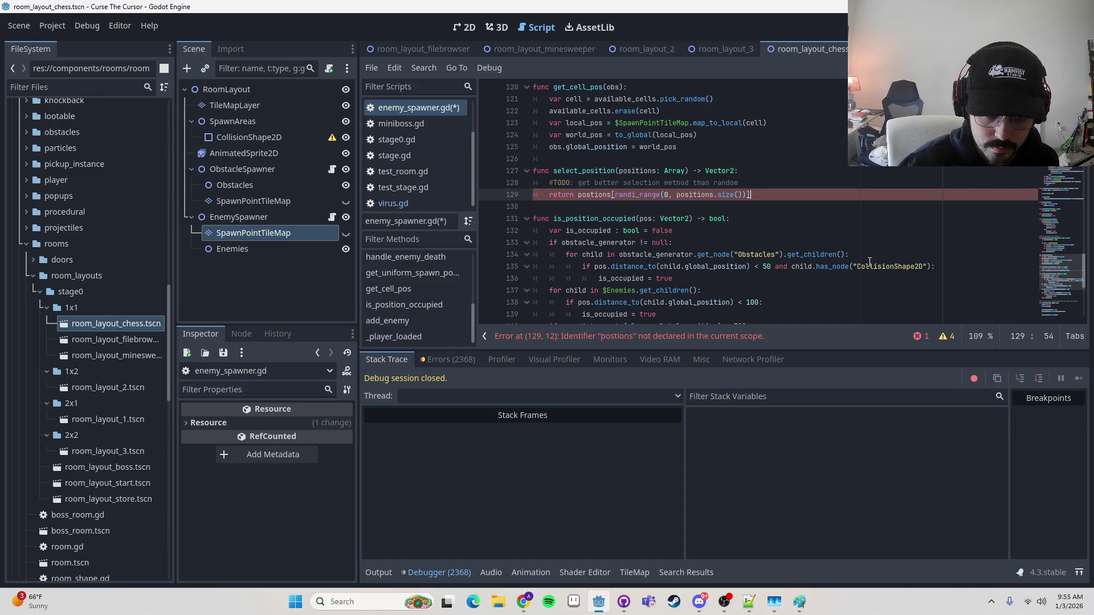
left_click(636, 170)
Correct the 'postions' typo to 'positions' on line 129.
left_click(591, 194)
type("i")
left_click(782, 188)
key("ctrl+s")
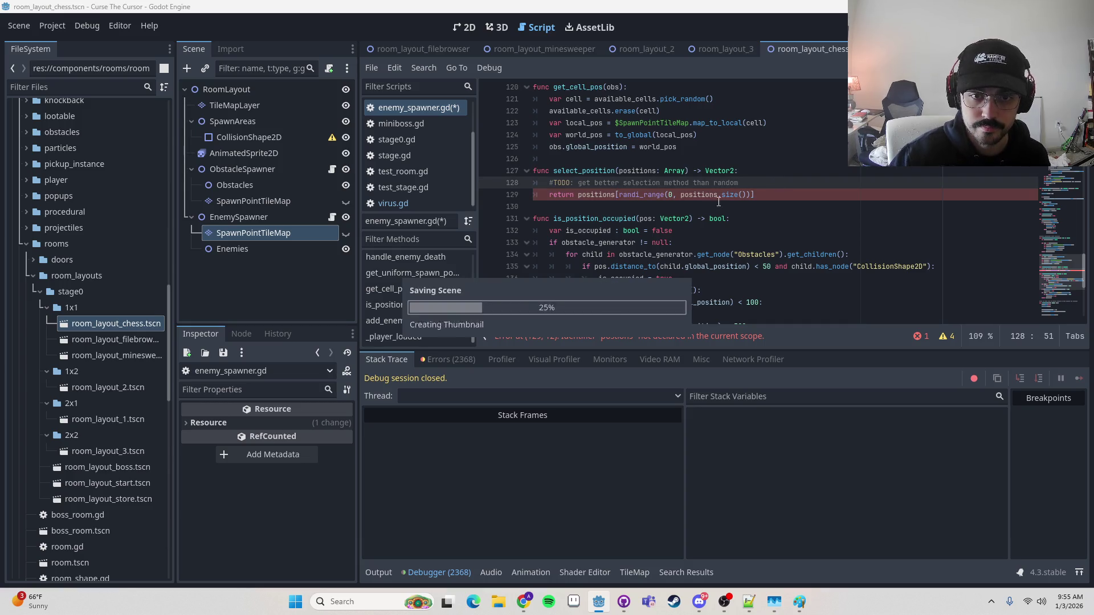
left_click(782, 194)
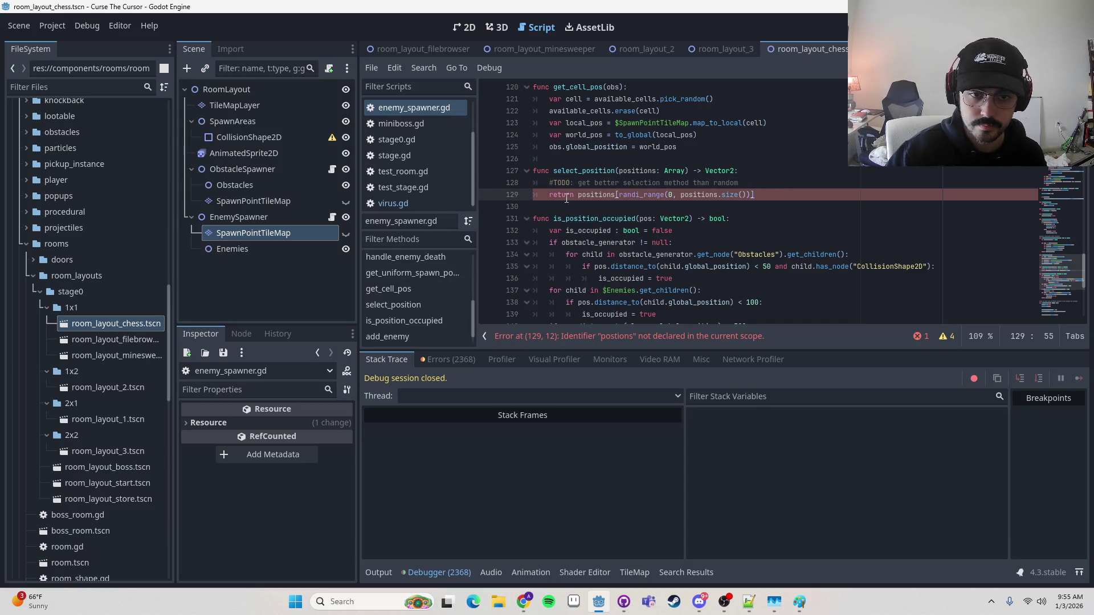
left_click(653, 196, "ctrl")
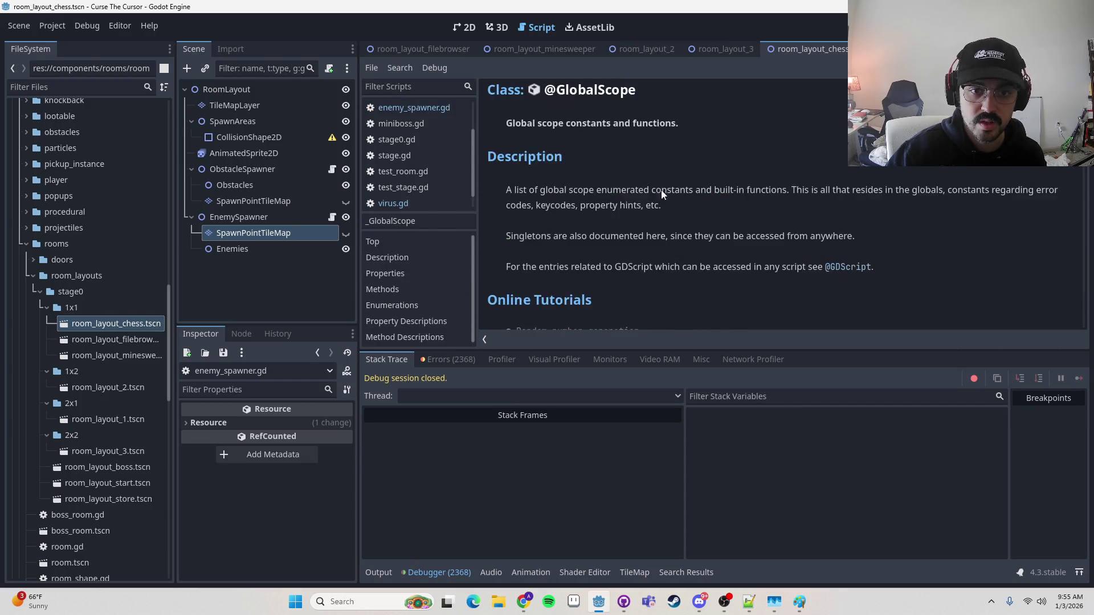
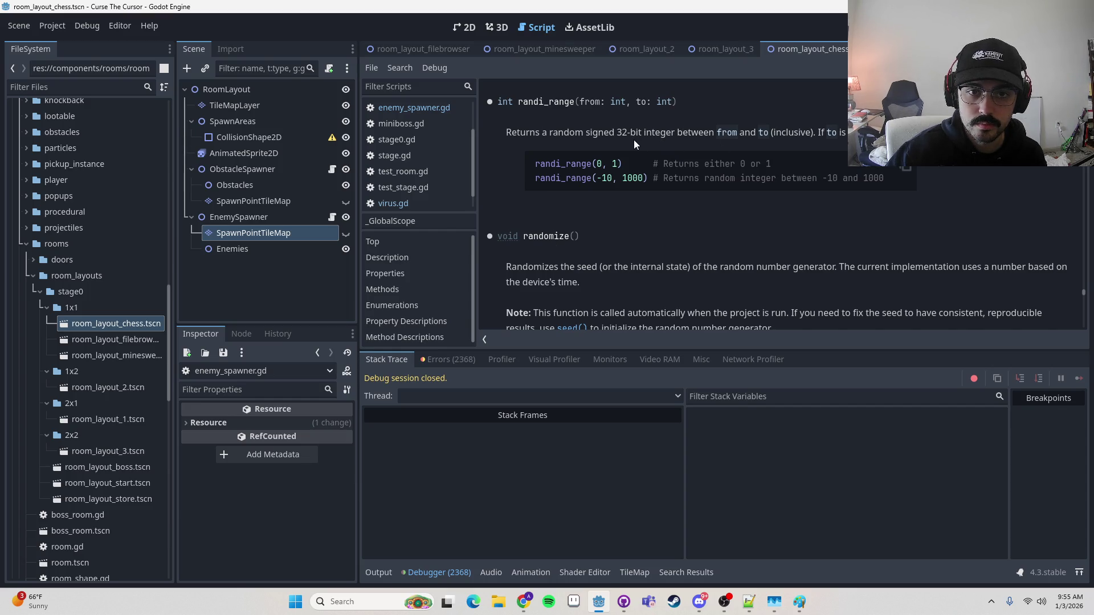
Back in enemy_spawner.gd, close the brackets on select_position's randi_range call on line 129.
key("alt+Left")
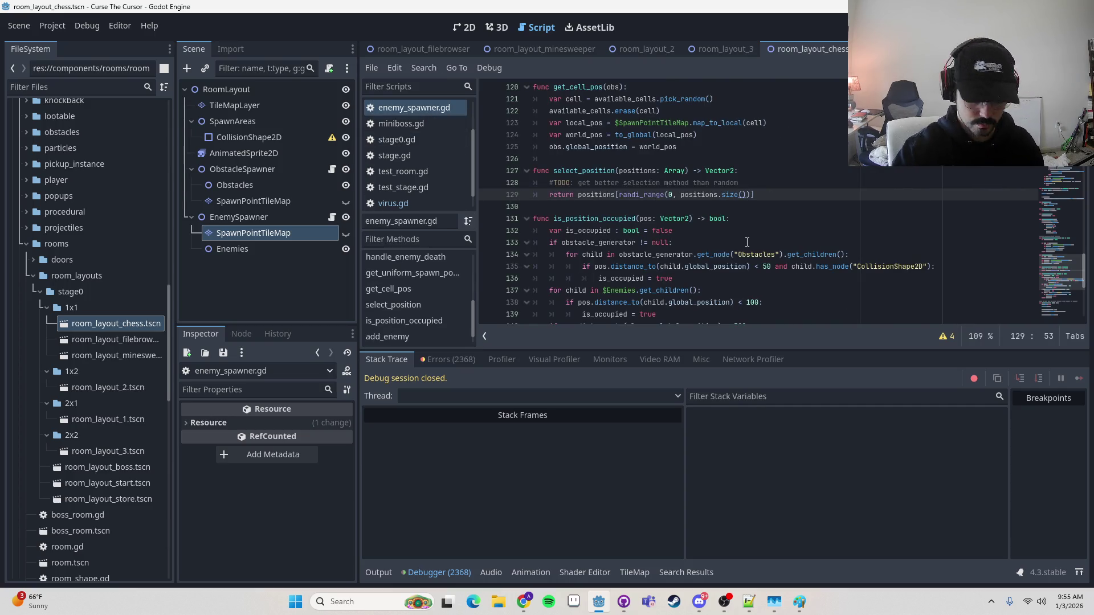
type(")]")
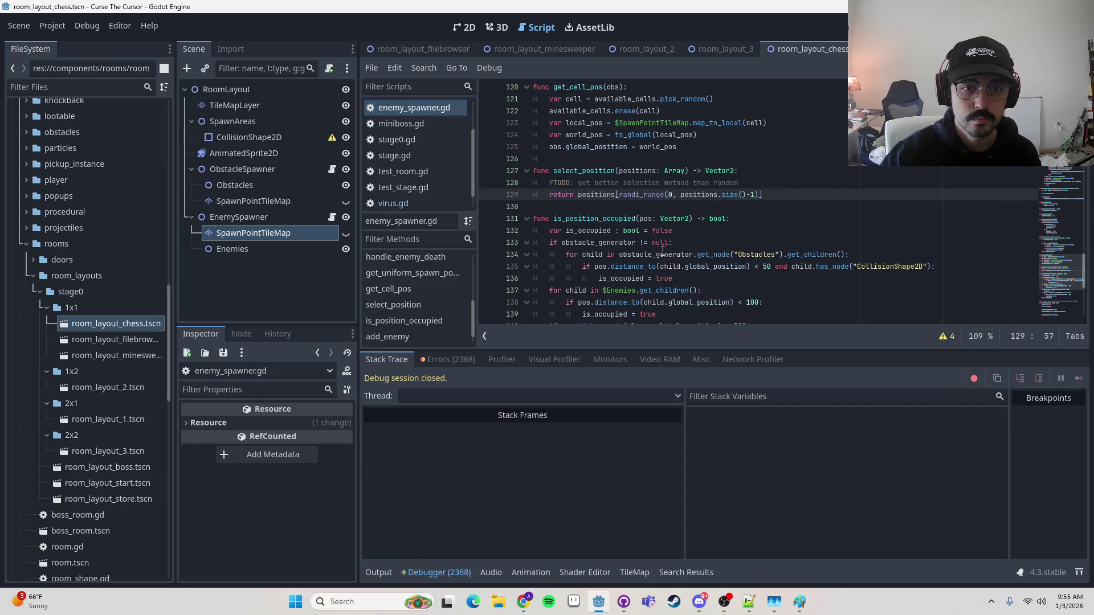
double_click(584, 171)
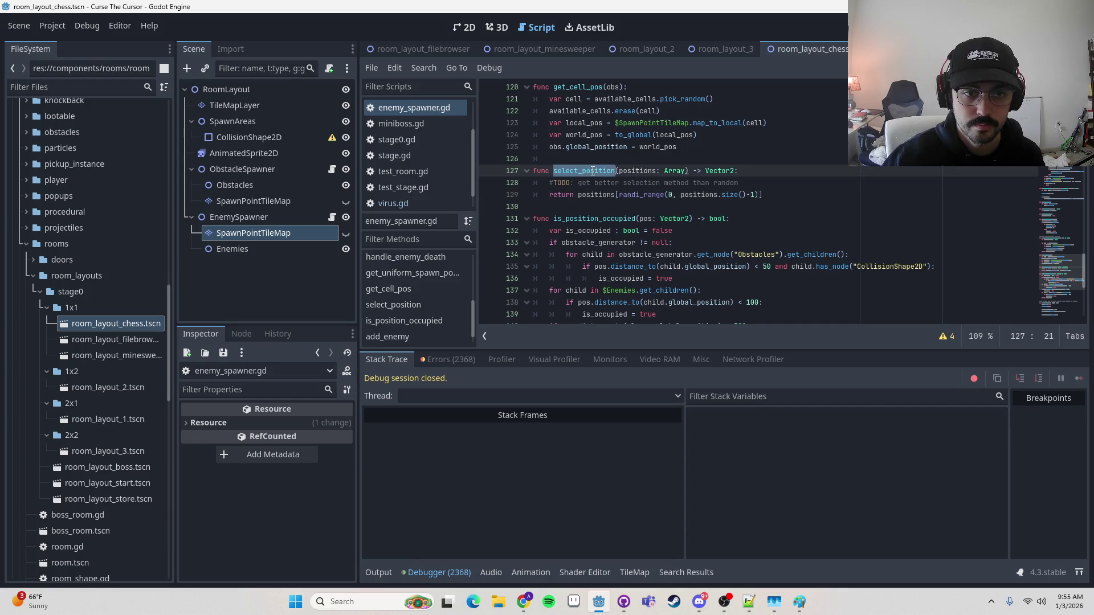
scroll(415, 165, "up", 2)
Review batch_spawn and its select_position call on line 74 in enemy_spawner.gd.
left_click(410, 146)
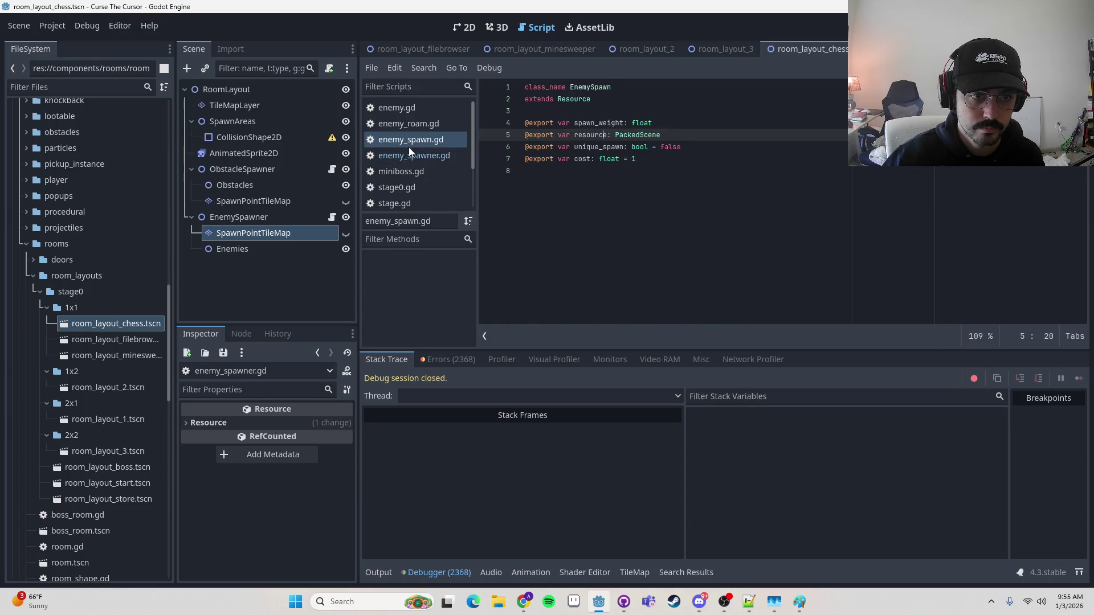
left_click(424, 157)
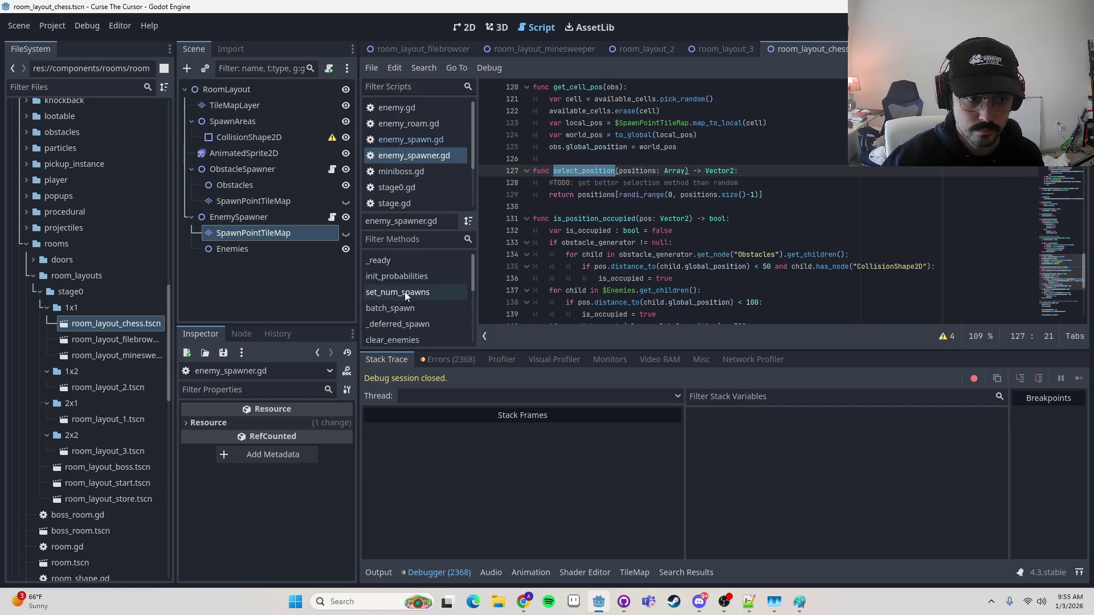
left_click(423, 306)
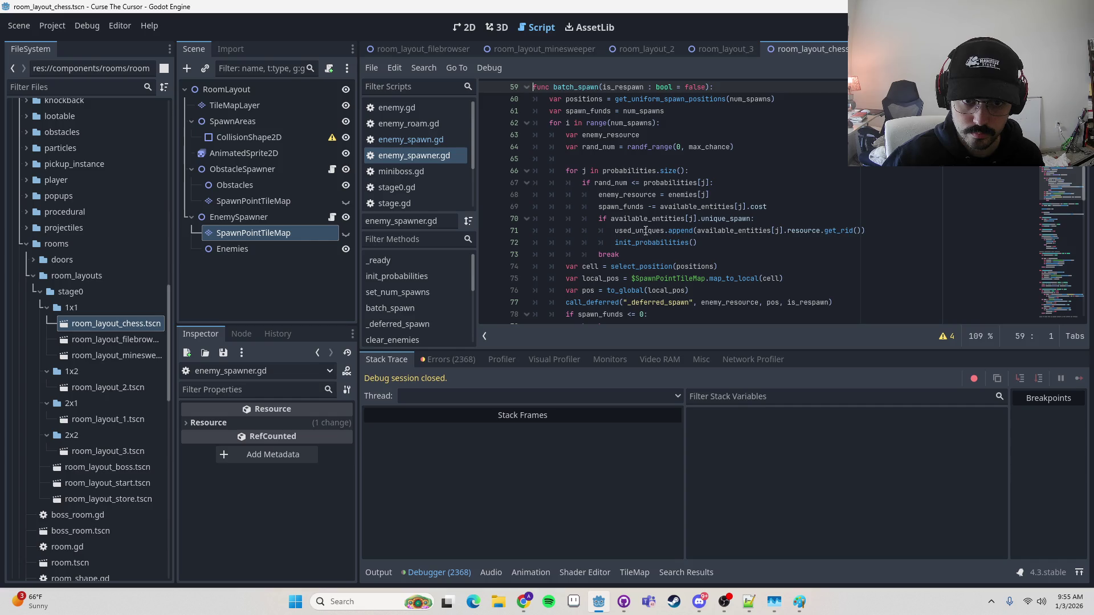
left_click(649, 266)
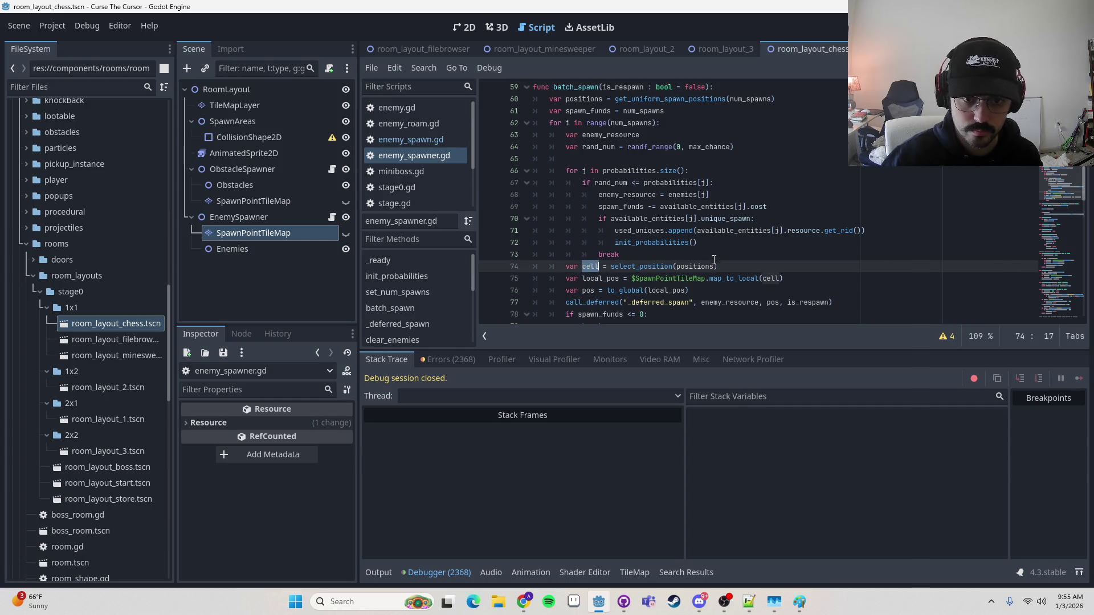
scroll(716, 264, "down", 8)
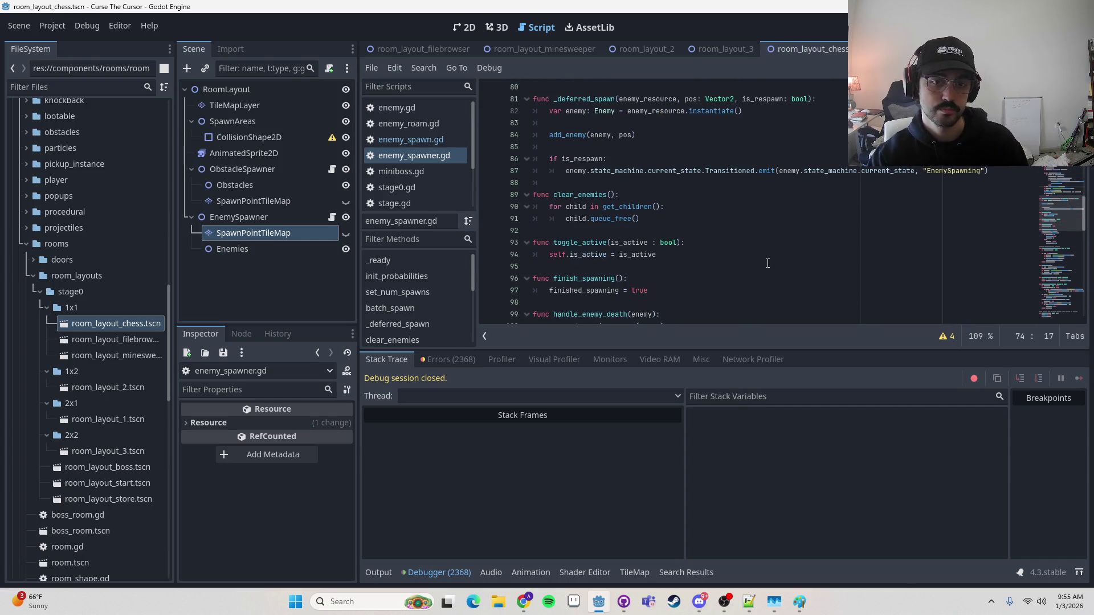
scroll(756, 249, "down", 10)
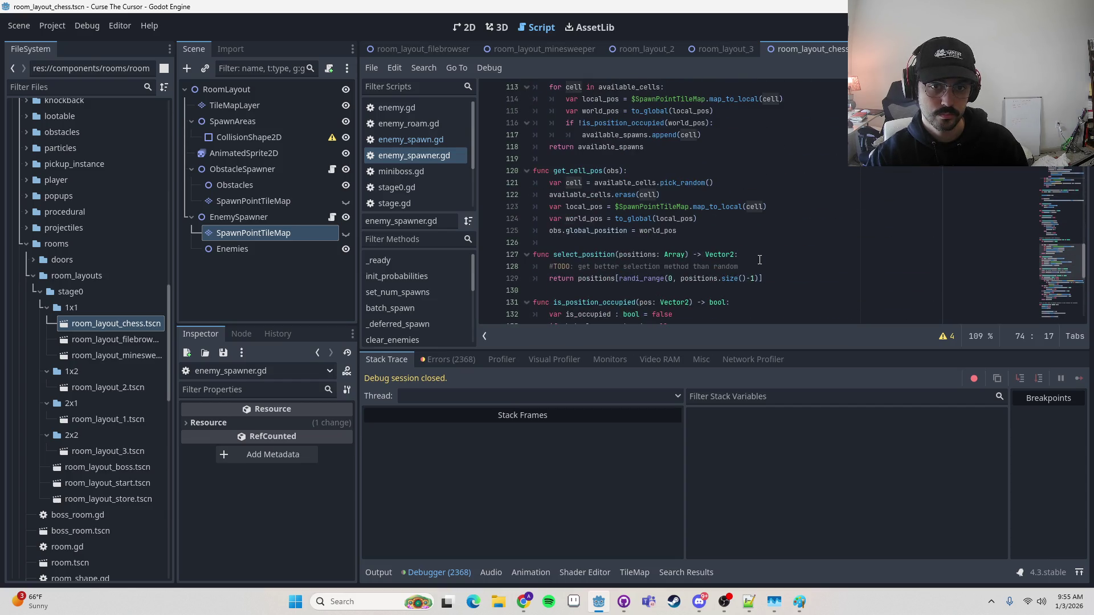
Inspect get_cell_pos and its cell variable, then run the game with F5.
left_click(619, 182)
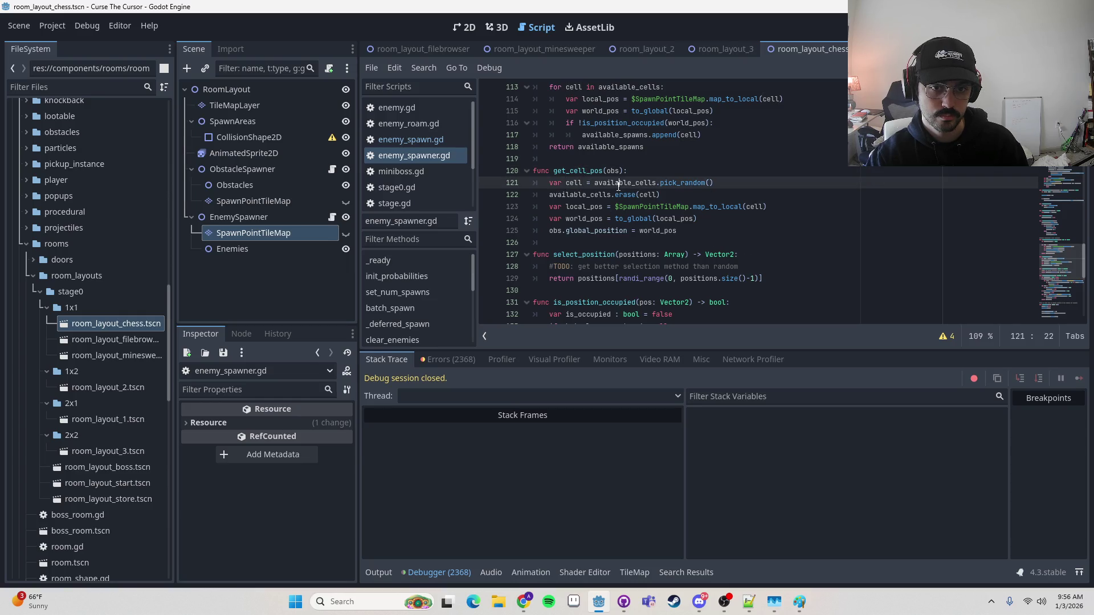
double_click(581, 171)
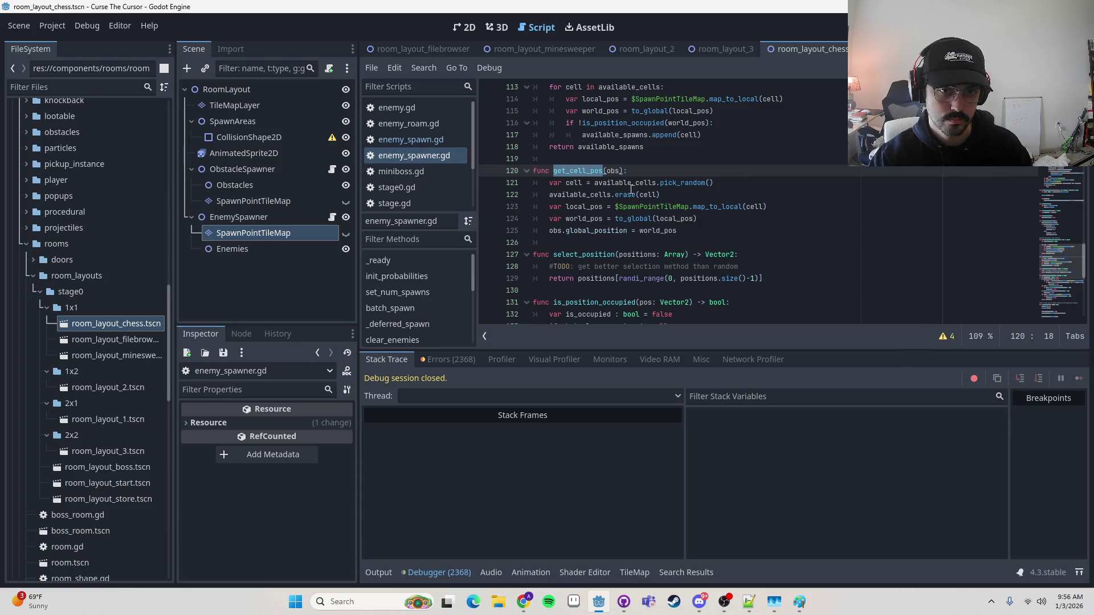
double_click(574, 183)
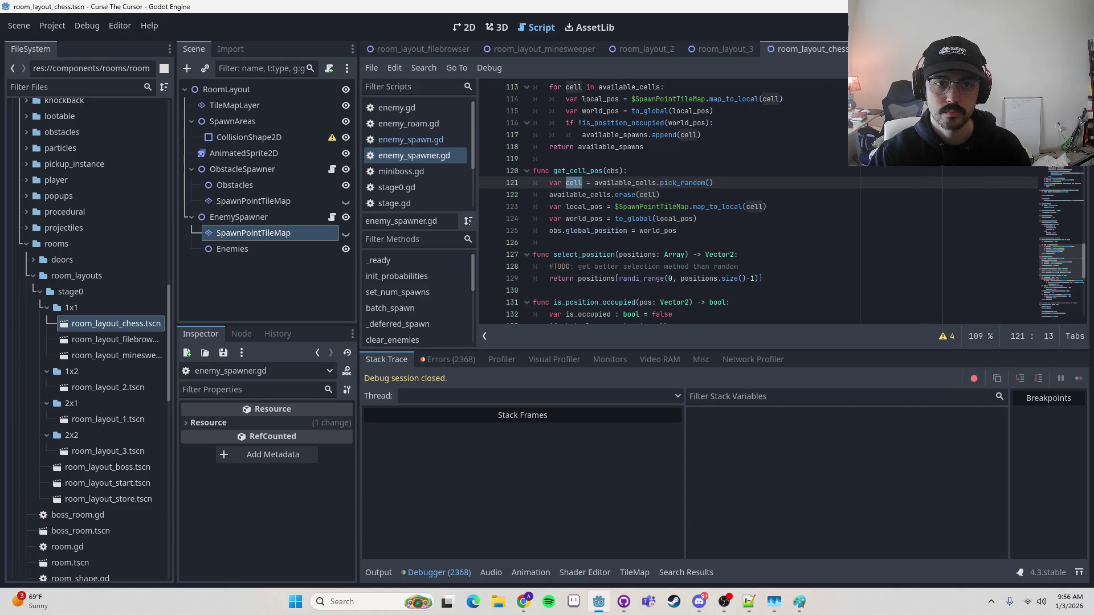
key("F5")
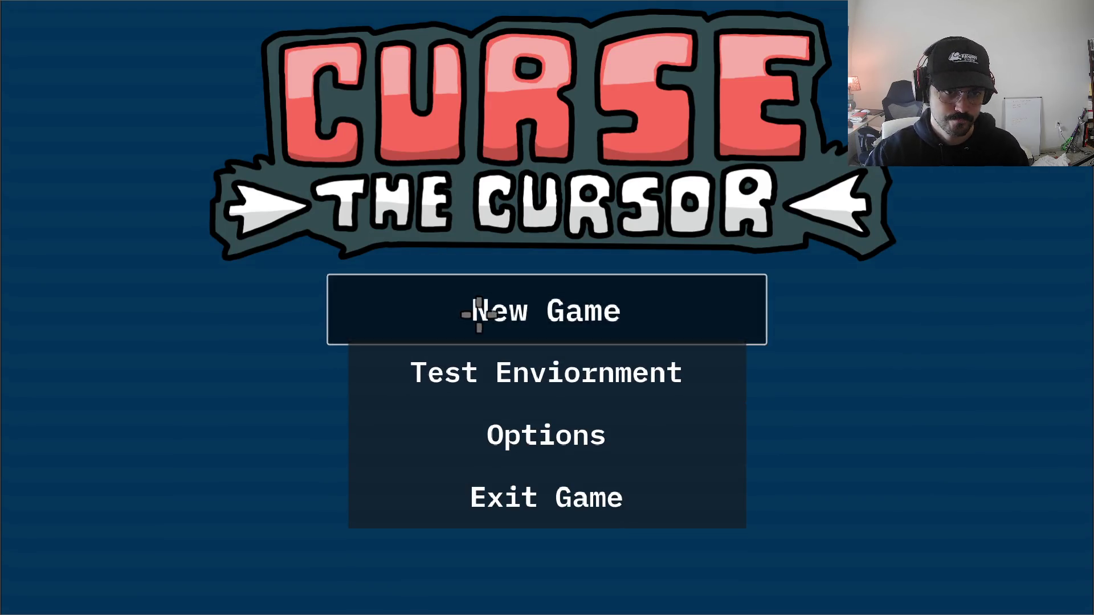
Start a new game and shoot the green and red enemies while moving around the board.
left_click(471, 310)
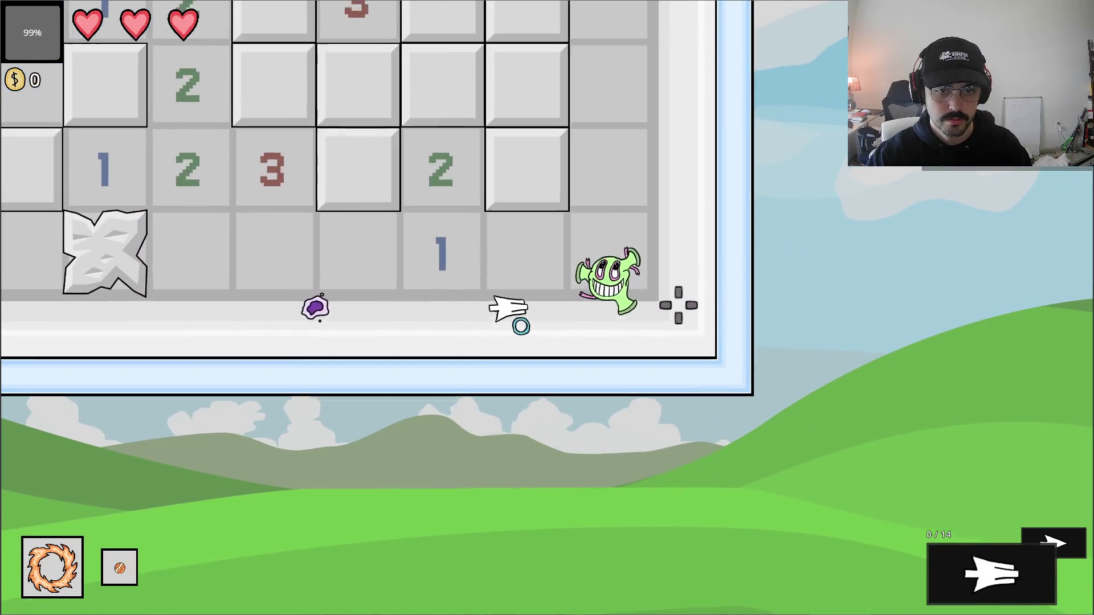
mouse_move(677, 303)
left_mouse_down()
mouse_move(635, 273)
mouse_move(718, 291)
mouse_move(732, 237)
mouse_move(769, 220)
left_mouse_up()
key("a")
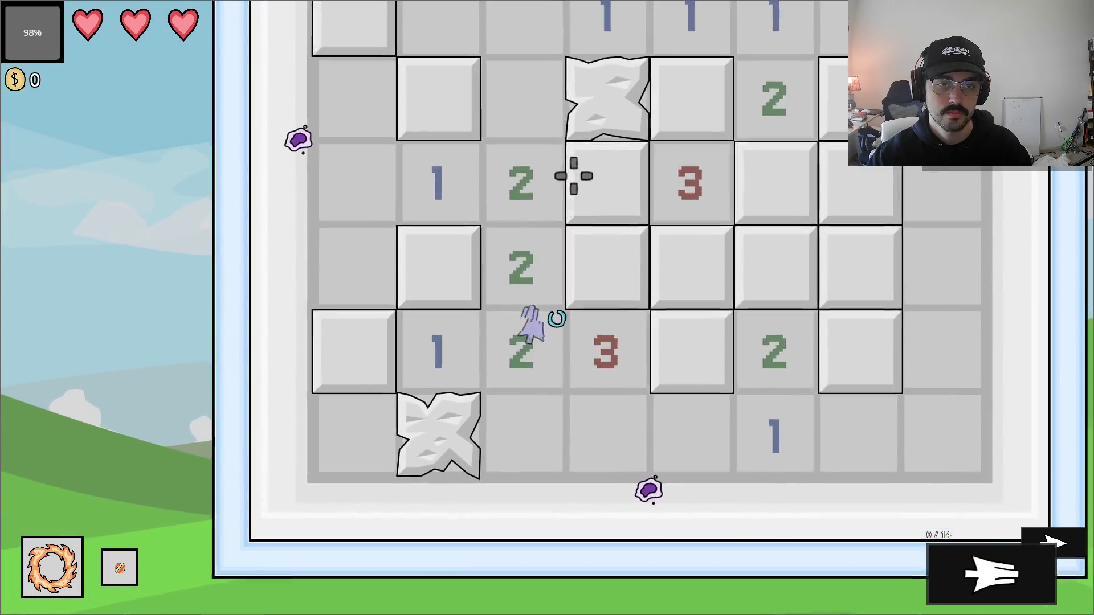
key("w")
mouse_move(445, 171)
left_mouse_down()
mouse_move(439, 225)
mouse_move(415, 268)
mouse_move(361, 278)
mouse_move(385, 152)
mouse_move(417, 342)
mouse_move(618, 298)
mouse_move(615, 327)
left_mouse_up()
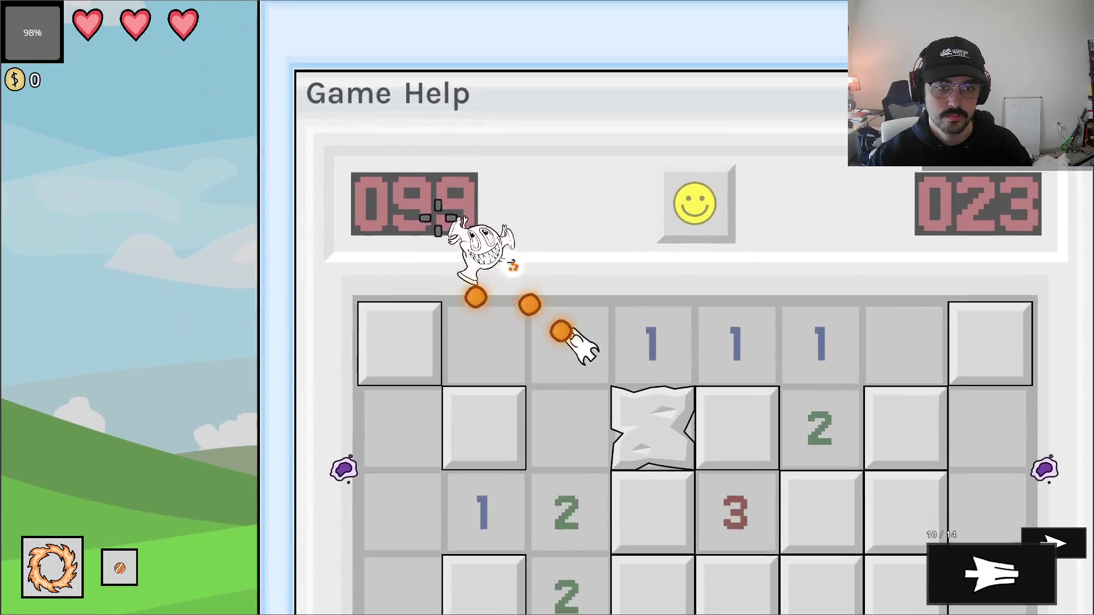
key("a")
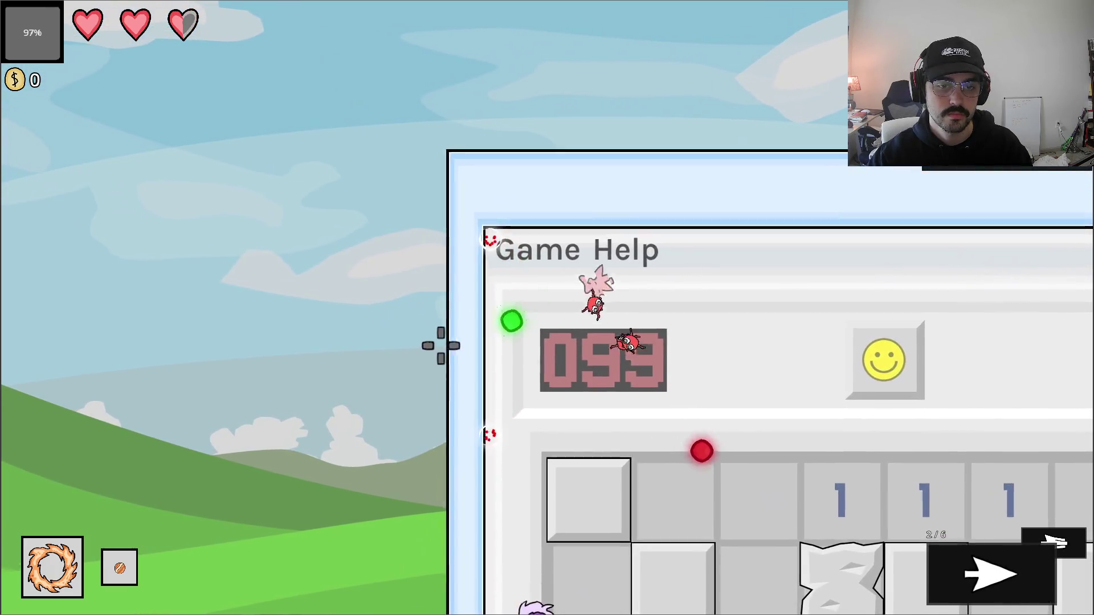
key("d")
key("s")
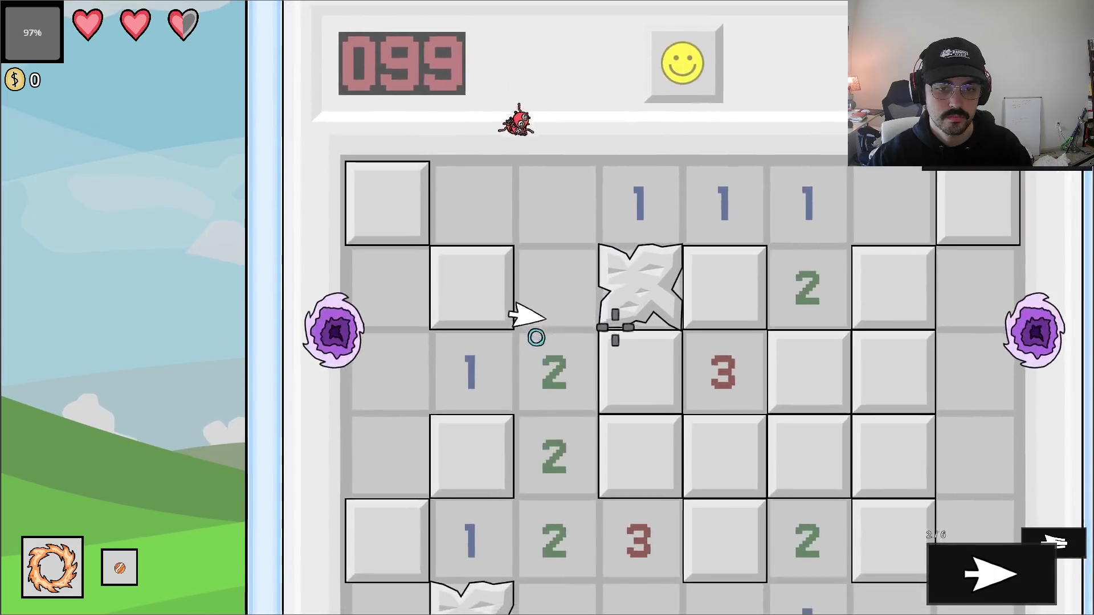
key("s")
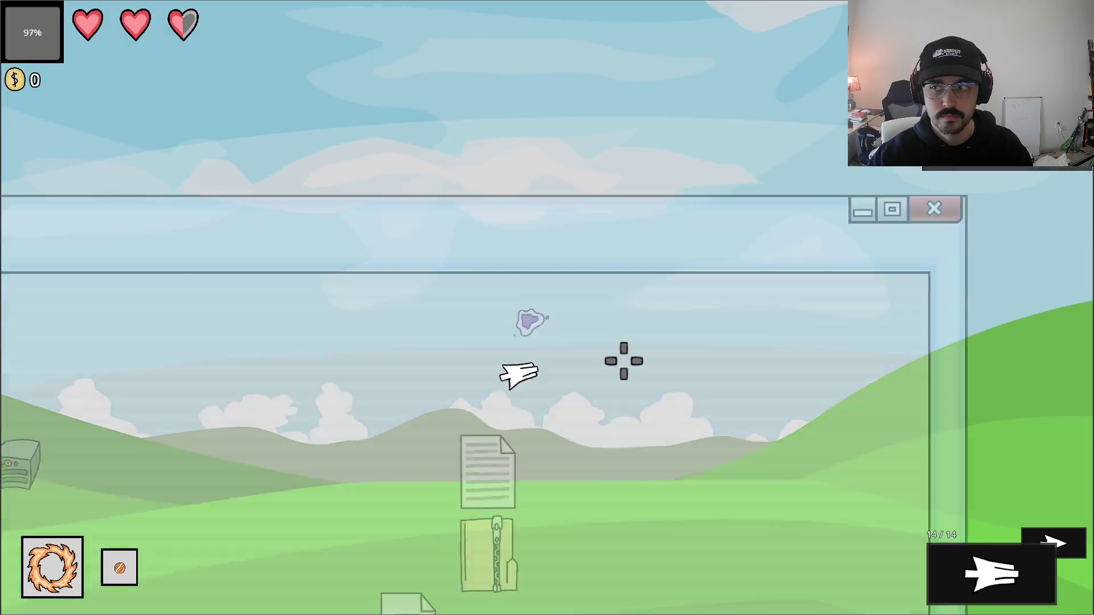
Fight the room's enemies, switching between the arrow weapon and orange-shot gun.
key("a")
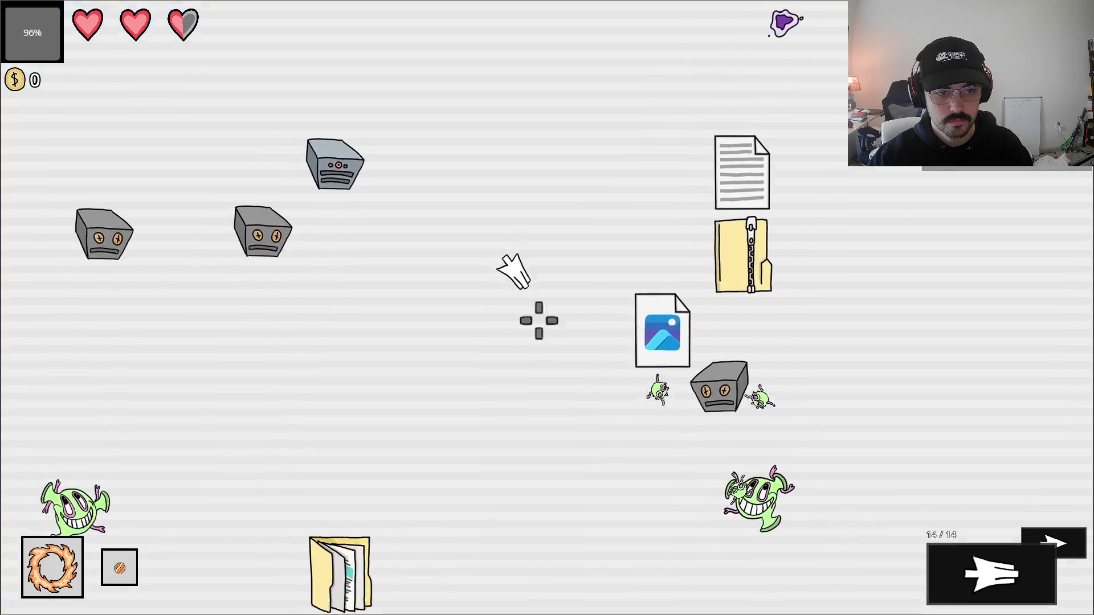
key("a")
mouse_move(539, 320)
left_mouse_down()
mouse_move(416, 215)
mouse_move(460, 169)
mouse_move(638, 258)
left_mouse_up()
key("s")
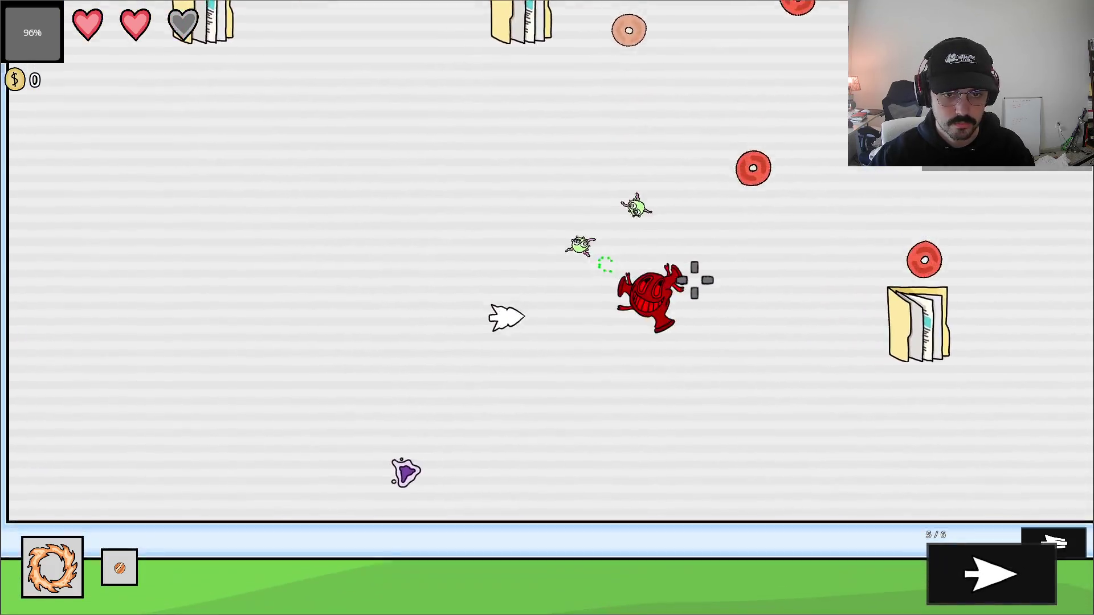
key("q")
key("w")
mouse_move(496, 183)
left_mouse_down()
mouse_move(488, 188)
mouse_move(501, 176)
mouse_move(572, 217)
mouse_move(796, 176)
left_mouse_up()
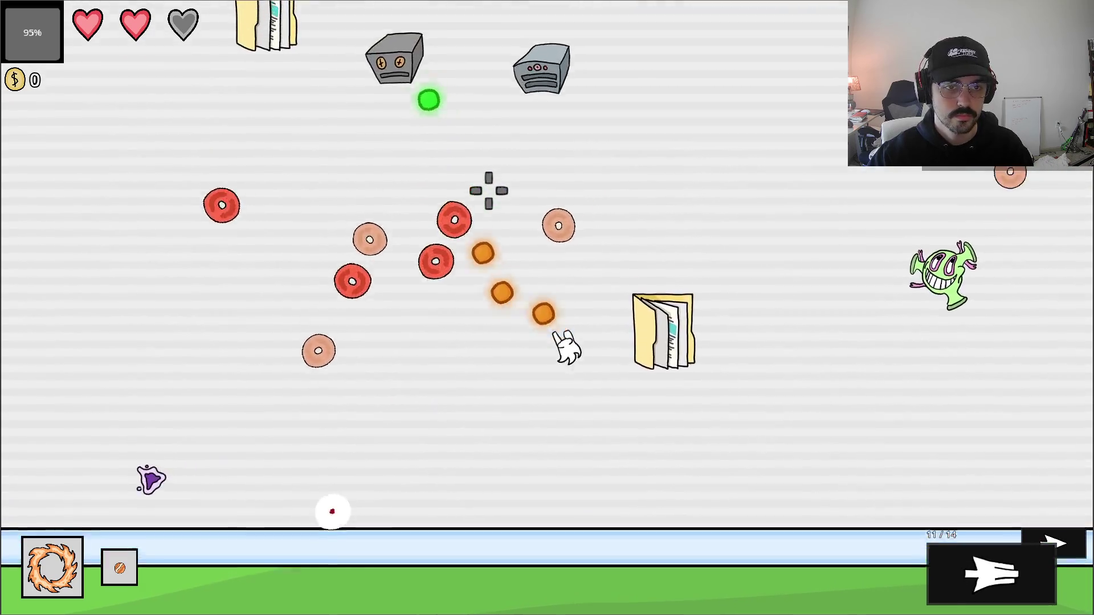
key("d")
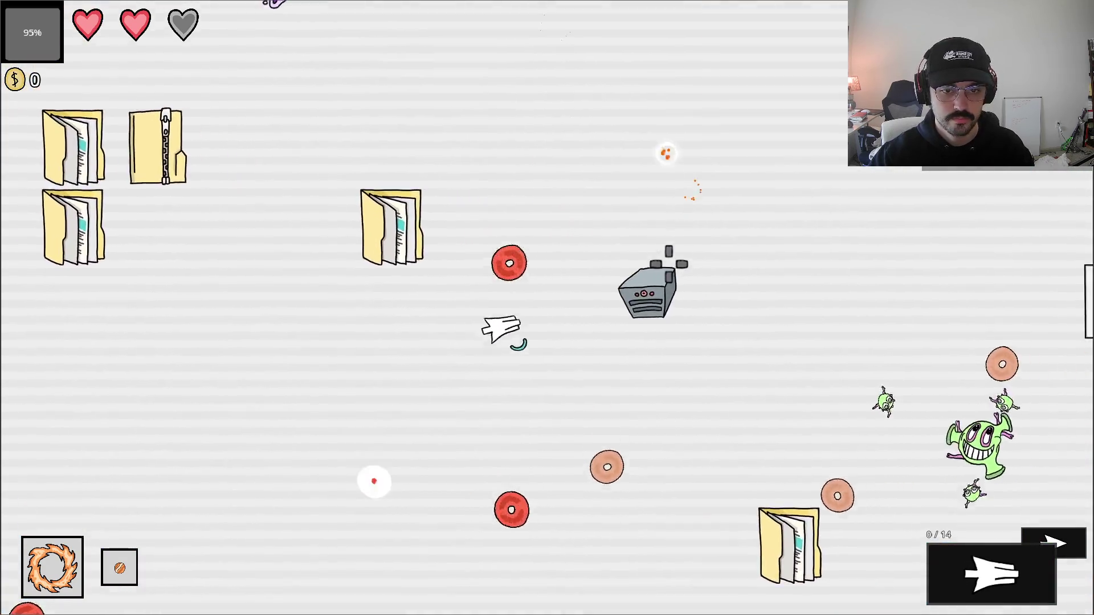
key("w")
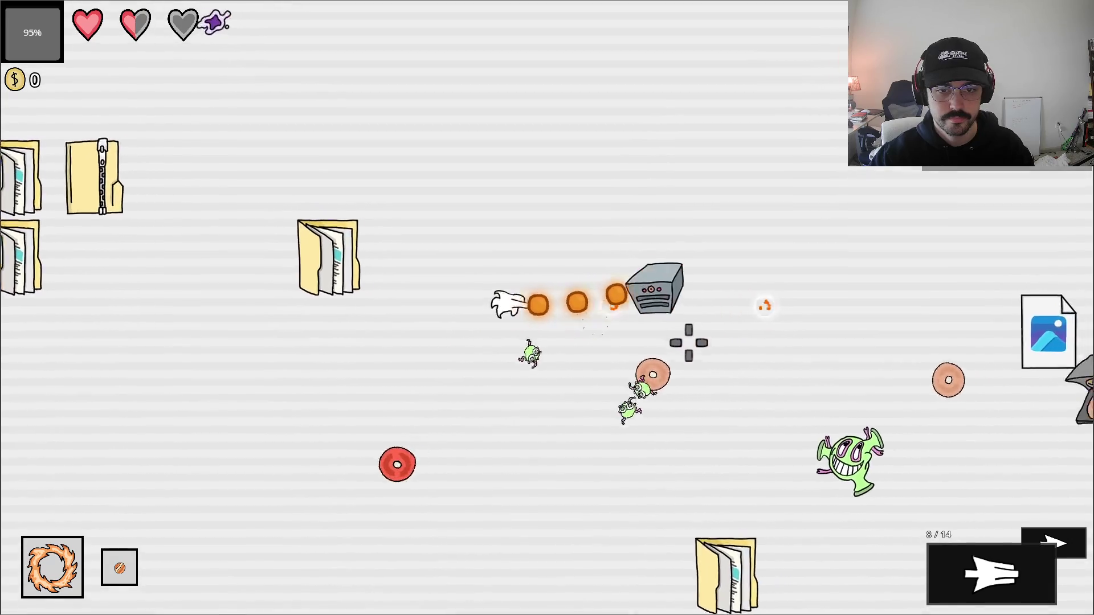
key("s")
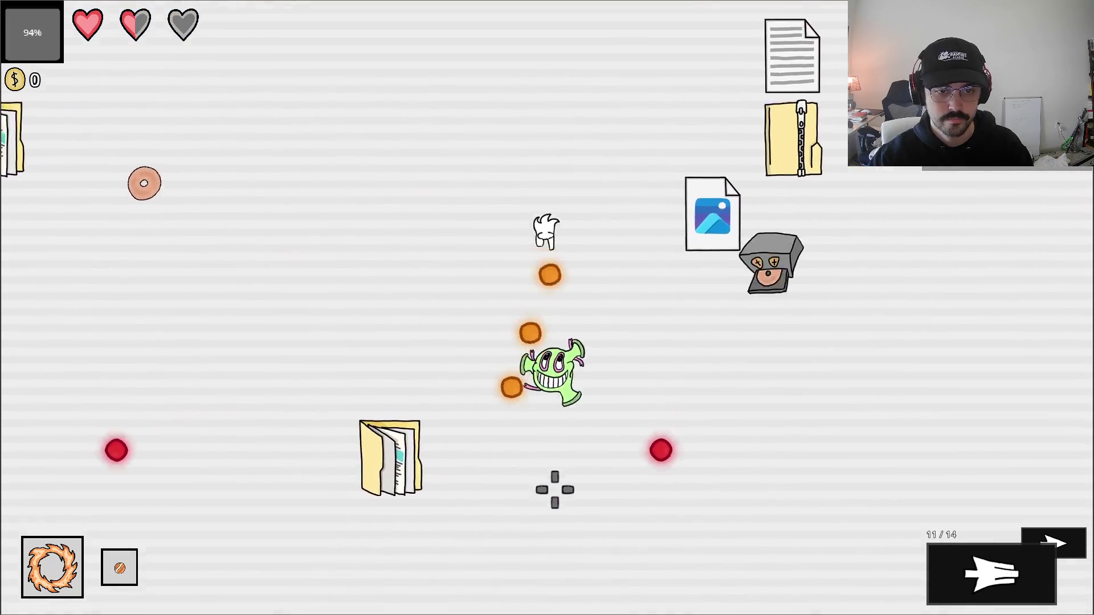
key("s")
key("d")
mouse_move(555, 490)
left_mouse_down()
mouse_move(476, 478)
mouse_move(366, 415)
mouse_move(423, 245)
left_mouse_up()
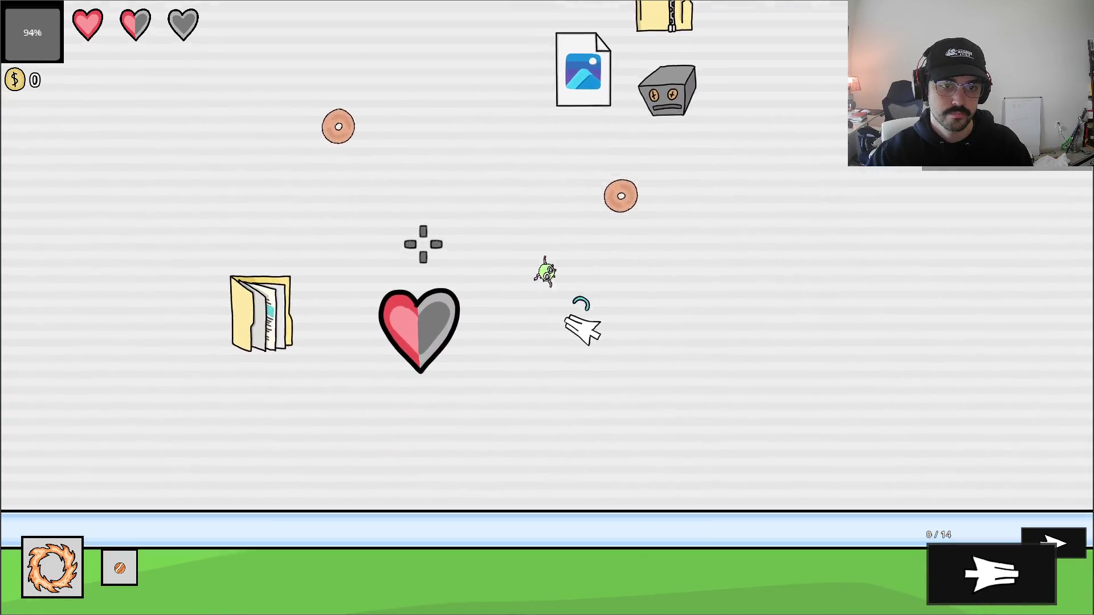
Grab the heart, trigger the fire-ring ability and fire the remaining shots.
key("a")
key("w")
key("d")
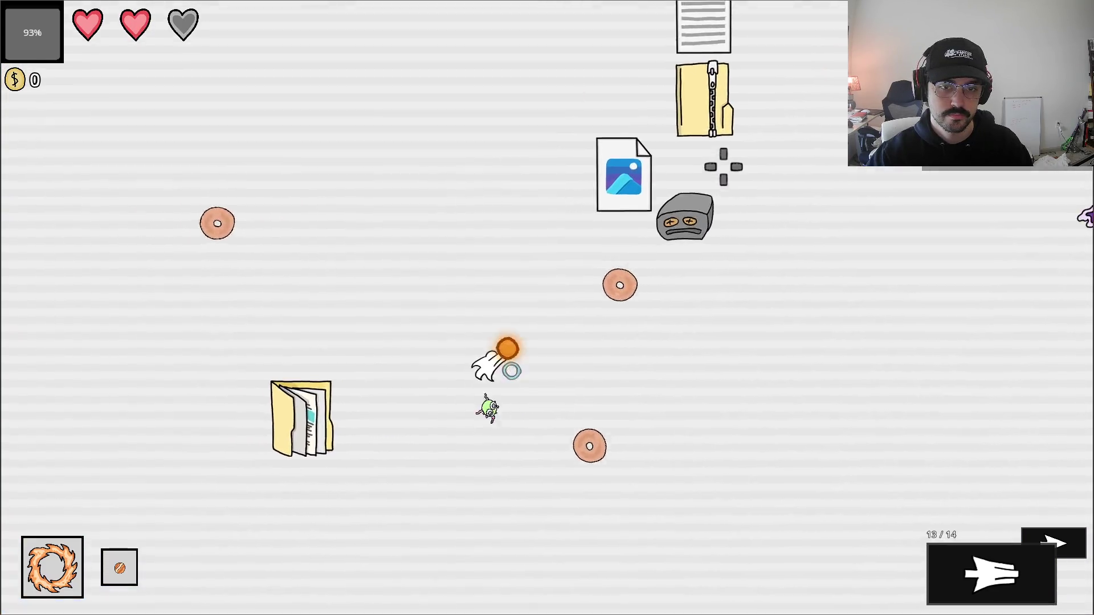
right_click(723, 164)
left_click_drag(662, 174, 589, 165)
Cross the room into the next area and fire a burst at the robot.
key("w")
key("d")
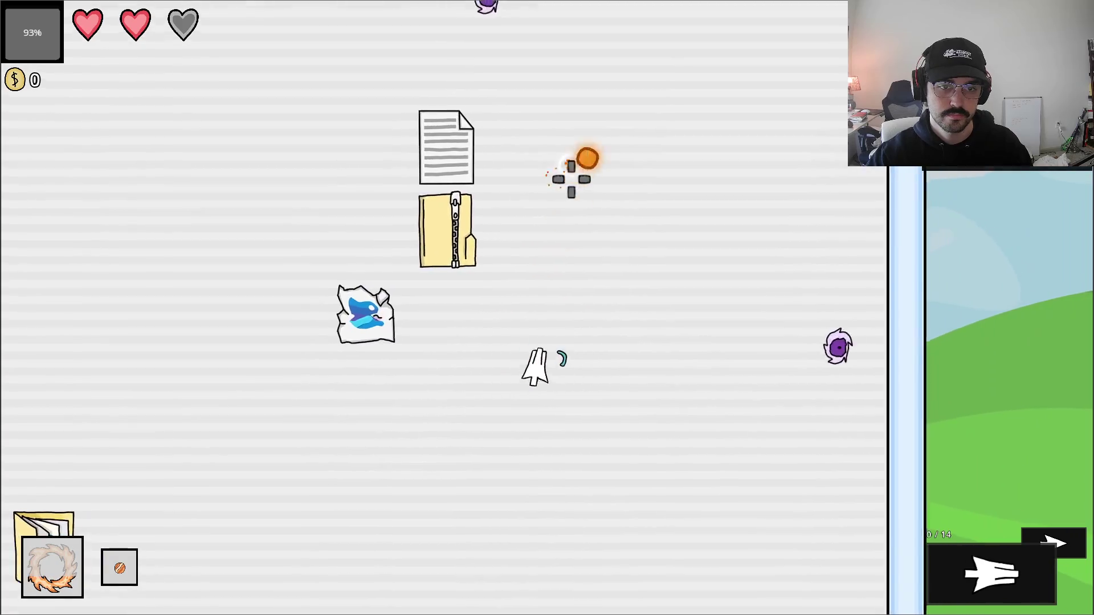
key("a")
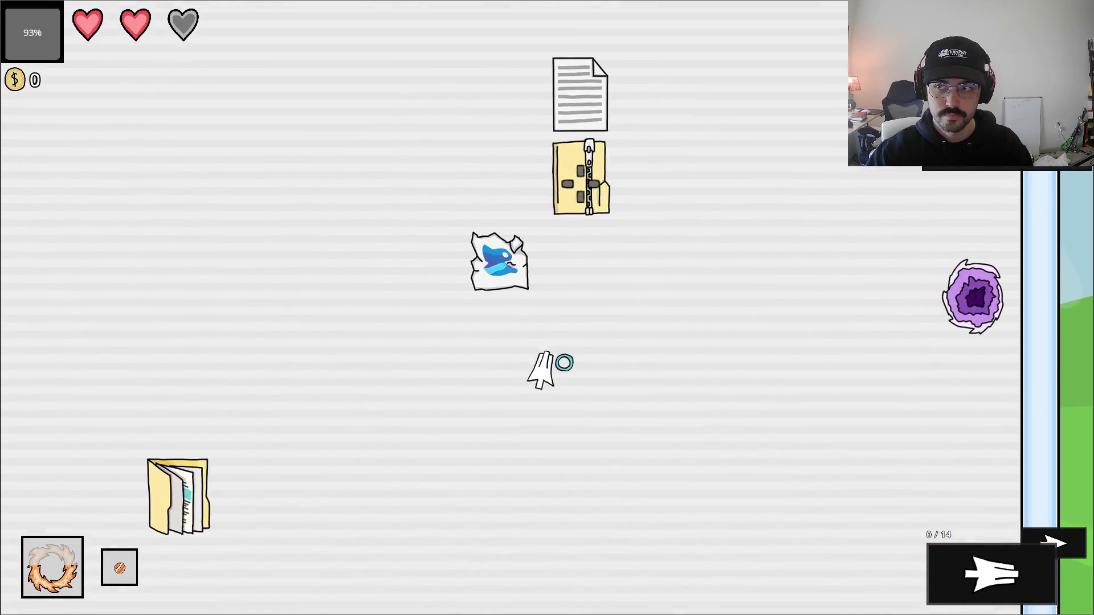
key("d")
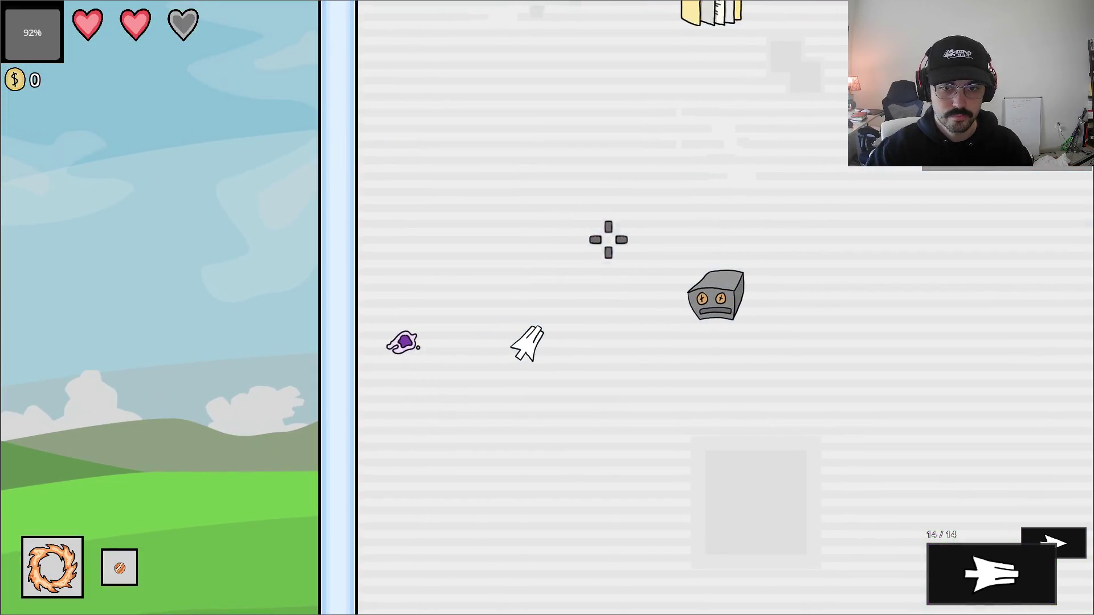
key("d")
mouse_move(608, 239)
left_mouse_down()
mouse_move(638, 257)
mouse_move(541, 210)
left_mouse_up()
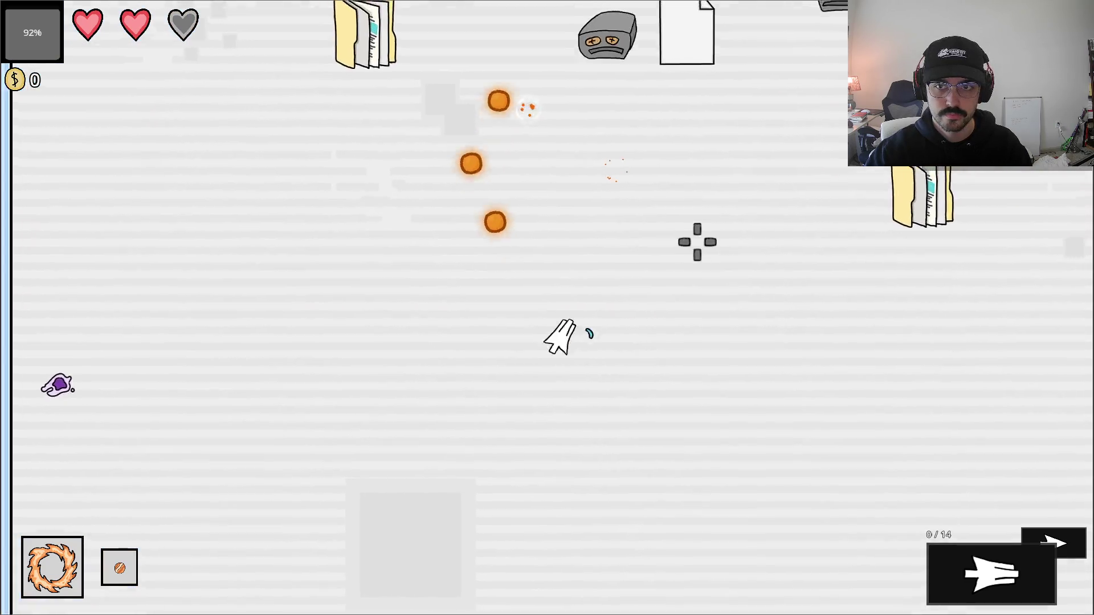
Attack the robot and enemies with alternating green-shot launcher and orange-shot gun.
key("w")
key("q")
left_click(642, 191)
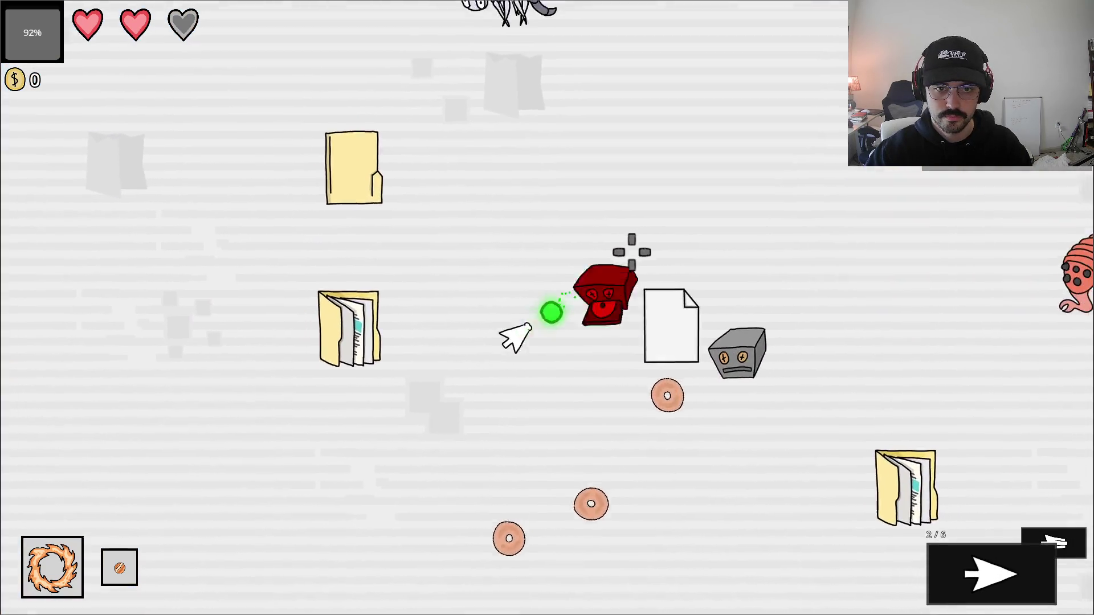
key("d")
key("q")
mouse_move(591, 386)
left_mouse_down()
mouse_move(488, 384)
mouse_move(488, 433)
left_mouse_up()
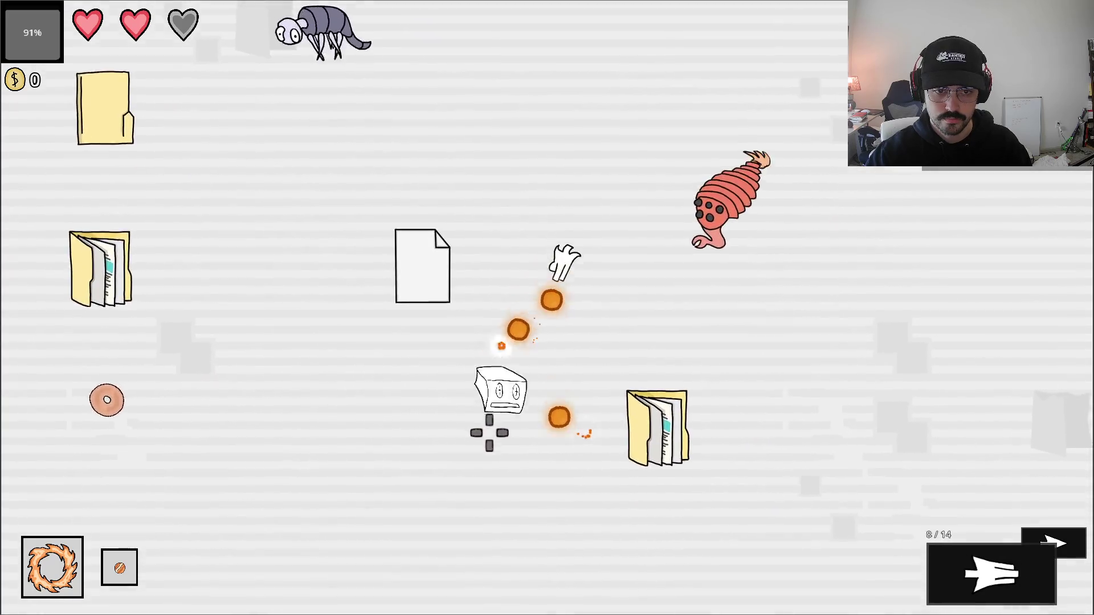
key("d")
key("w")
key("q")
left_click(587, 263)
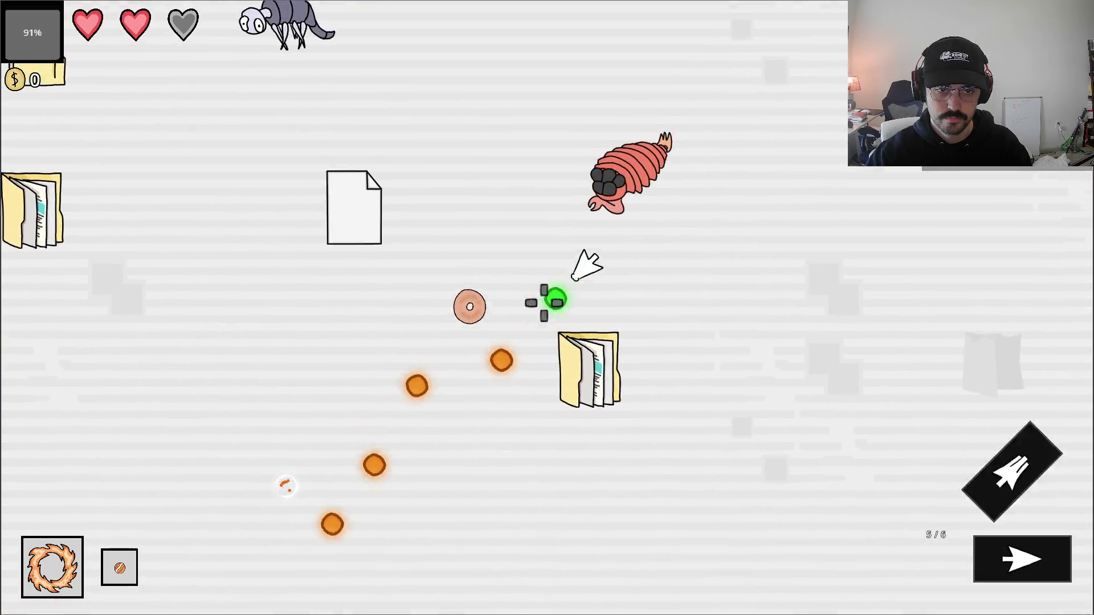
left_click(565, 323)
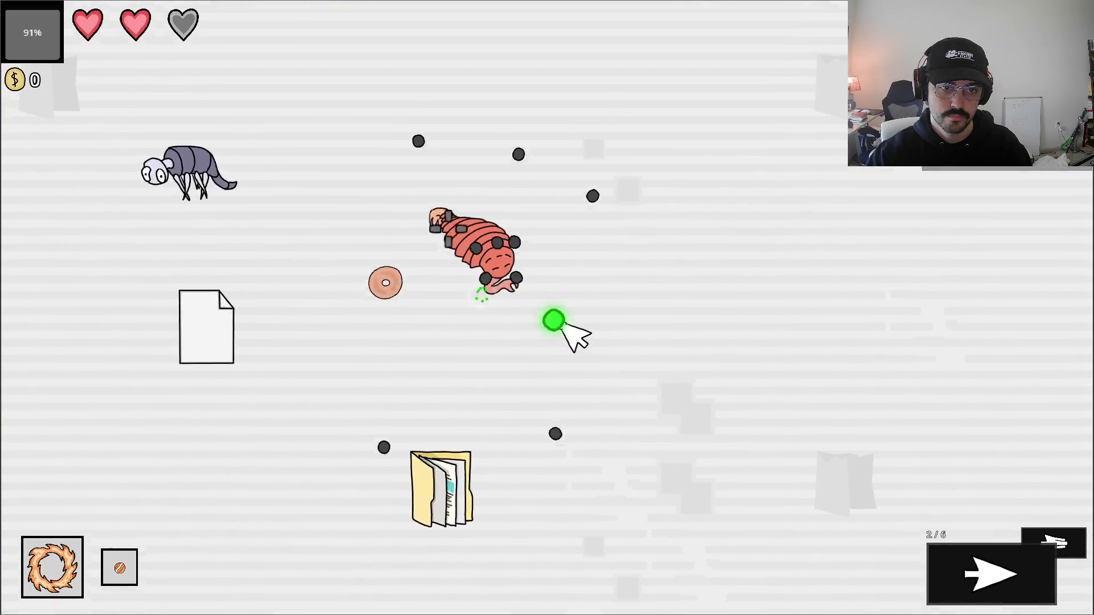
key("a")
left_click(484, 208)
key("q")
mouse_move(450, 220)
left_mouse_down()
mouse_move(415, 227)
mouse_move(383, 274)
mouse_move(335, 305)
mouse_move(344, 293)
left_mouse_up()
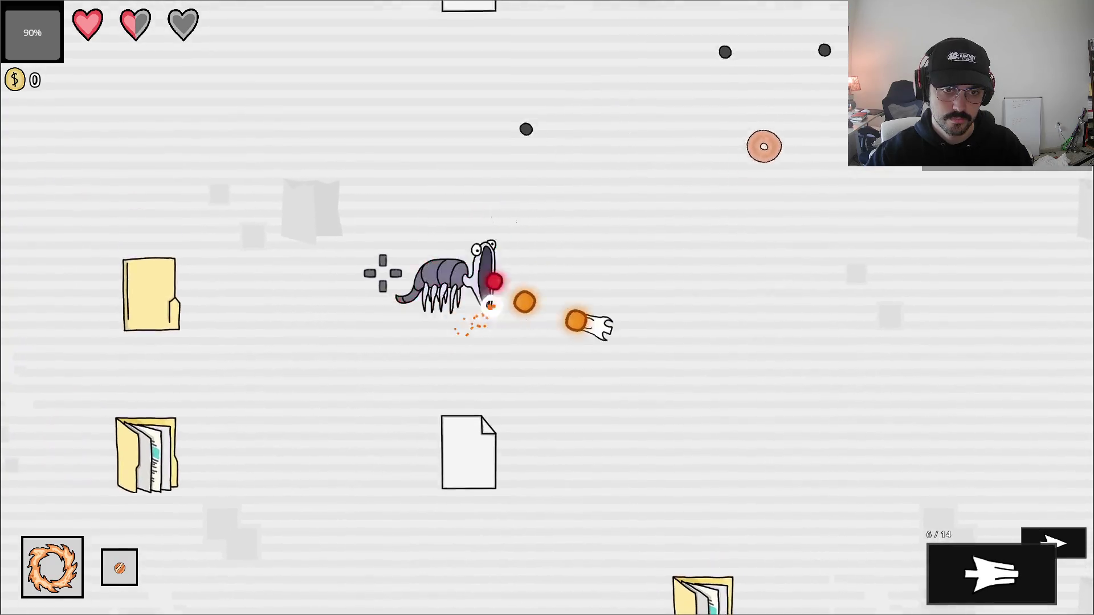
Dodge enemy fire while cycling weapons and shooting green and orange shots.
key("w")
key("d")
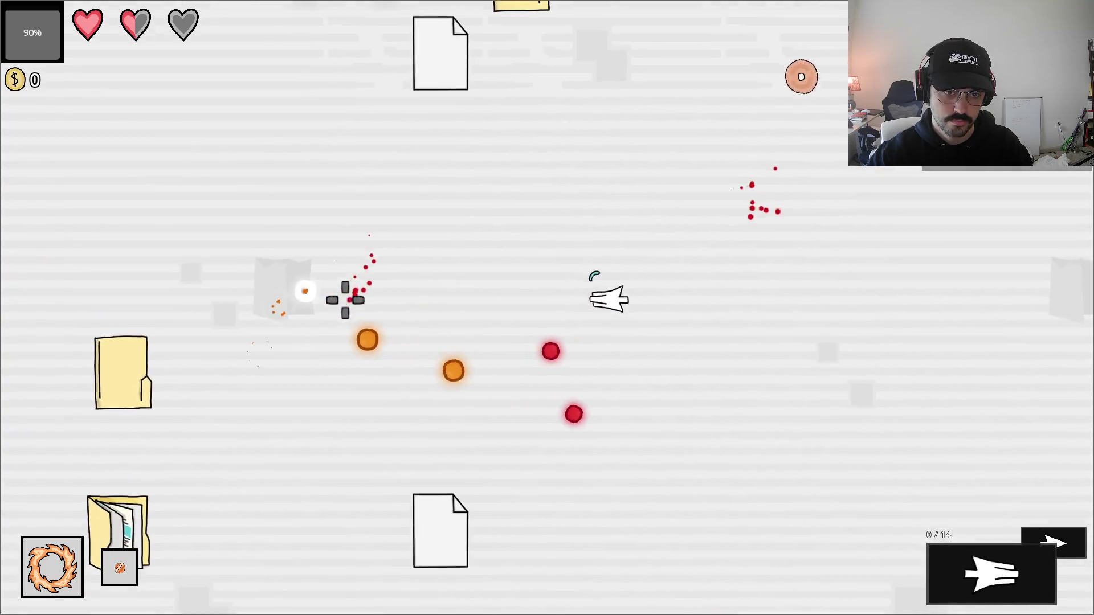
key("q")
key("a")
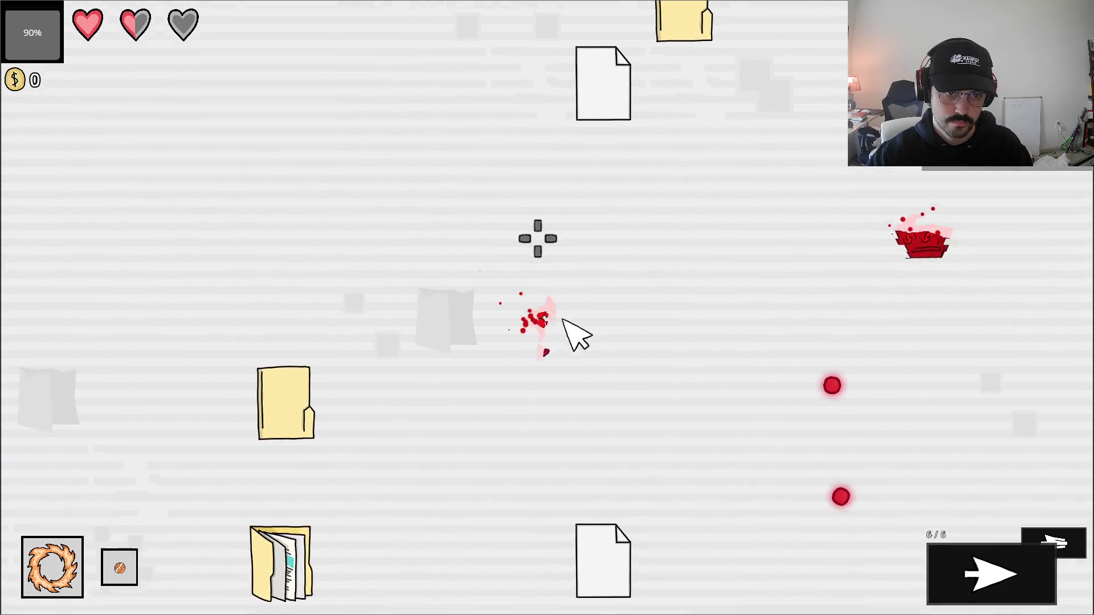
key("s")
left_click(539, 348)
key("q")
key("d")
mouse_move(564, 372)
left_mouse_down()
mouse_move(574, 354)
mouse_move(564, 350)
left_mouse_up()
key("a")
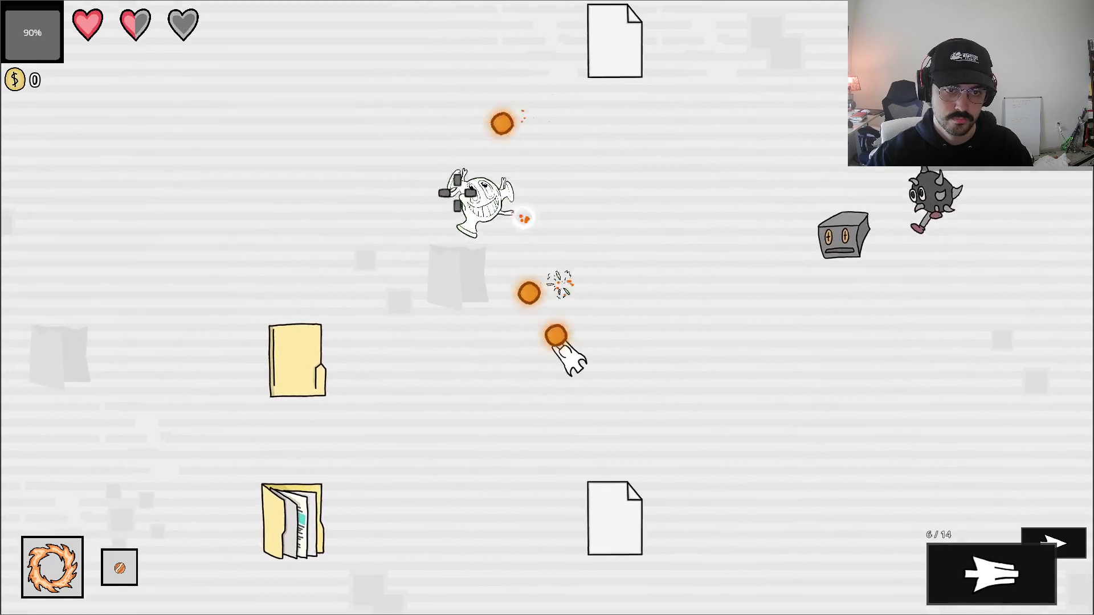
left_click_drag(457, 193, 532, 152)
key("w")
key("q")
key("d")
left_click(787, 254)
key("s")
left_click(631, 177)
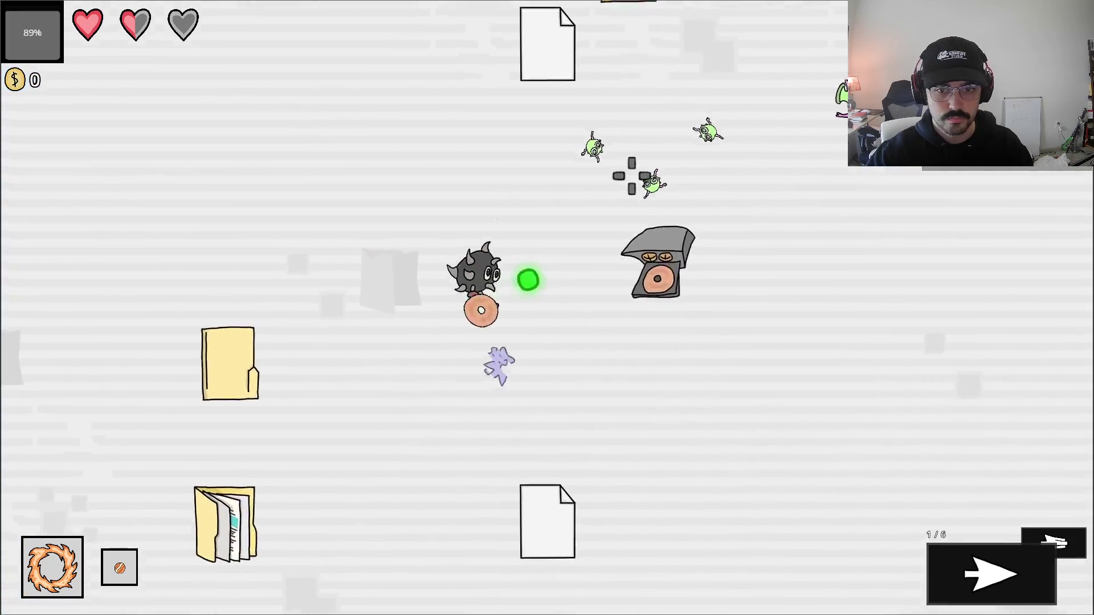
key("r")
key("d")
Reload the six-round gun and shoot the spiked enemy with green shots.
key("s")
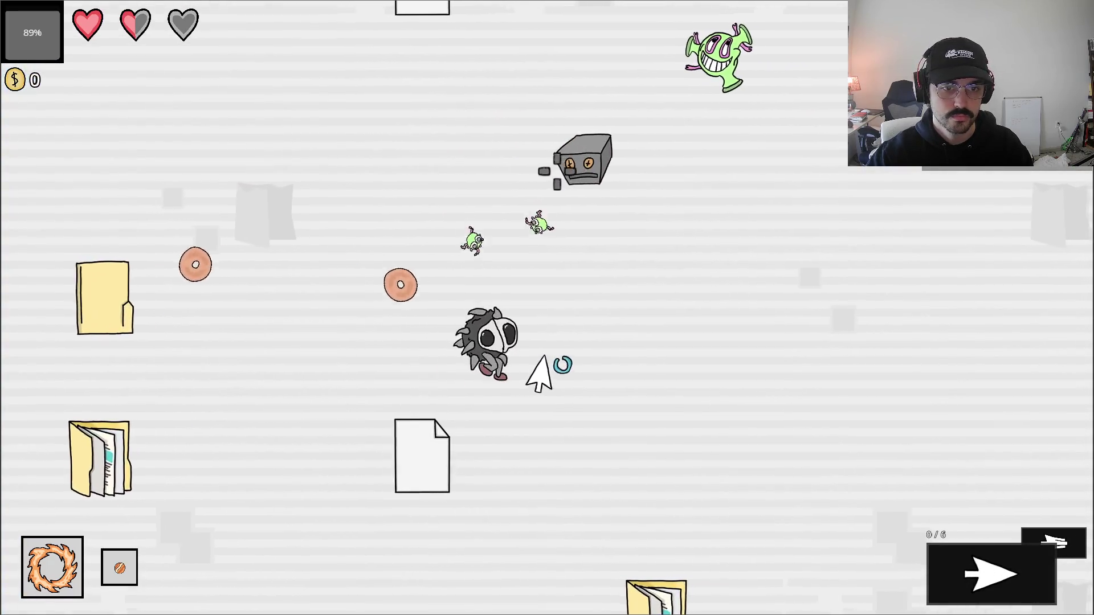
left_click(513, 148)
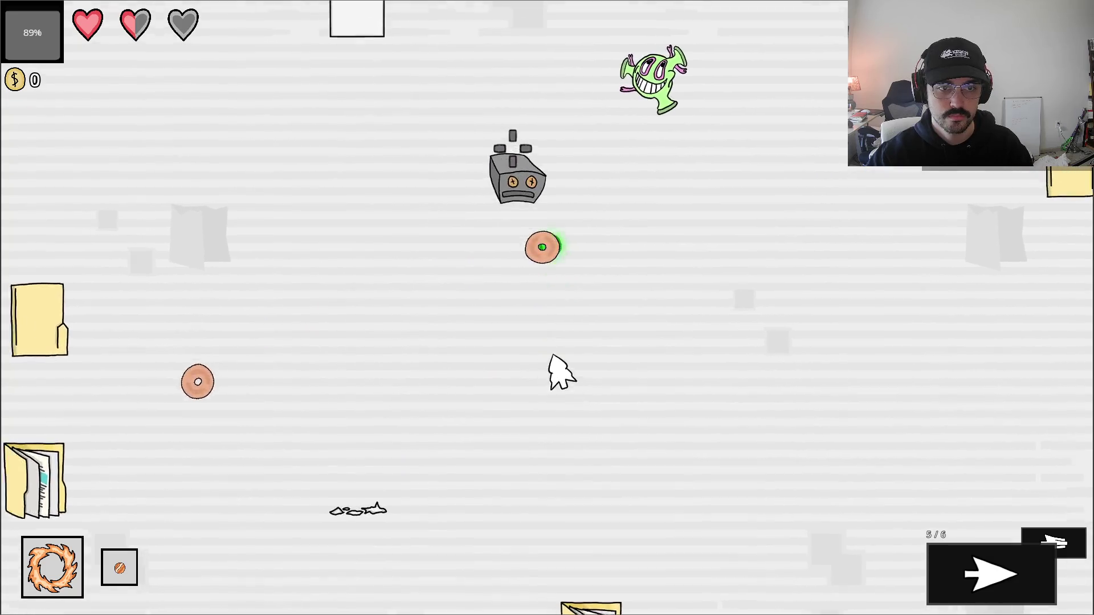
key("w")
left_click(557, 142)
key("d")
left_click(630, 161)
left_click(542, 146)
left_click(528, 145)
Fire the orange gun, check the room map, and move into the next room.
key("q")
key("w")
key("a")
left_click(579, 152)
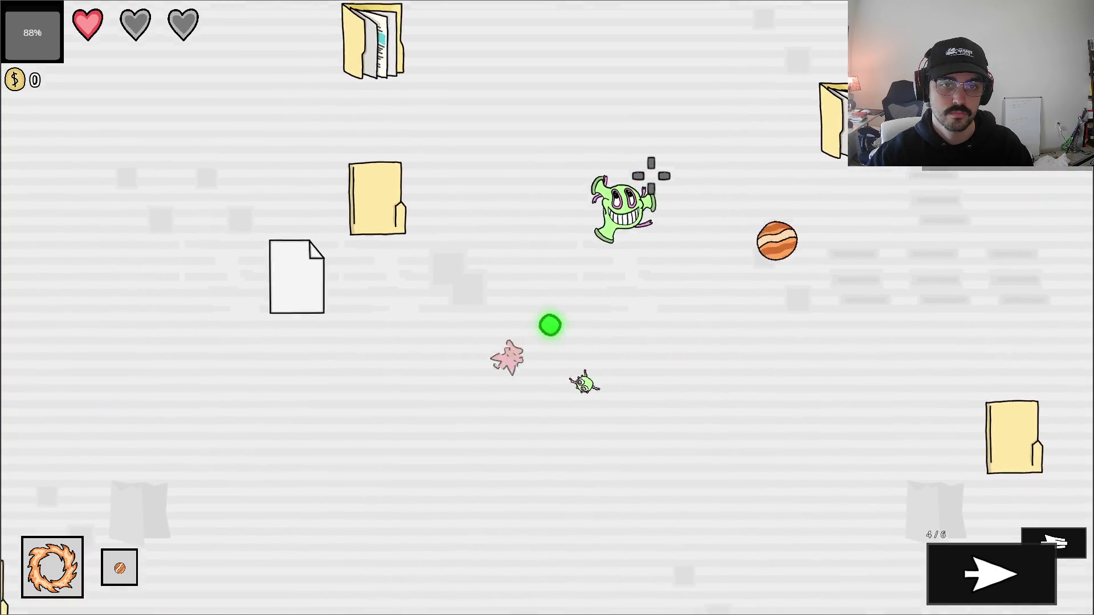
left_click(665, 225)
left_click(648, 283)
left_click(596, 217)
key("s")
key("a")
key("Tab")
key("d")
key("r")
key("Tab")
Fly left and down into the purple portal.
key("a")
key("s")
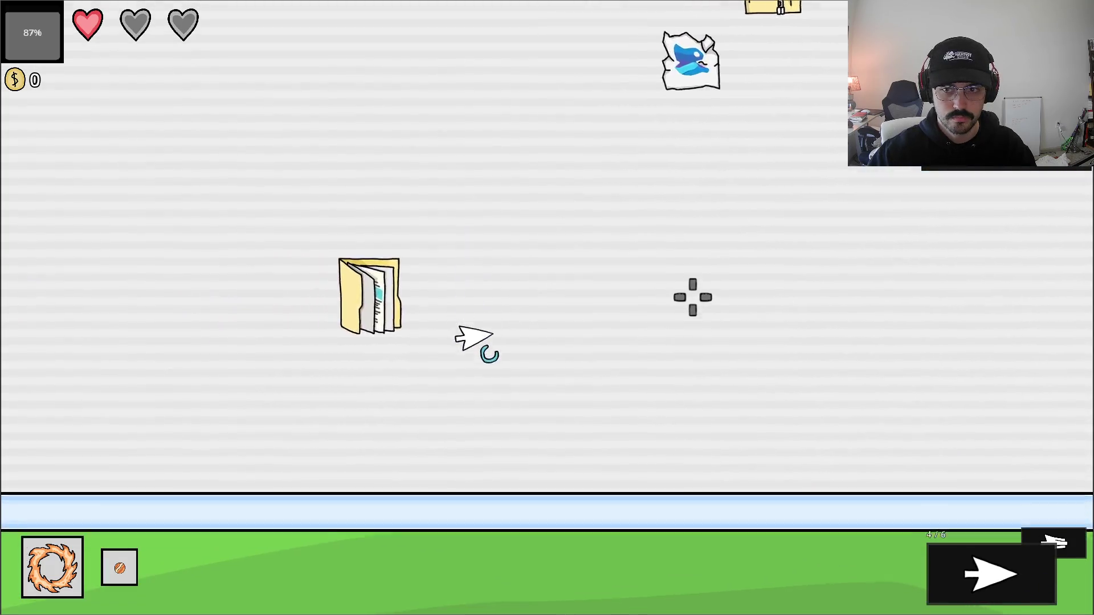
key("a")
key("s")
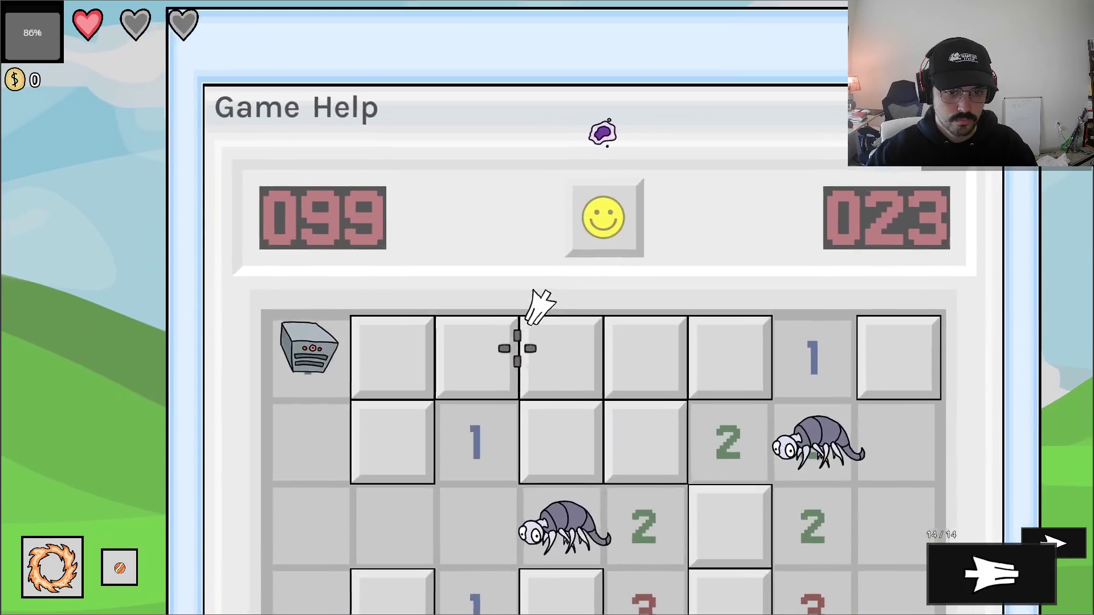
Fire orange shots upward and move across the minesweeper board dodging enemies.
key("a")
key("s")
left_click(481, 391)
key("s")
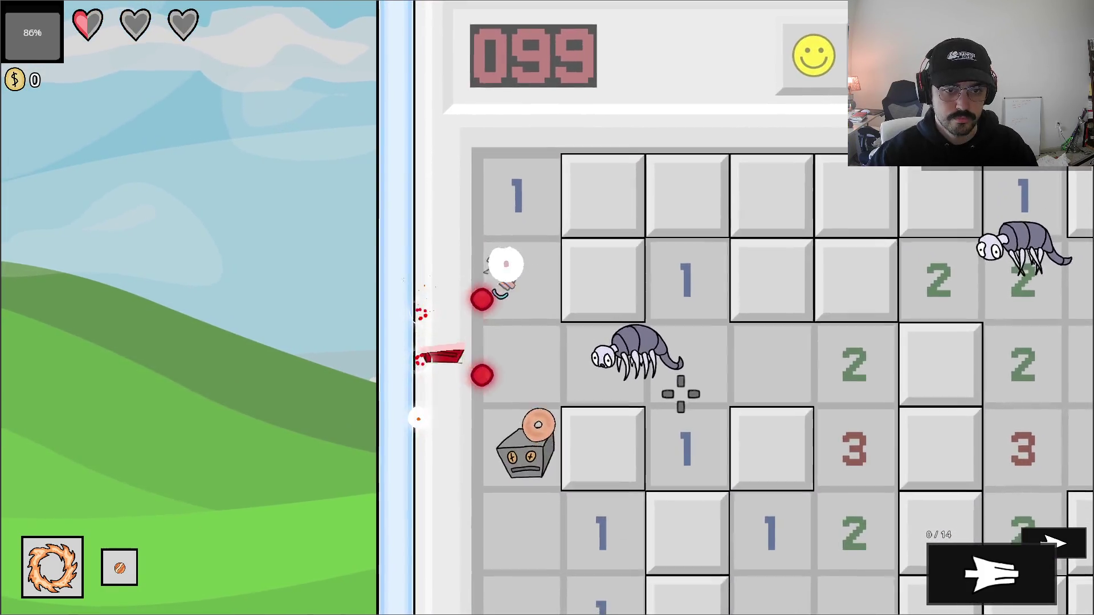
key("w")
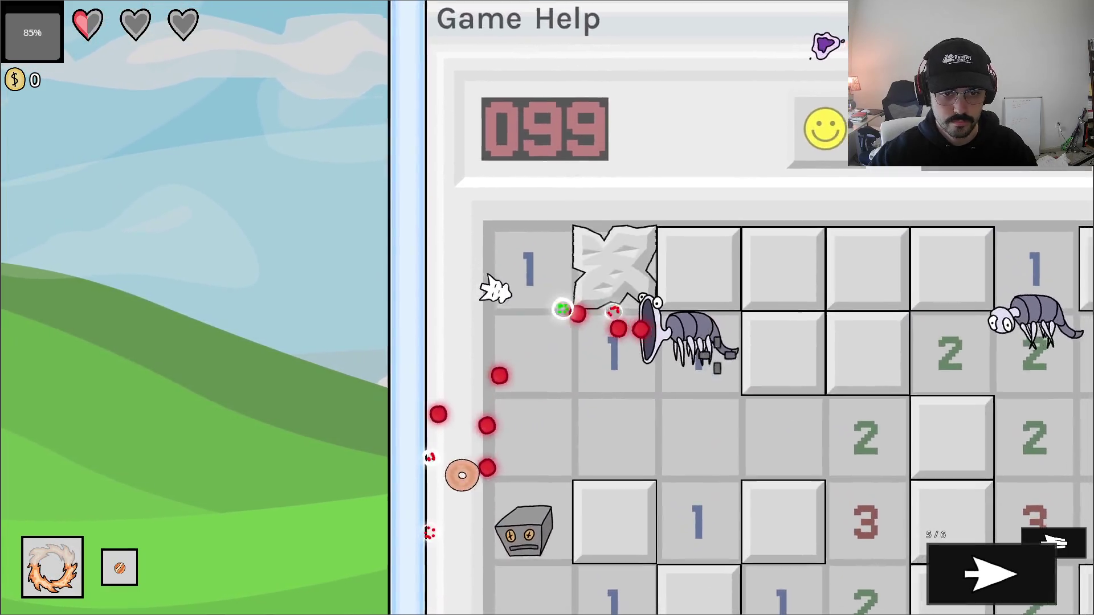
key("d")
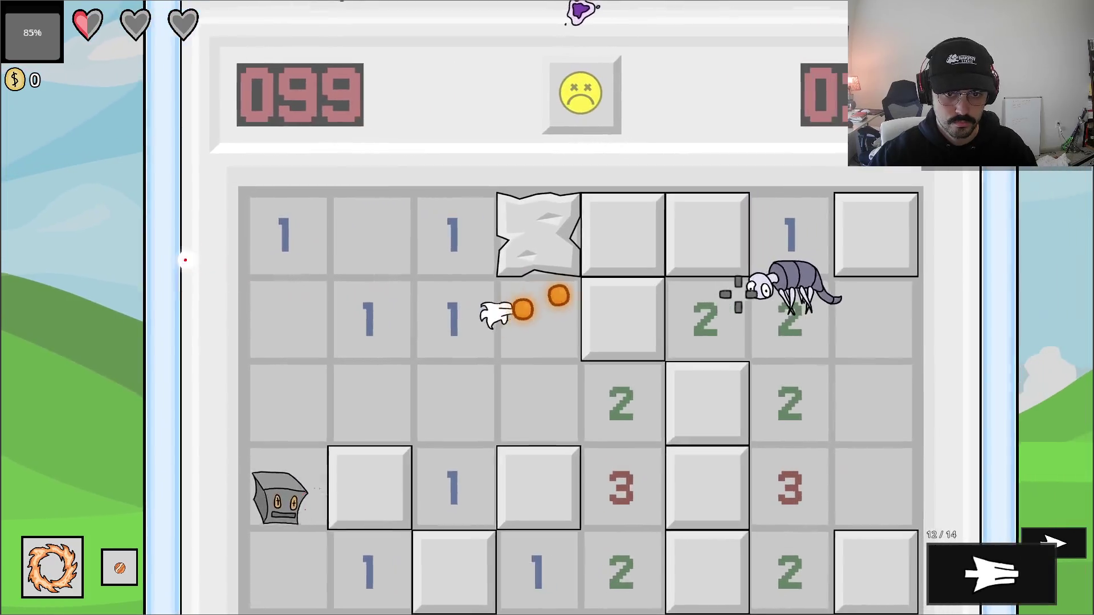
key("s")
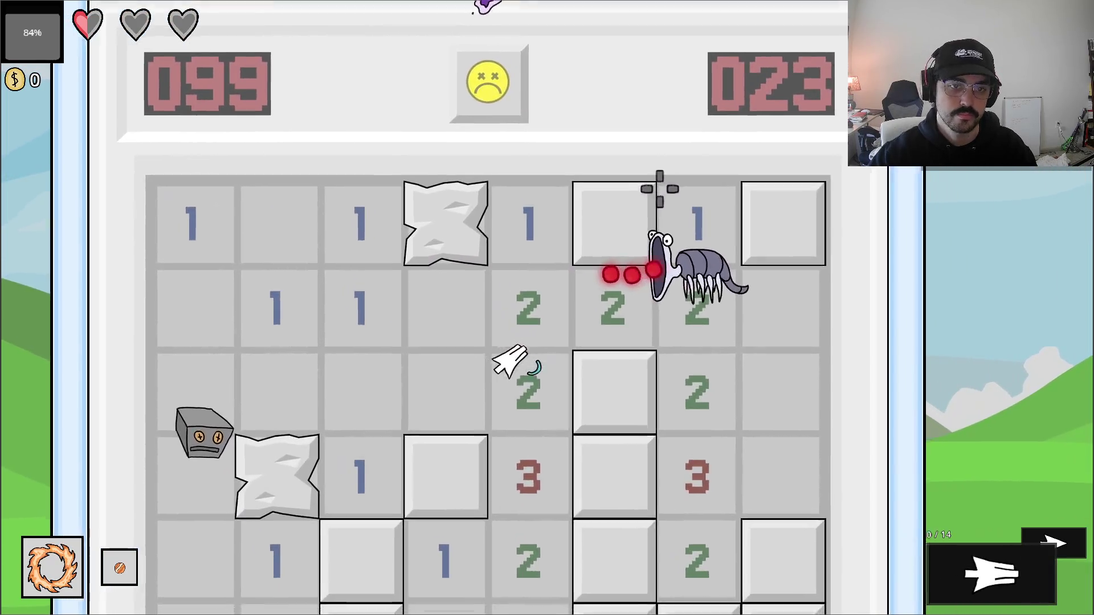
key("a")
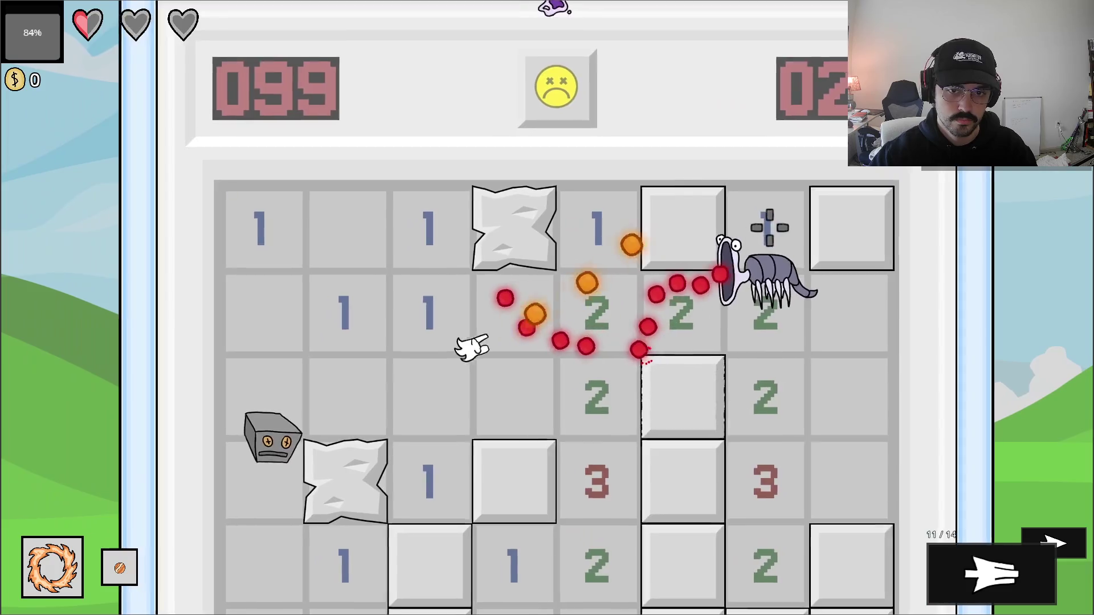
Move along the top edge toward the spider enemy, then restart the run after dying.
key("w")
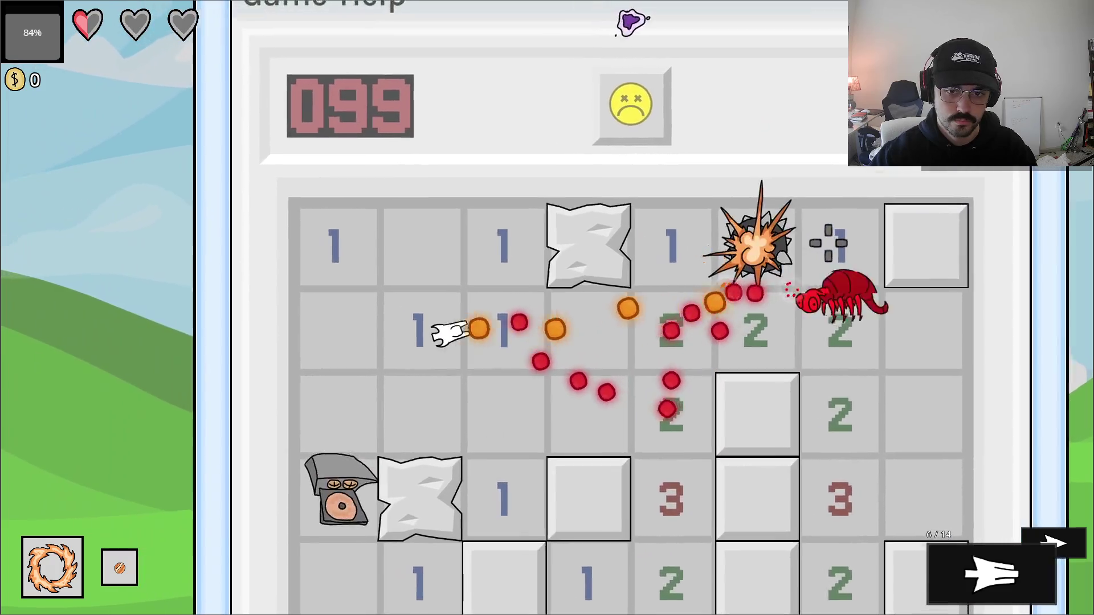
key("a")
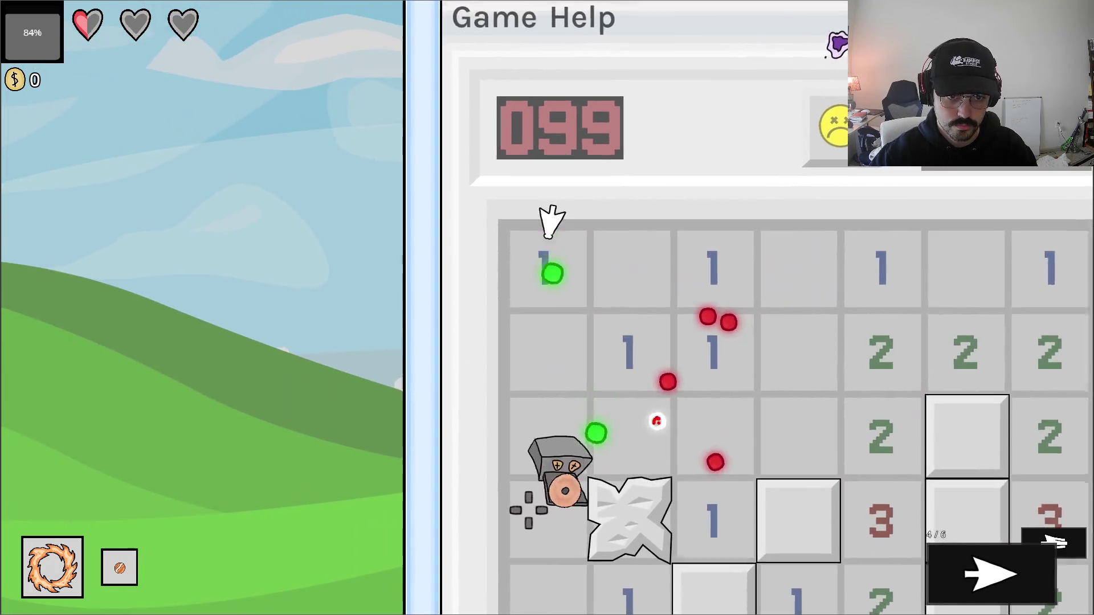
key("d")
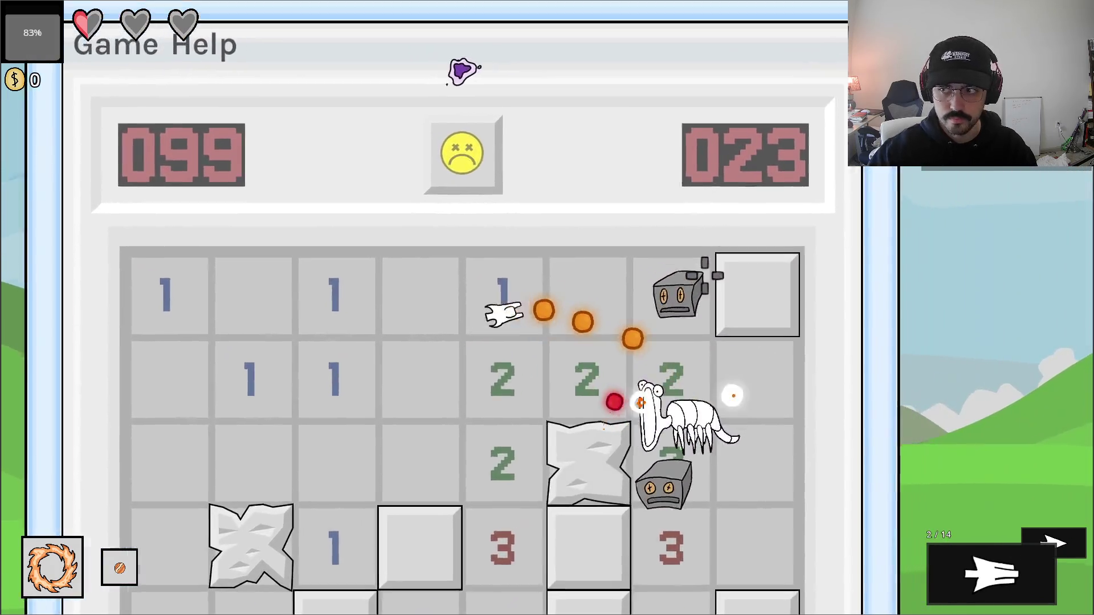
key("w")
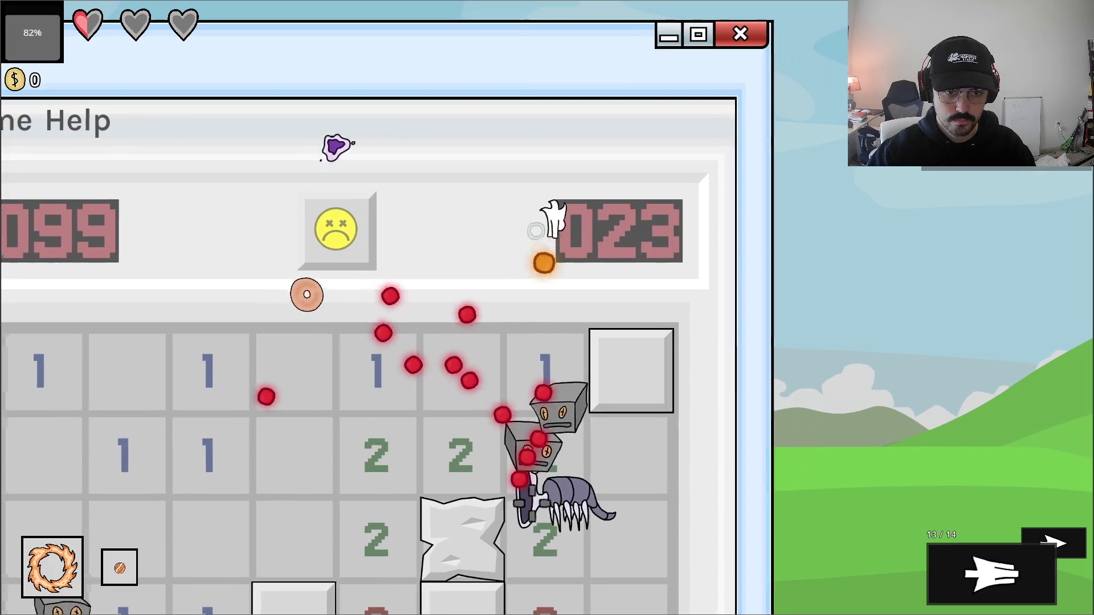
key("s")
key("a")
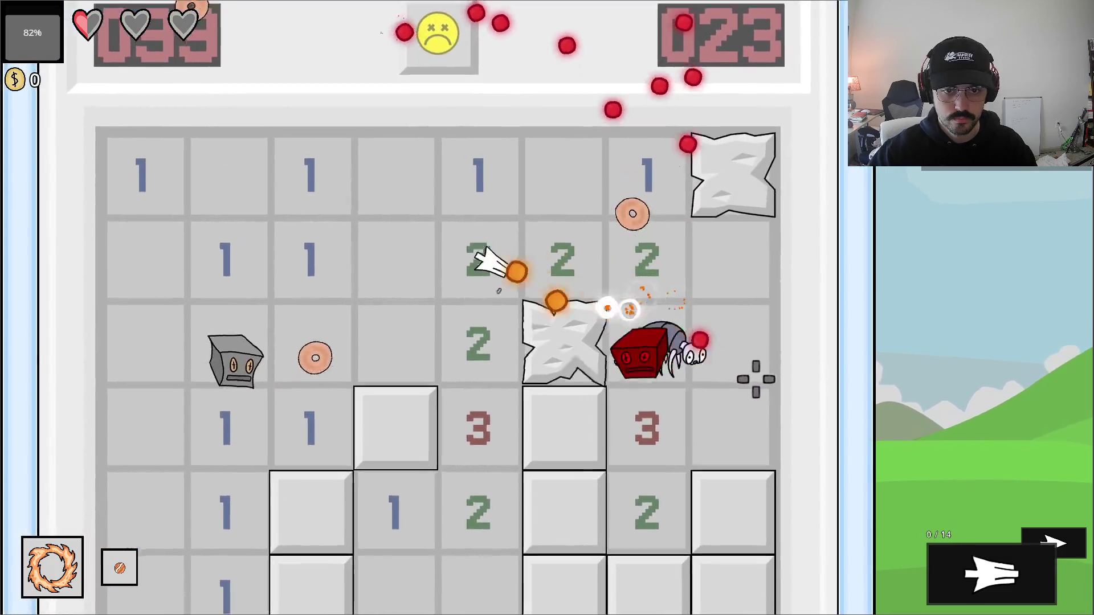
key("a")
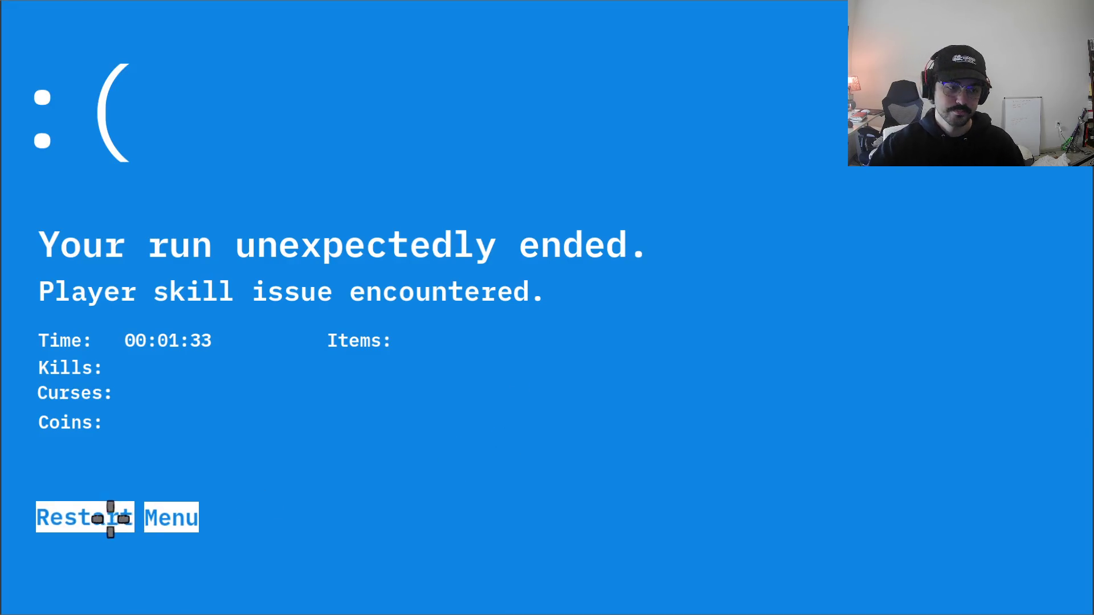
left_click(110, 516)
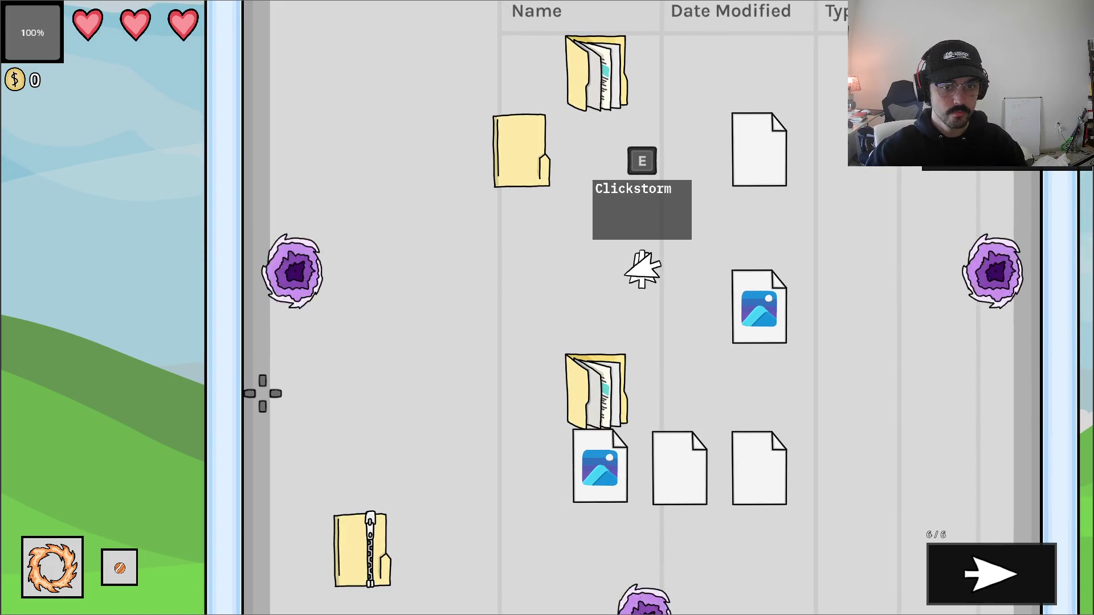
Enter the portal, shoot down the bug and server enemies, and break the folder.
key("a")
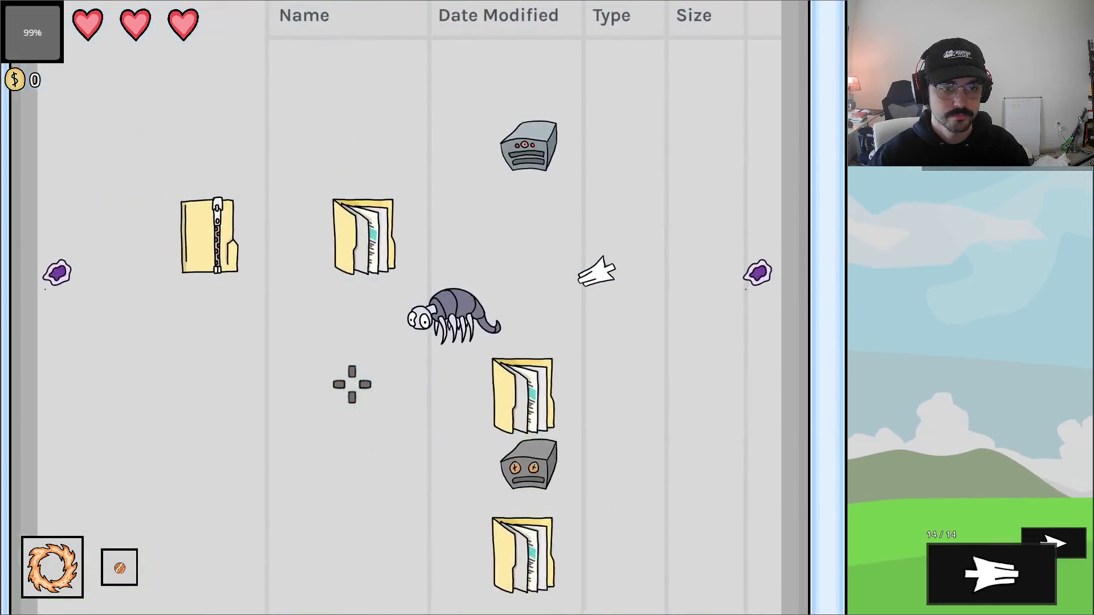
left_click(477, 336)
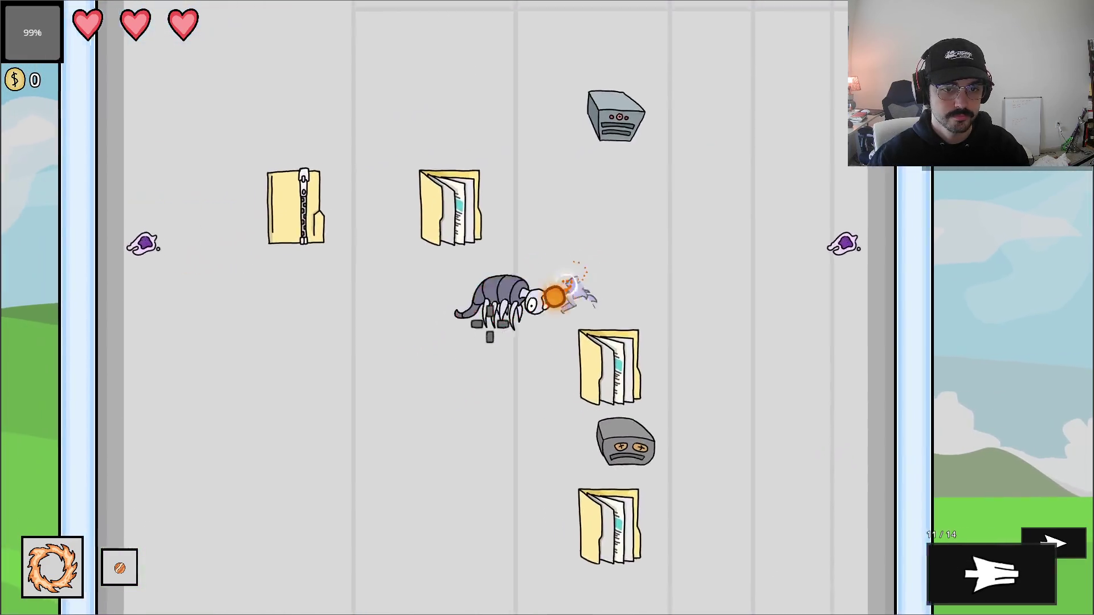
left_click(611, 176)
left_click(649, 171)
key("s")
left_click(605, 129)
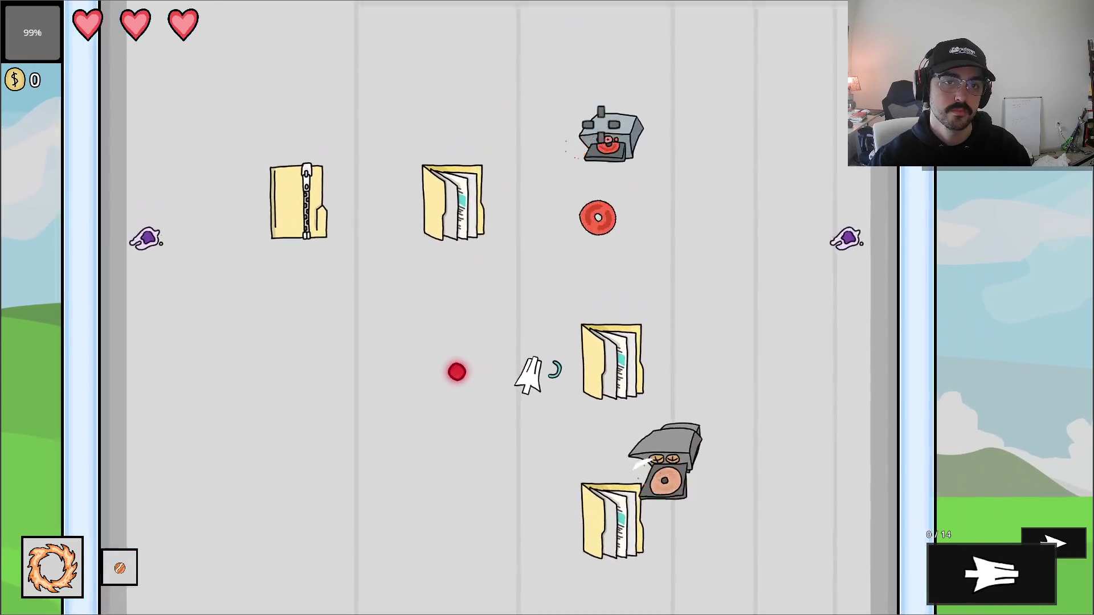
key("w")
key("d")
left_click(586, 170)
left_click(525, 166)
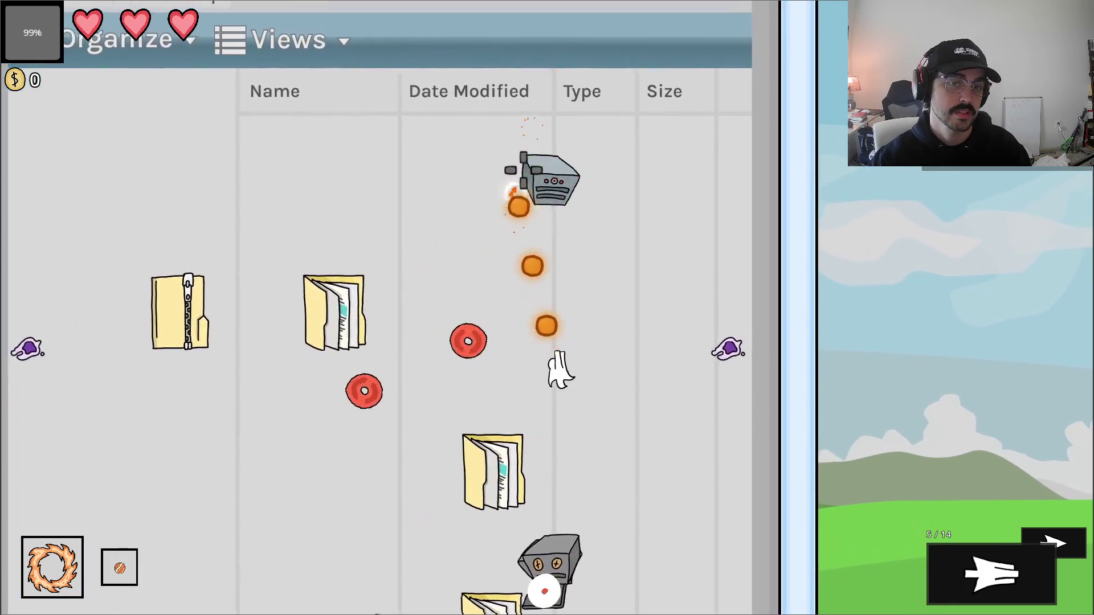
key("s")
key("d")
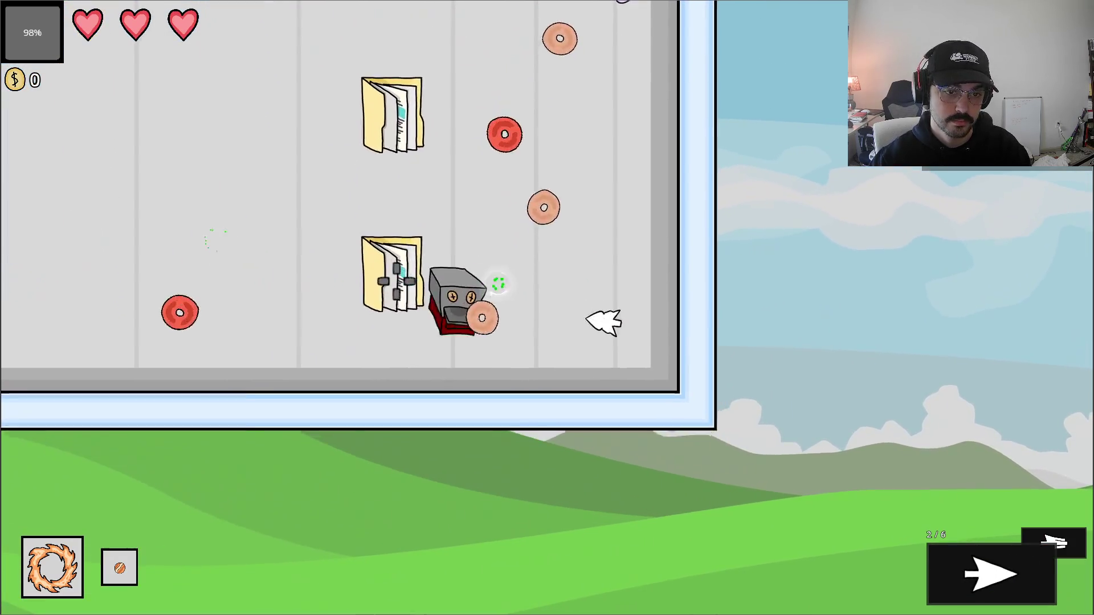
left_click(383, 274)
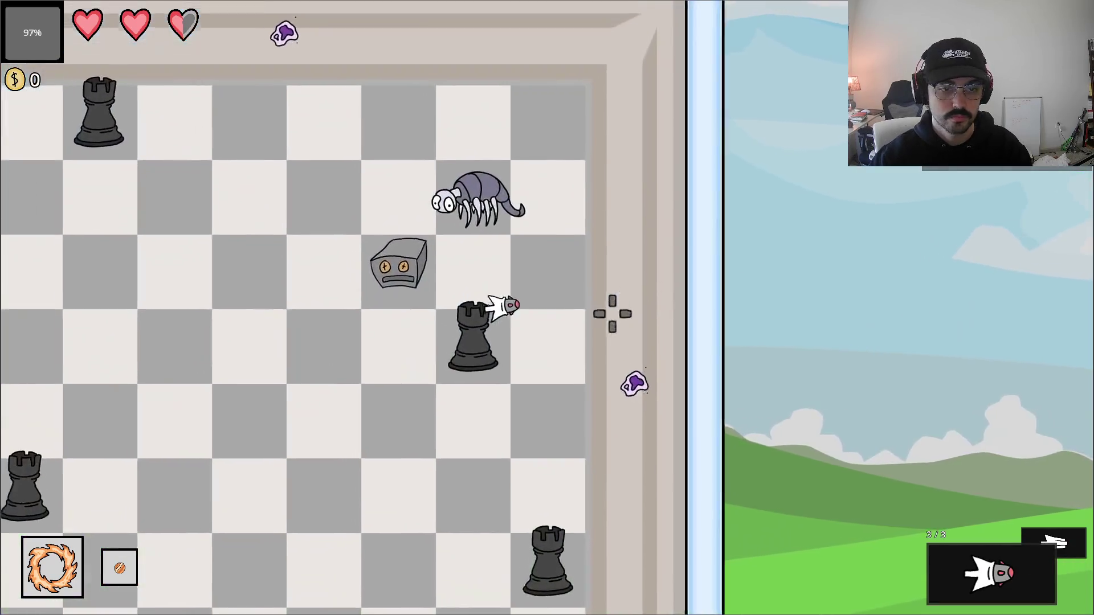
Clear the next room's enemies with rockets and bullet sprays, then head into the purple portal.
left_click(554, 218)
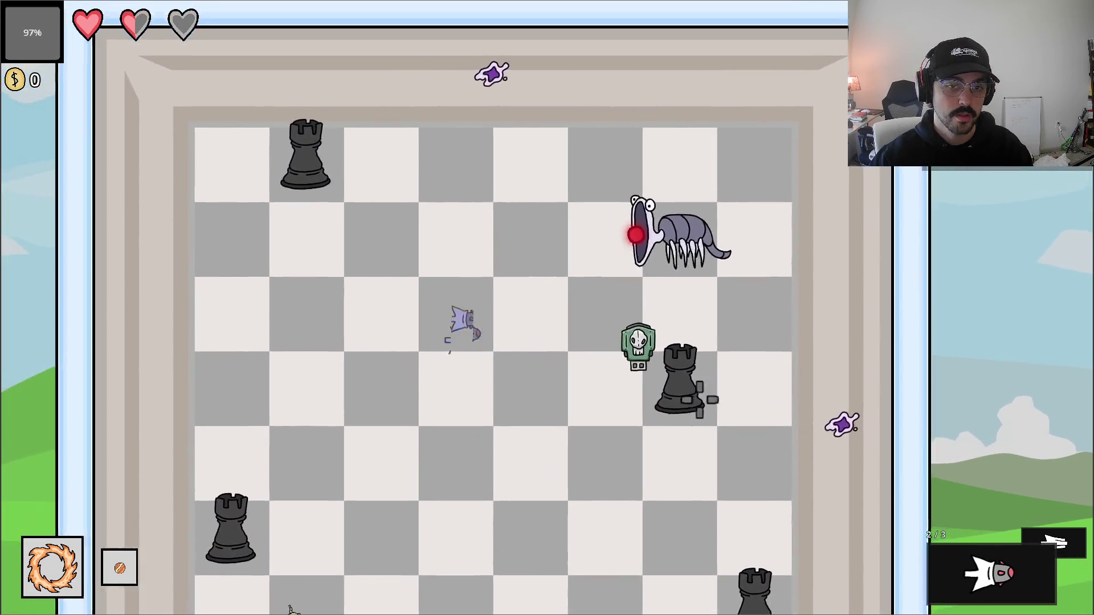
left_click(457, 317)
left_click(414, 390)
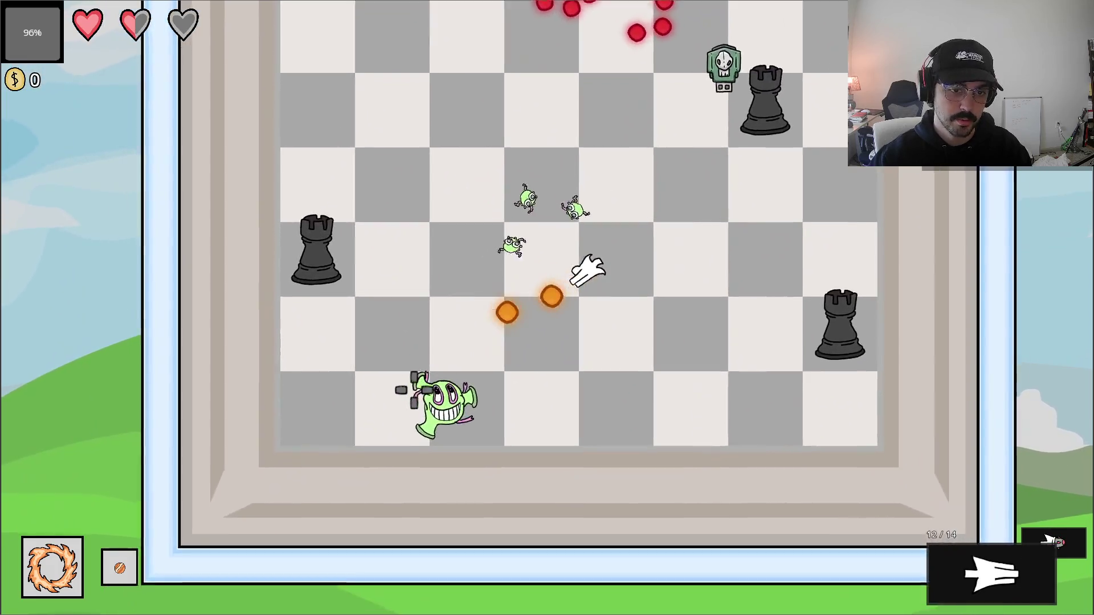
mouse_move(423, 364)
left_mouse_down()
mouse_move(374, 361)
mouse_move(348, 381)
left_mouse_up()
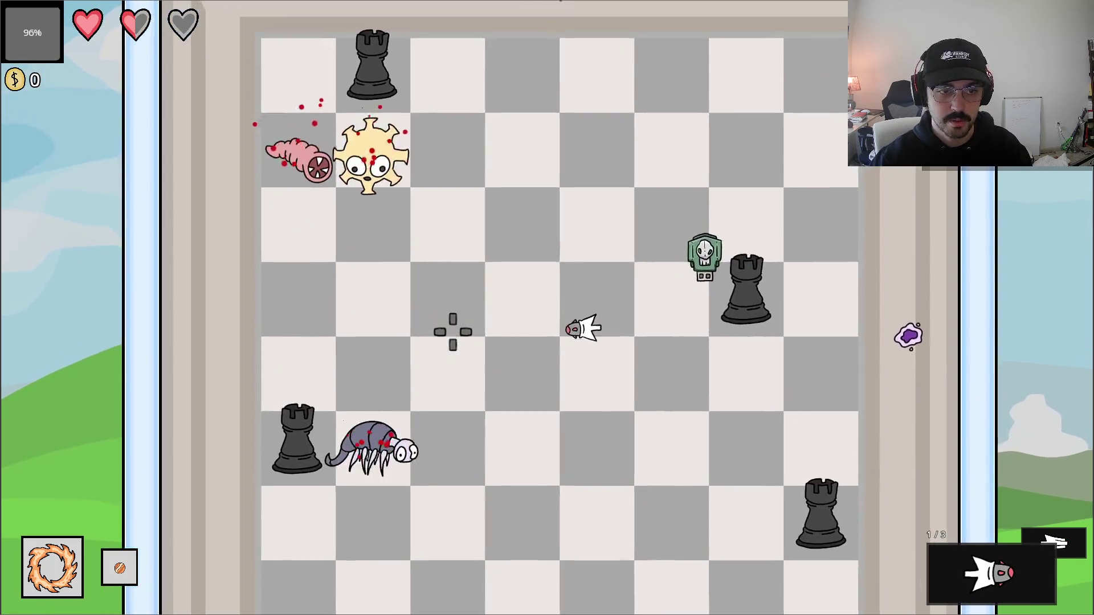
left_click(528, 269)
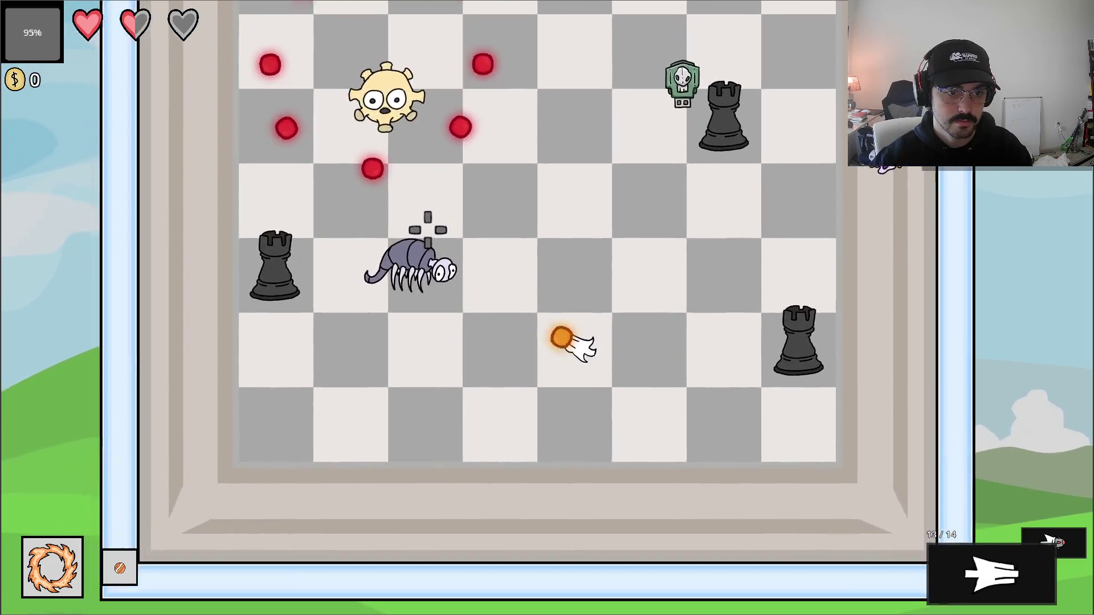
mouse_move(427, 228)
left_mouse_down()
mouse_move(530, 108)
mouse_move(706, 141)
mouse_move(725, 265)
left_mouse_up()
key("s")
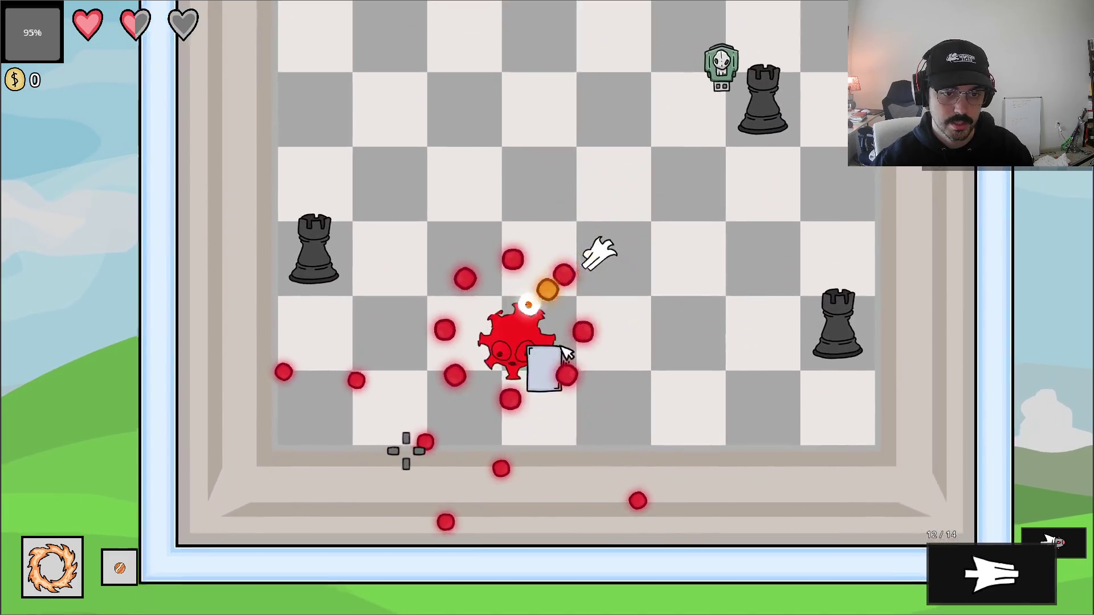
left_click_drag(405, 450, 517, 378)
key("w")
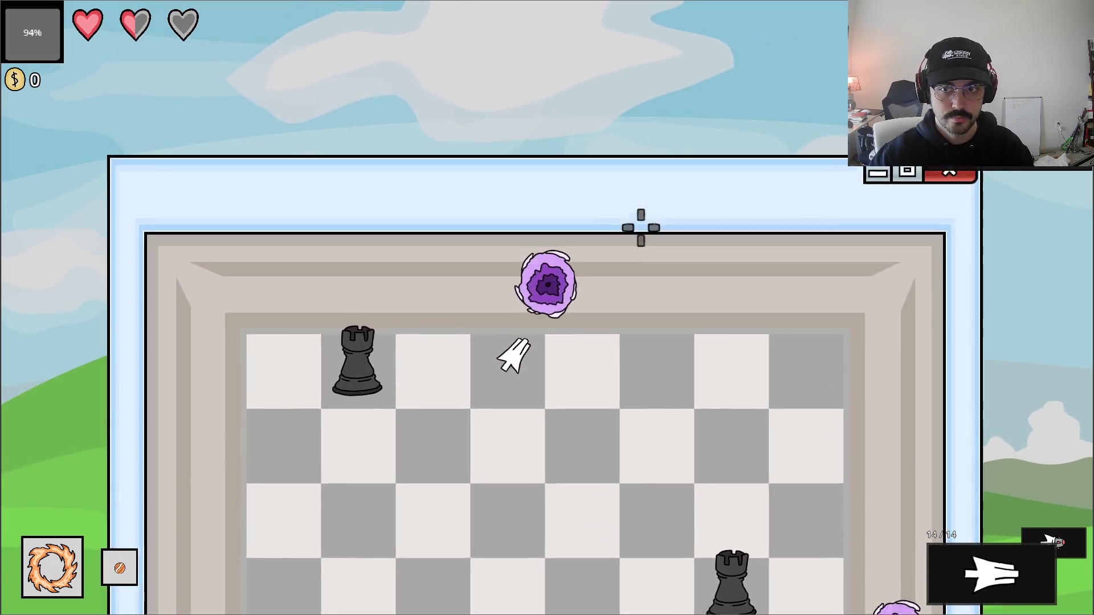
key("w")
Destroy the new room's enemies by alternating between rockets and bullets.
left_click_drag(655, 165, 766, 175)
key("q")
left_click(819, 228)
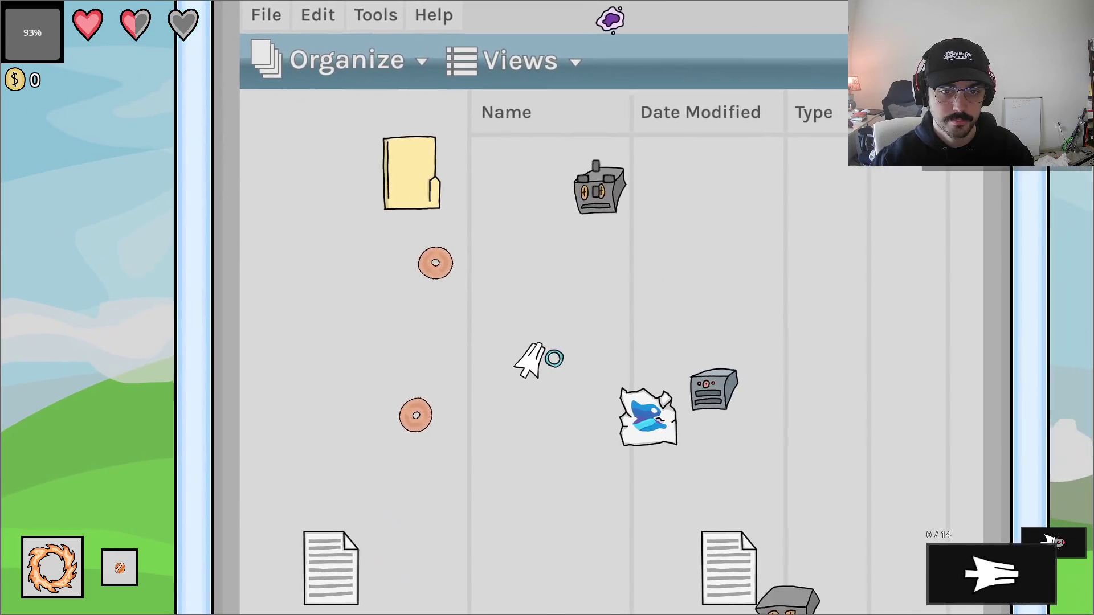
key("q")
left_click(572, 178)
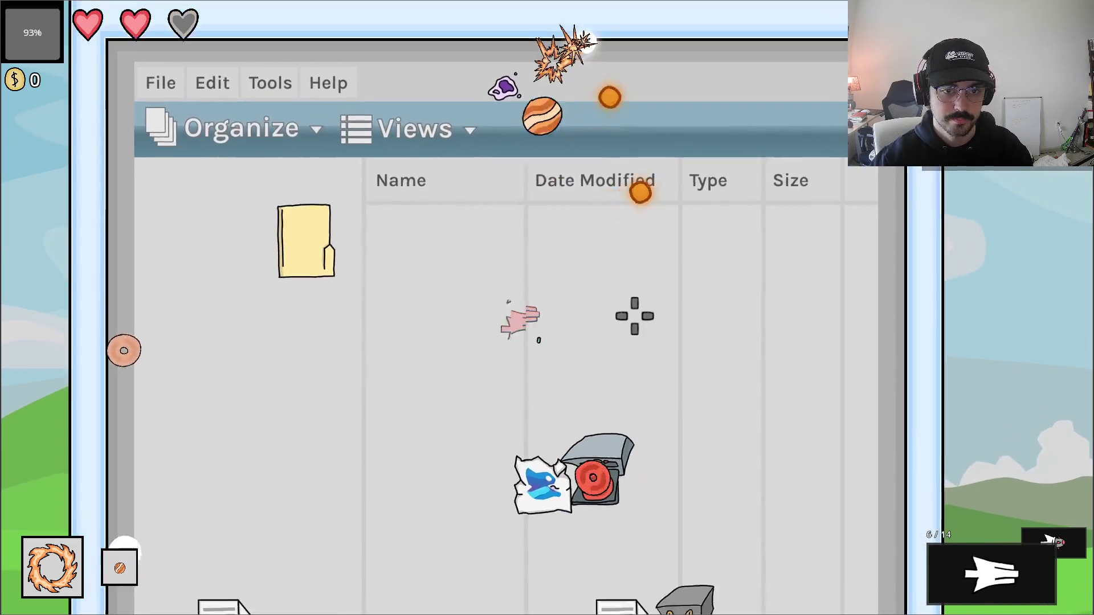
key("s")
key("d")
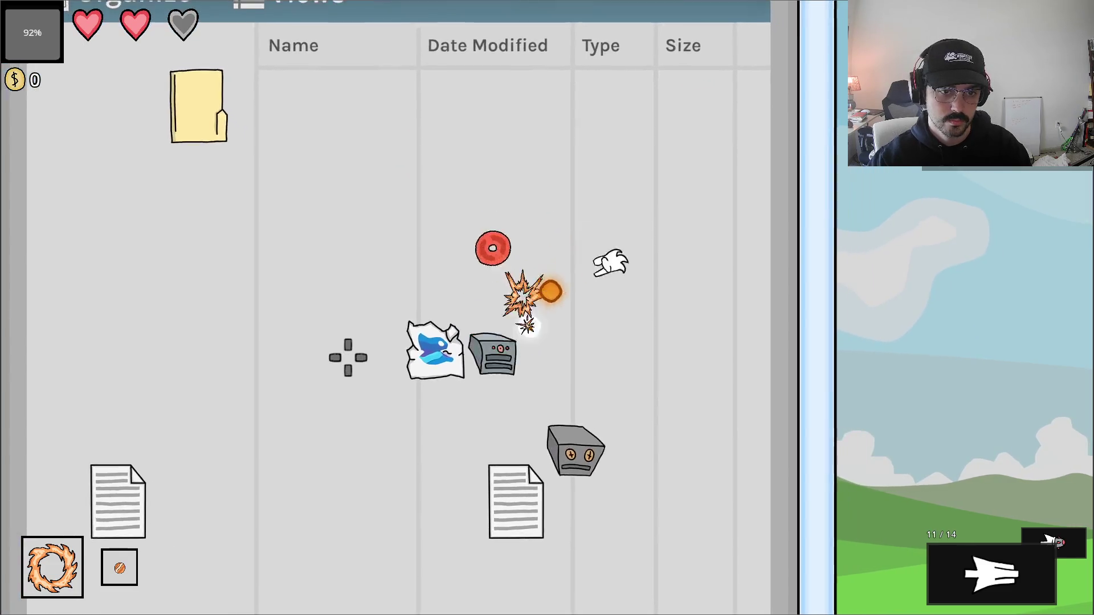
key("s")
mouse_move(348, 358)
left_mouse_down()
mouse_move(361, 398)
mouse_move(336, 296)
mouse_move(366, 264)
mouse_move(495, 206)
left_mouse_up()
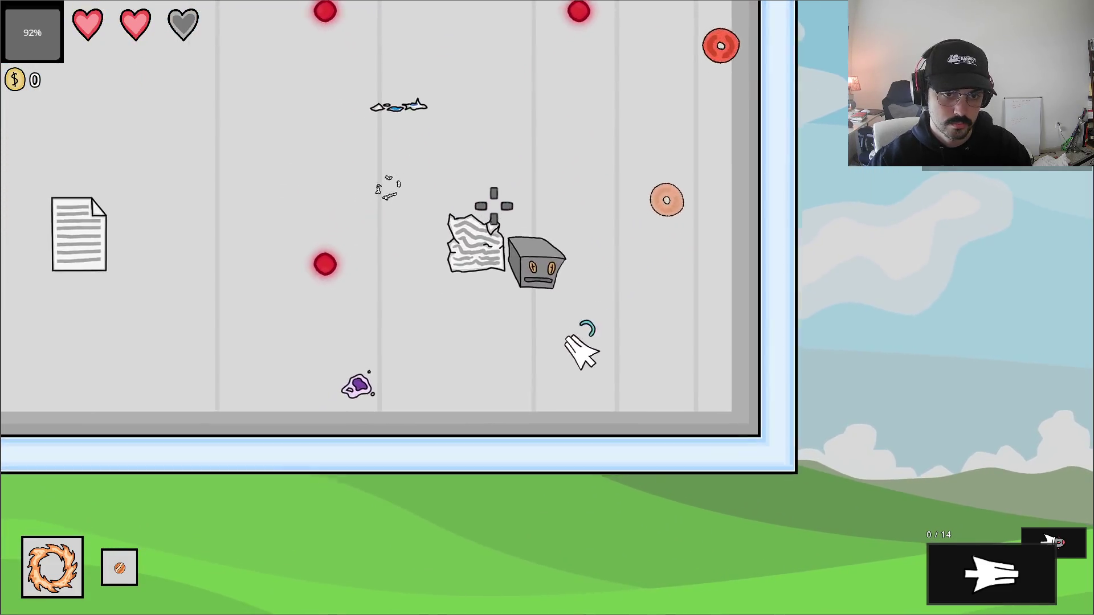
key("q")
key("s")
left_click(525, 180)
left_click(503, 165)
Move through the portal into the minesweeper room and shoot its enemy with bullets.
key("a")
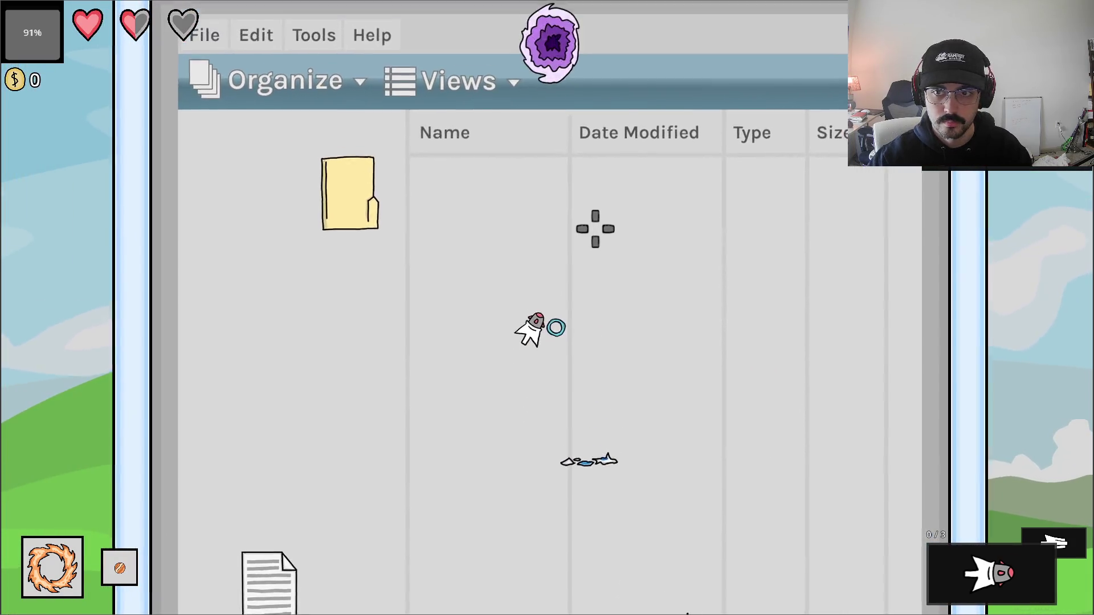
key("w")
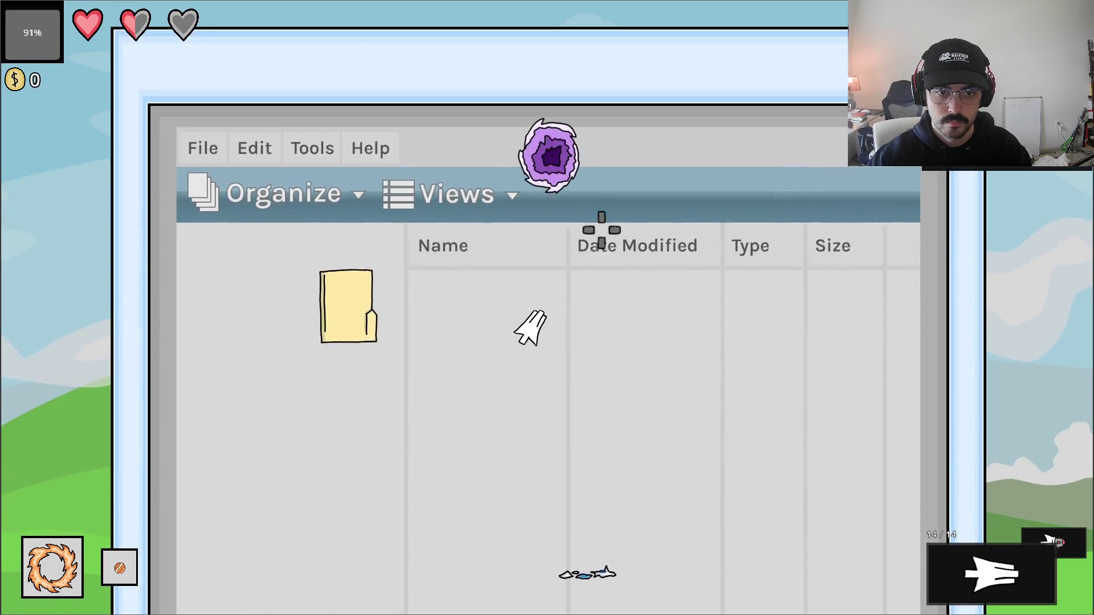
key("q")
left_click(413, 272)
left_click(414, 272)
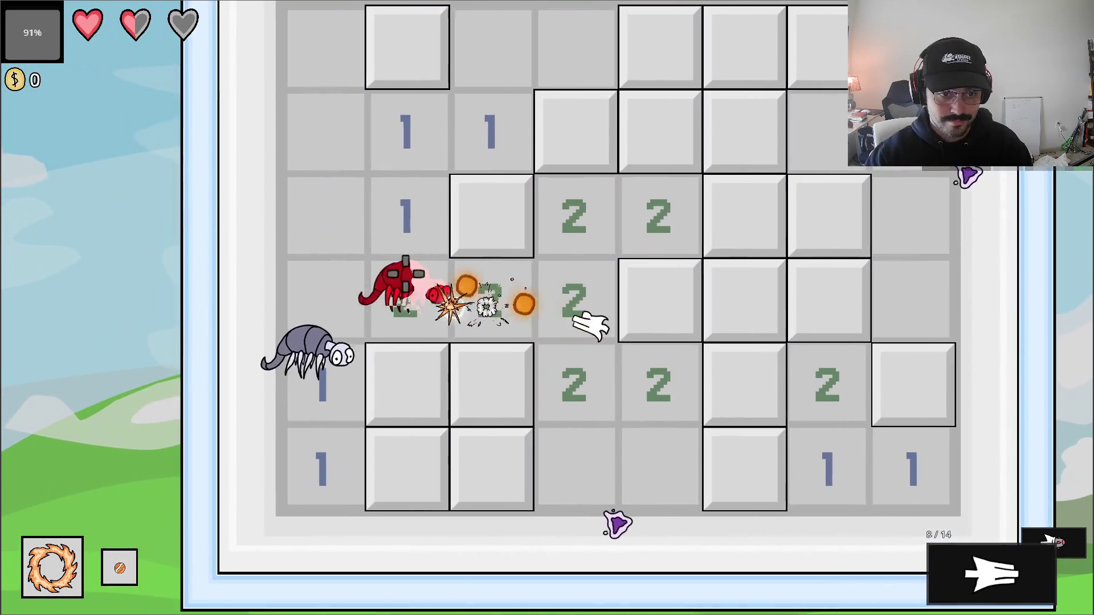
Shoot the bottom-left enemy and fire a rocket at the box enemy while crossing the board.
key("a")
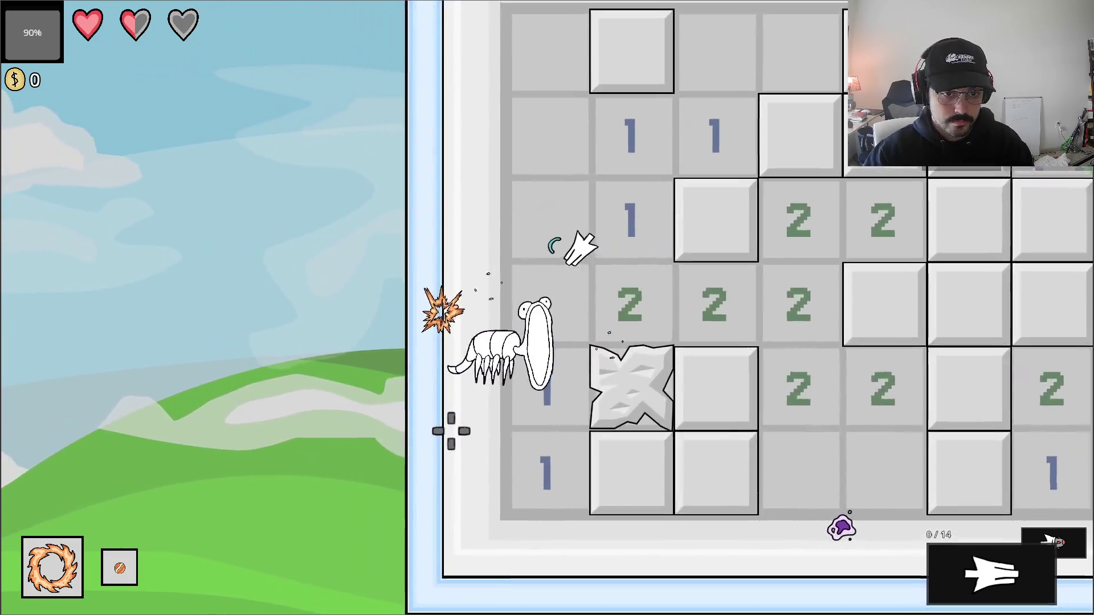
key("a")
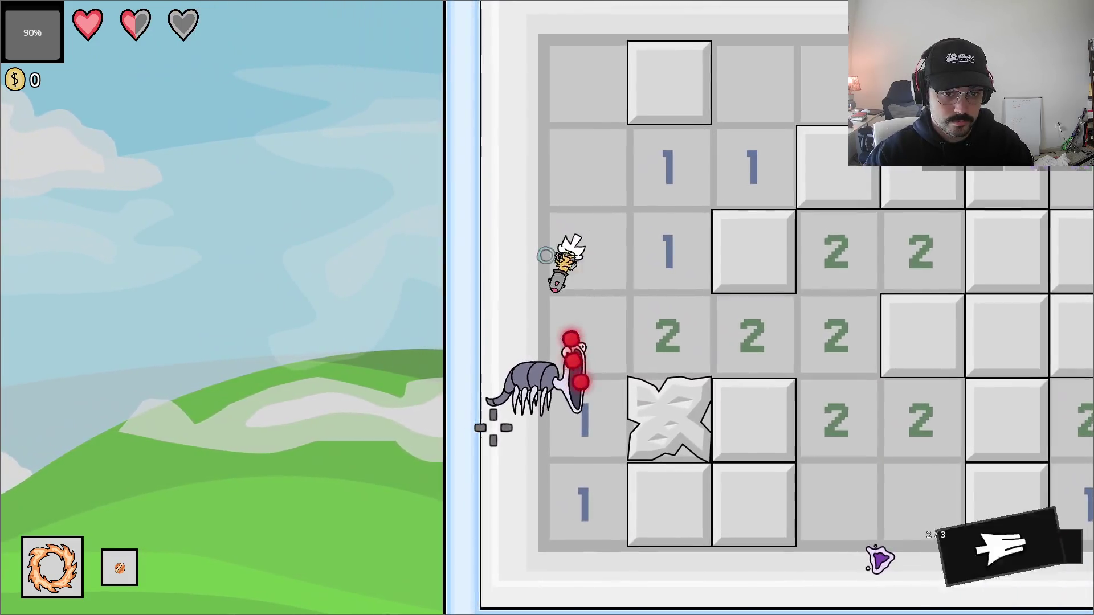
key("s")
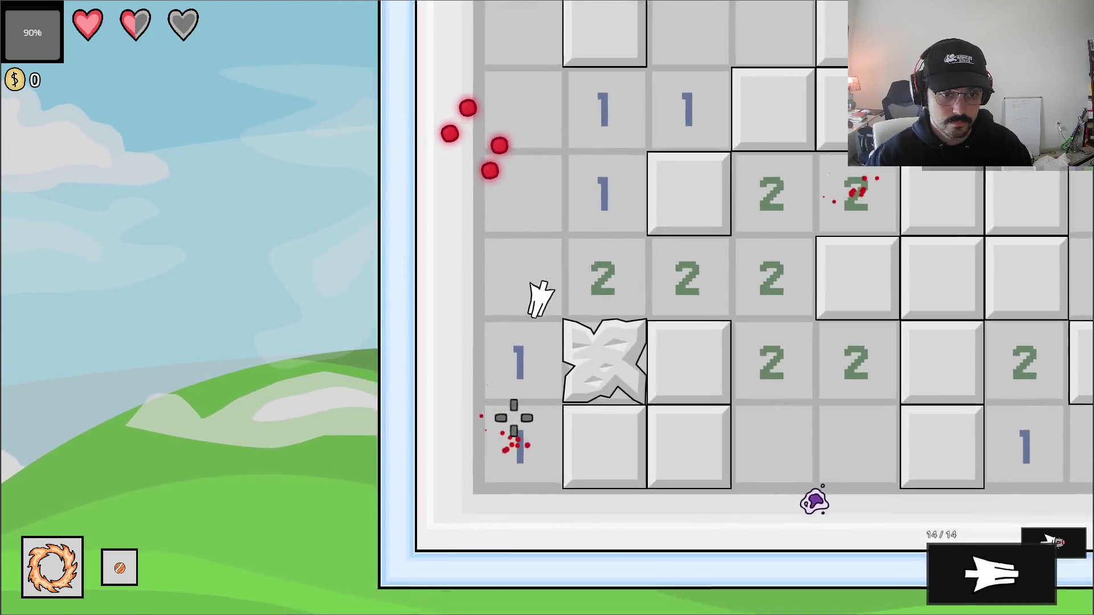
left_click(520, 439)
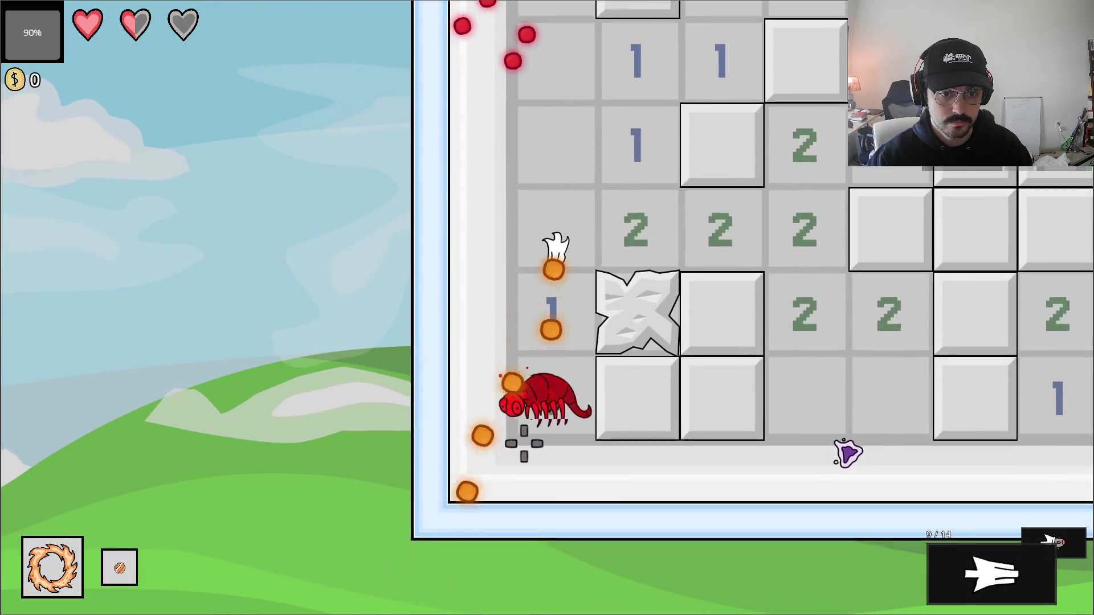
key("w")
key("q")
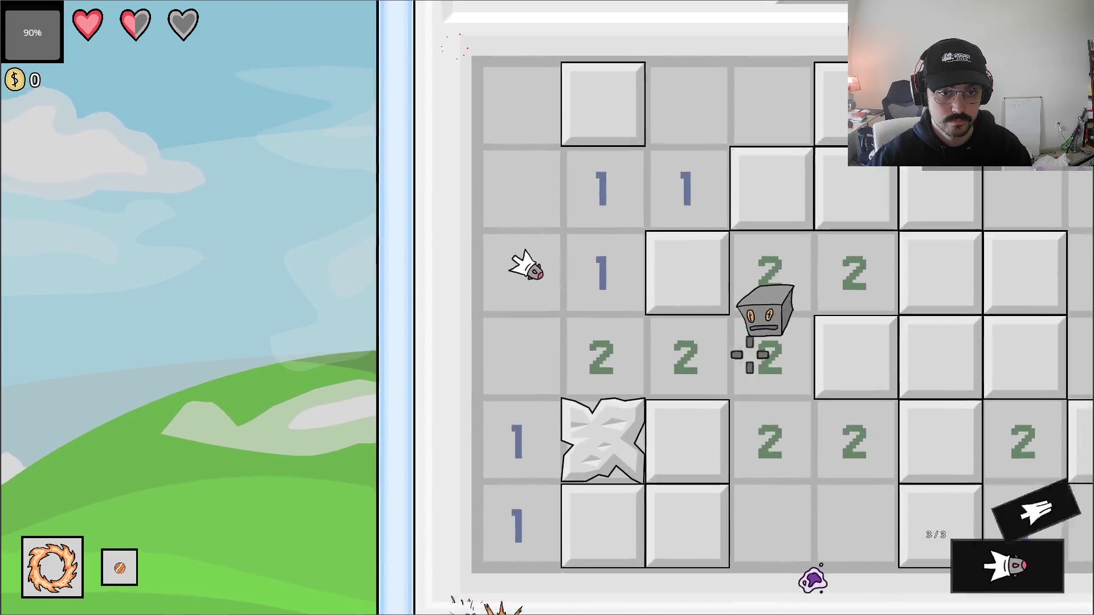
key("d")
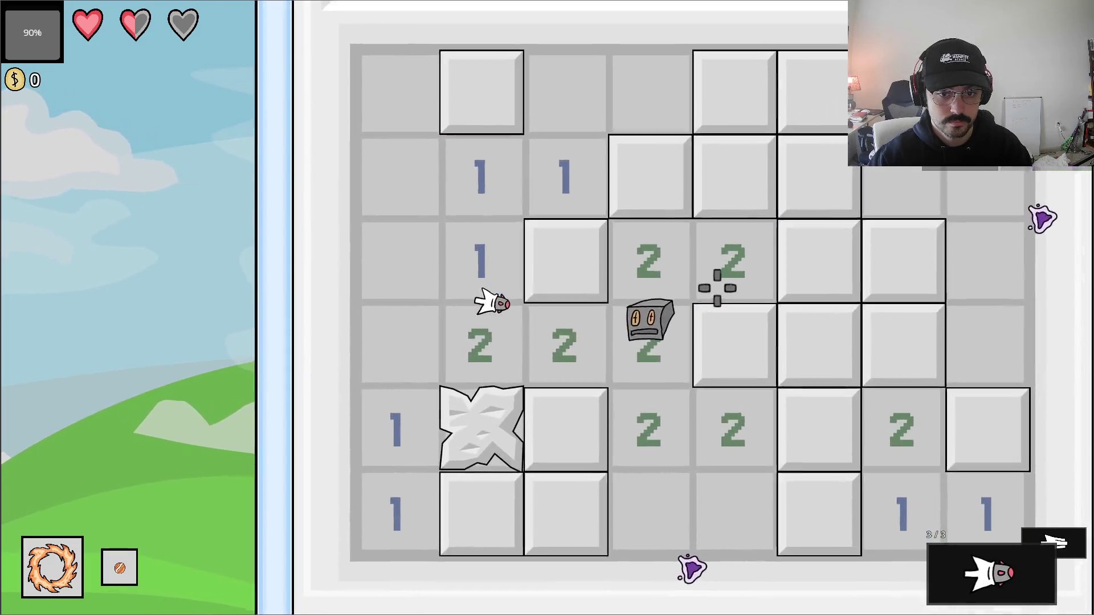
left_click(713, 290)
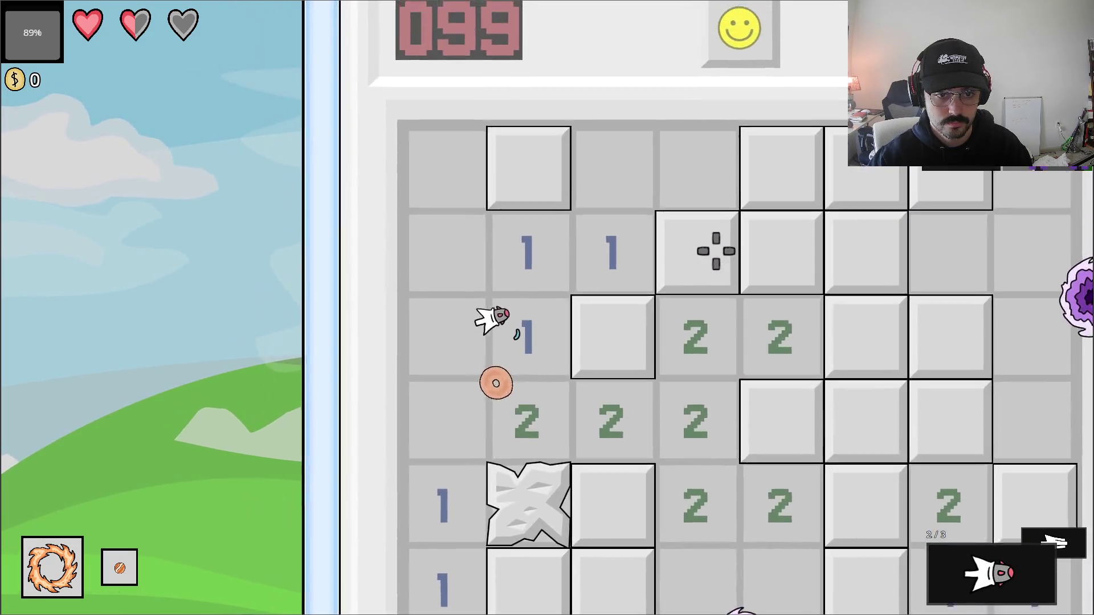
key("w")
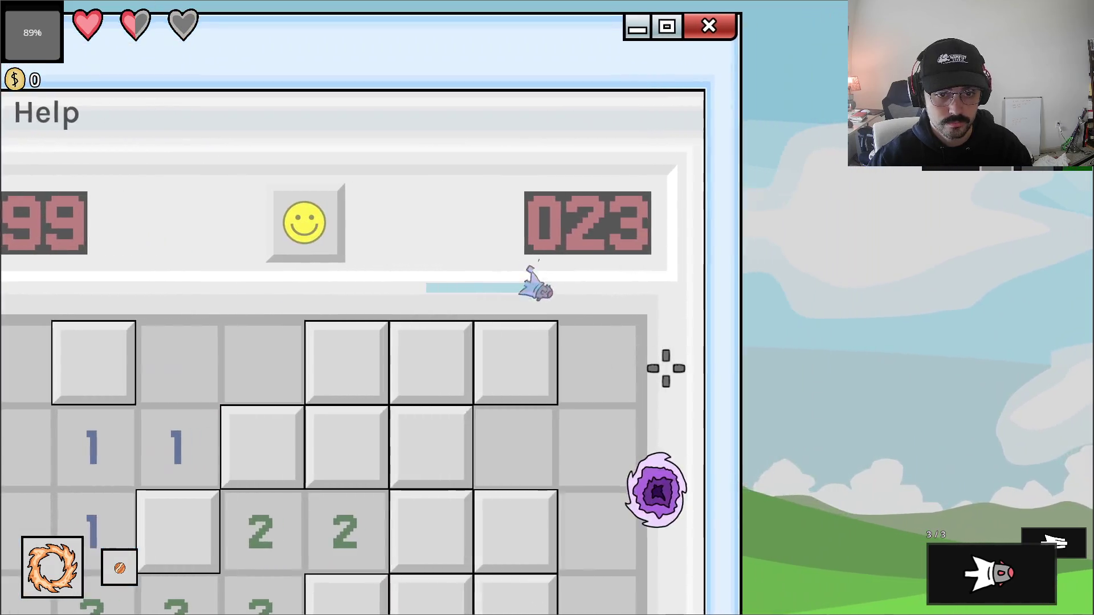
key("d")
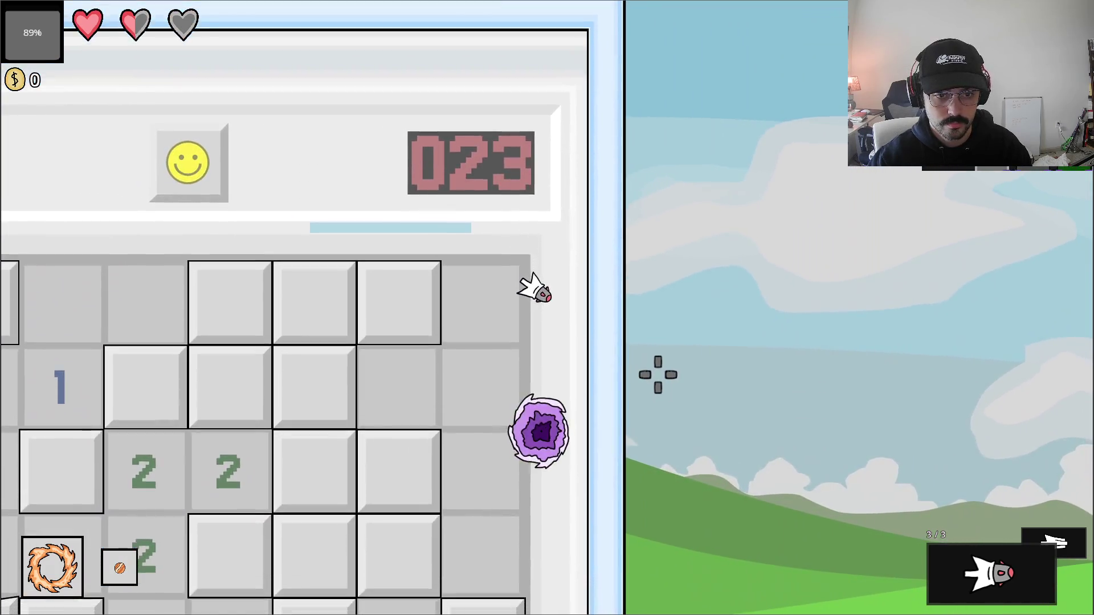
key("q")
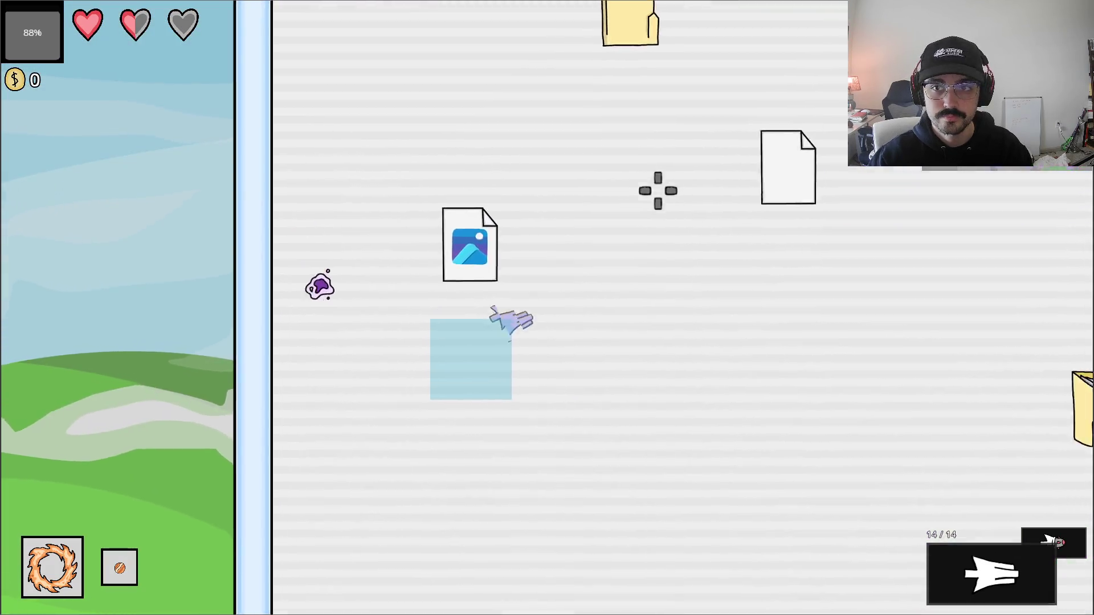
Fire at the red and nearby enemies, then steer the ship toward the purple portal.
key("w")
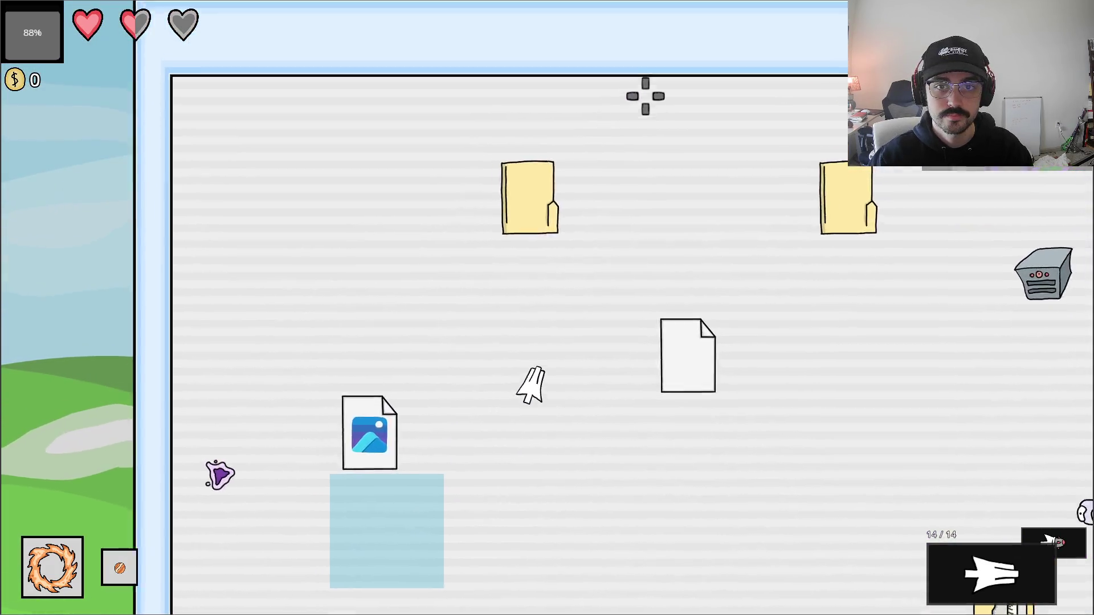
key("d")
left_click(682, 238)
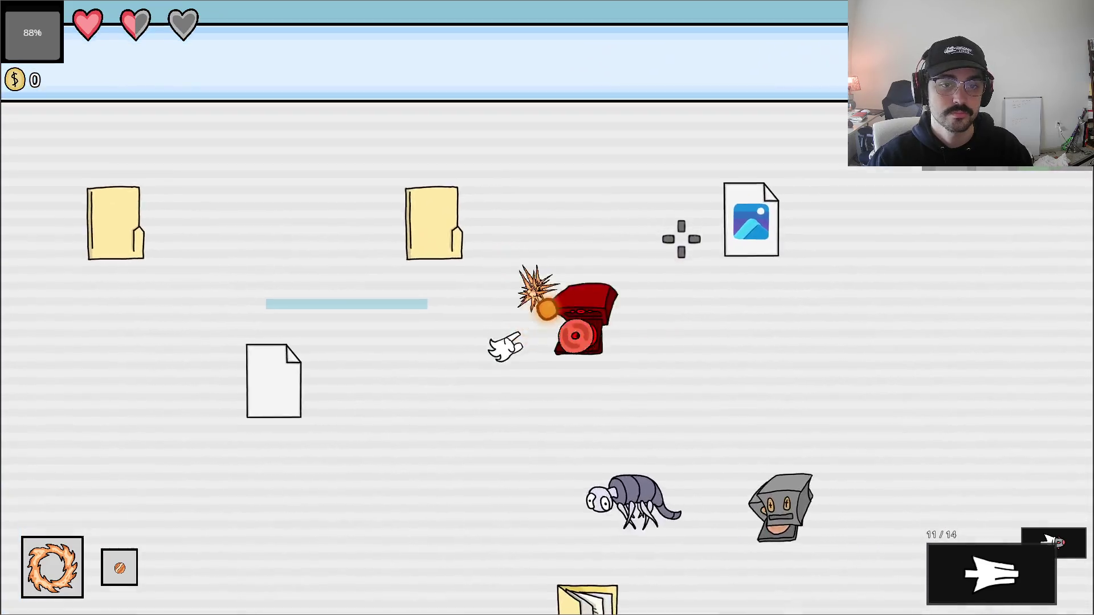
key("s")
left_click(681, 239)
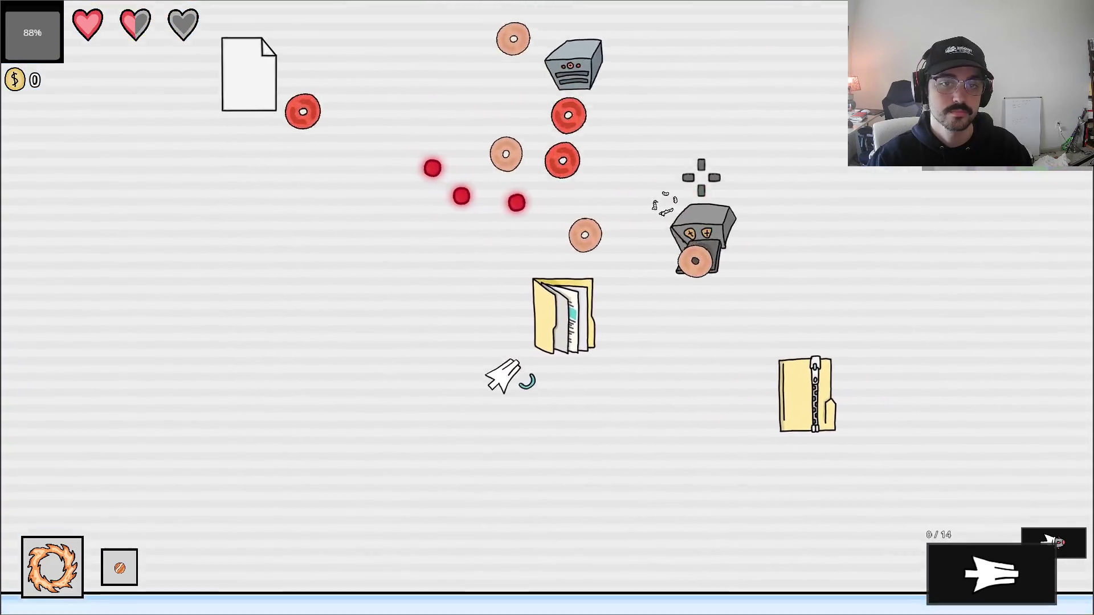
key("d")
key("w")
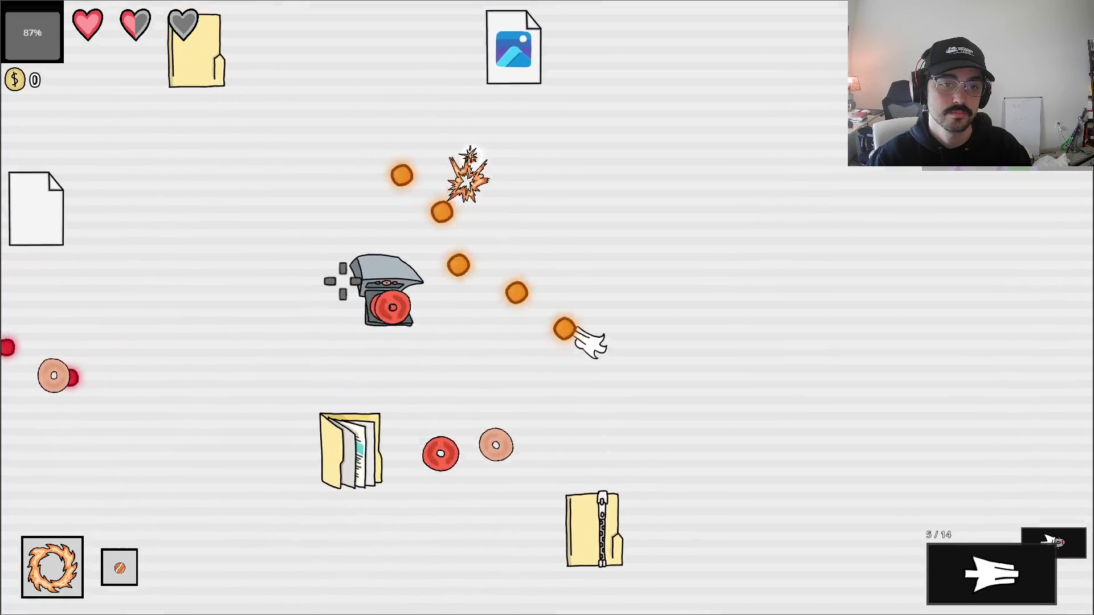
left_click(352, 300)
key("a")
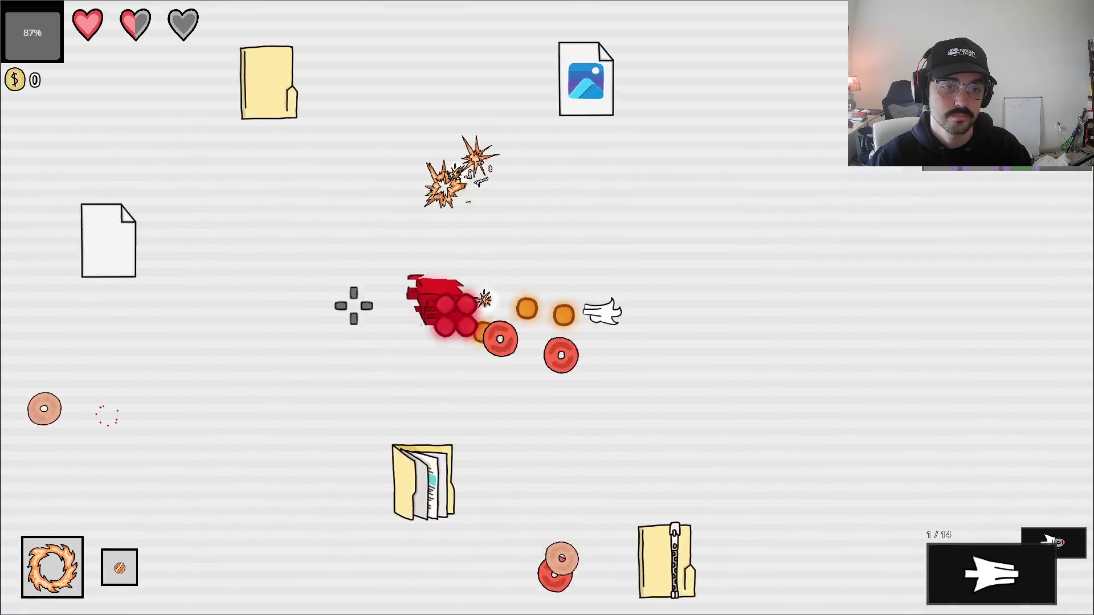
key("w")
key("d")
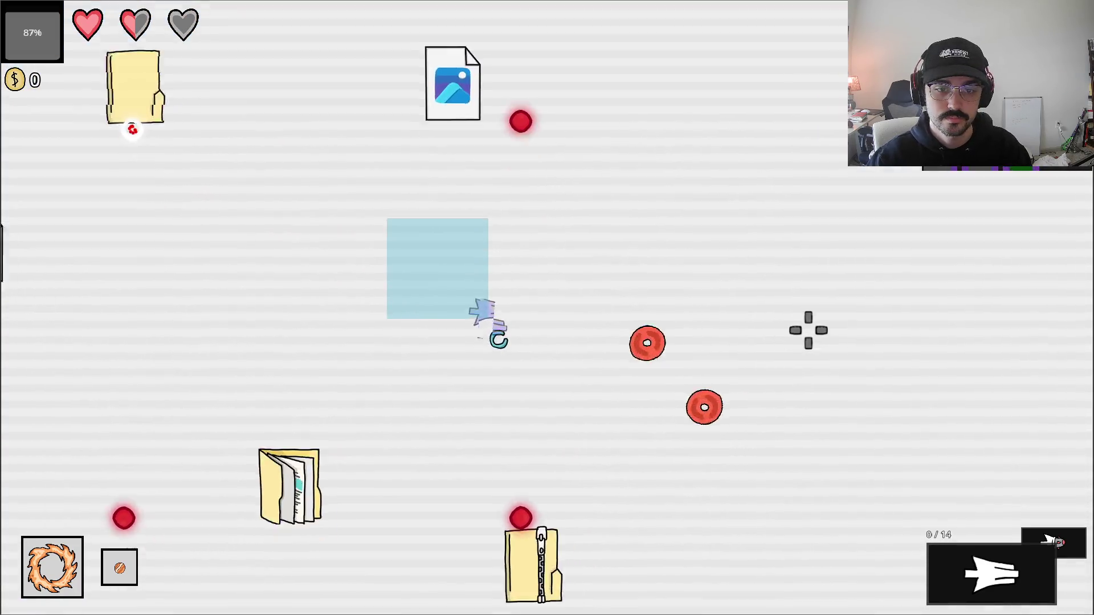
key("s")
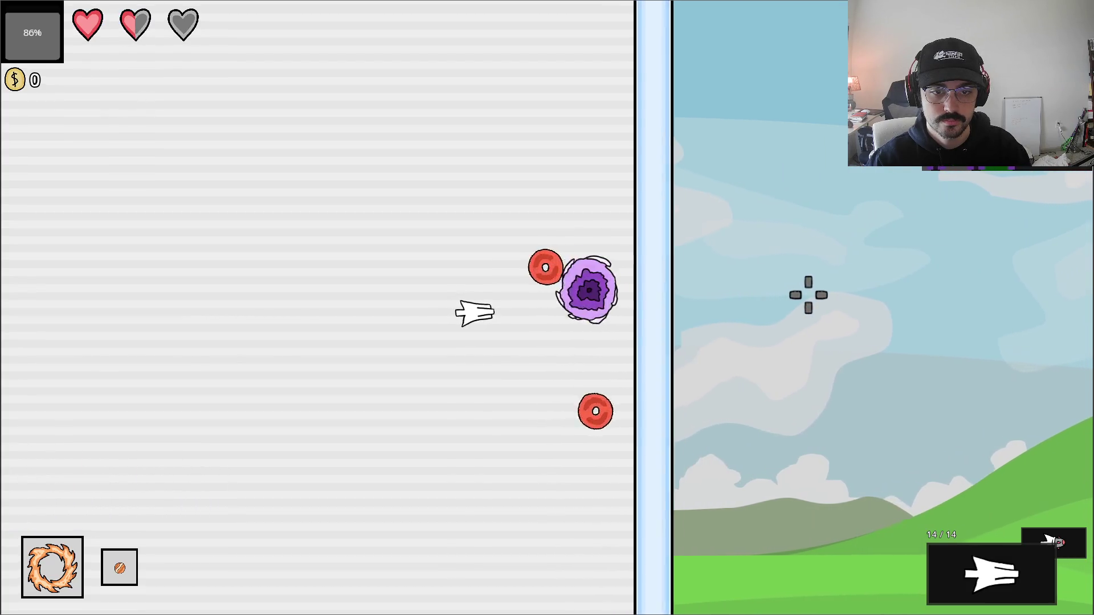
Fly into the shop and check the Overclocked item's price.
key("d")
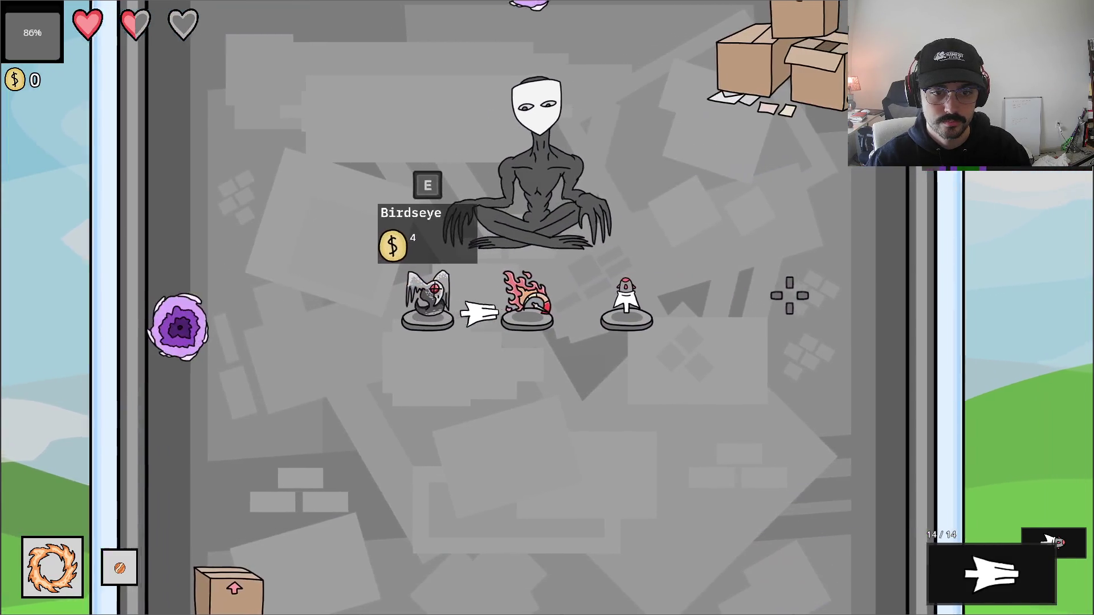
key("d")
key("w")
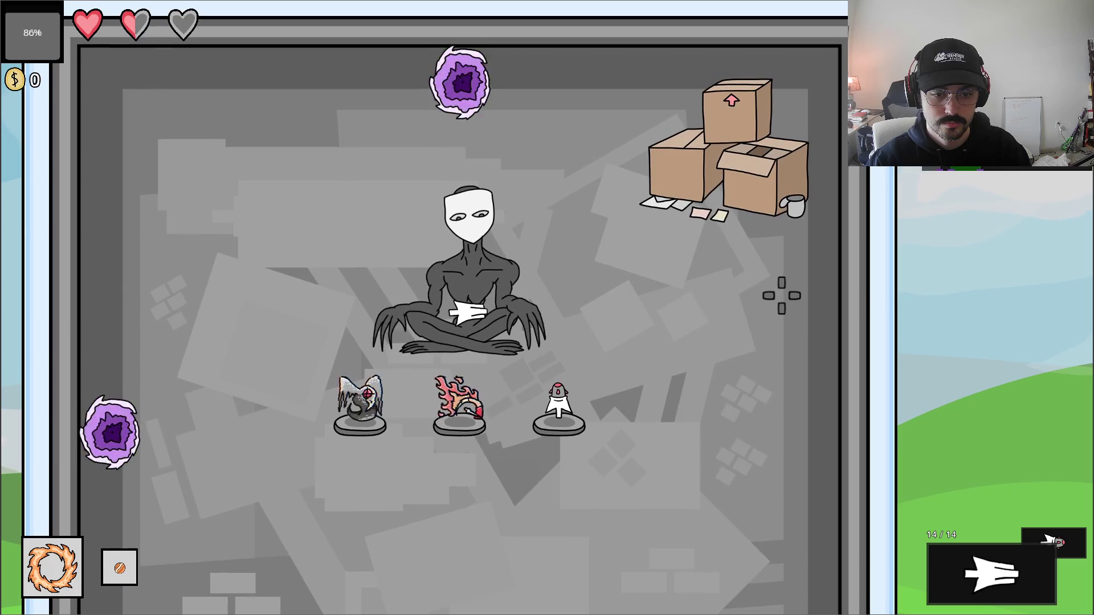
key("s")
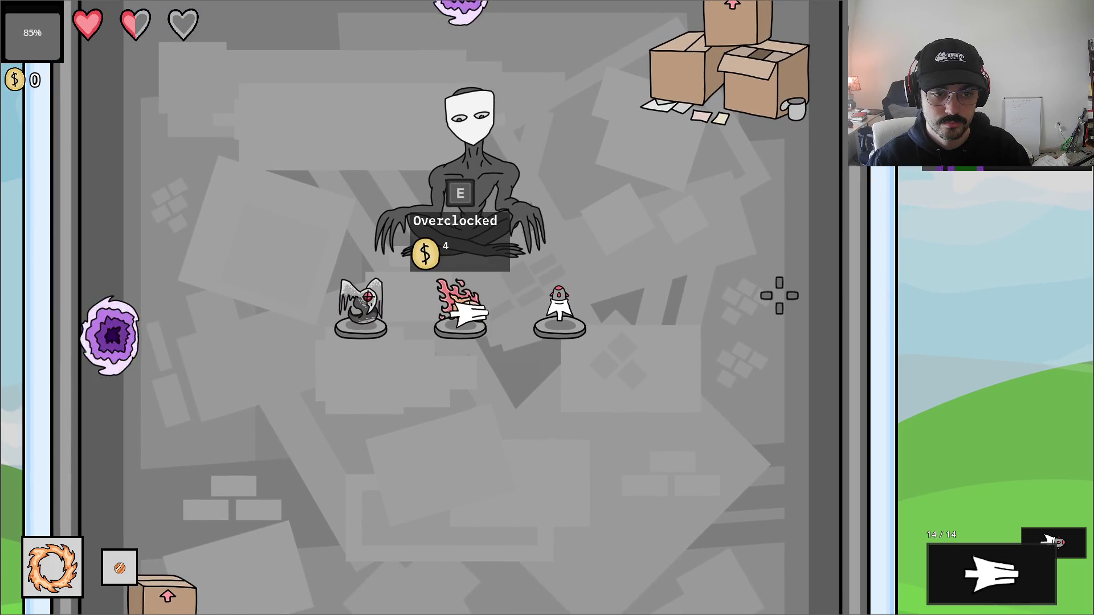
key("w")
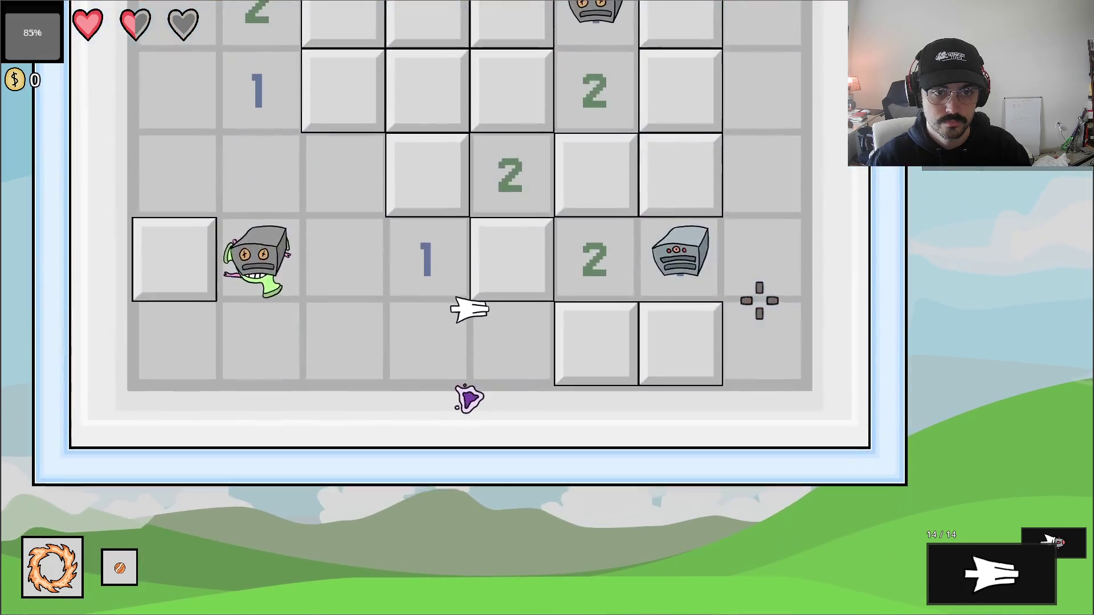
Shoot the enemies along the minesweeper room's edges, then stop the game with F8.
left_click(285, 244)
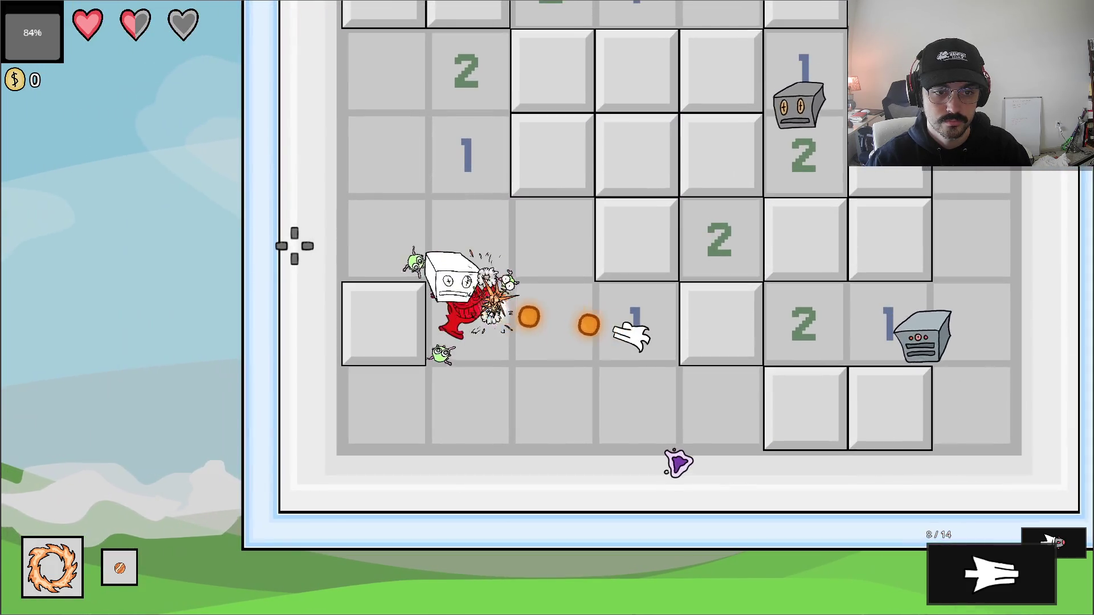
key("s")
key("a")
left_click(420, 154)
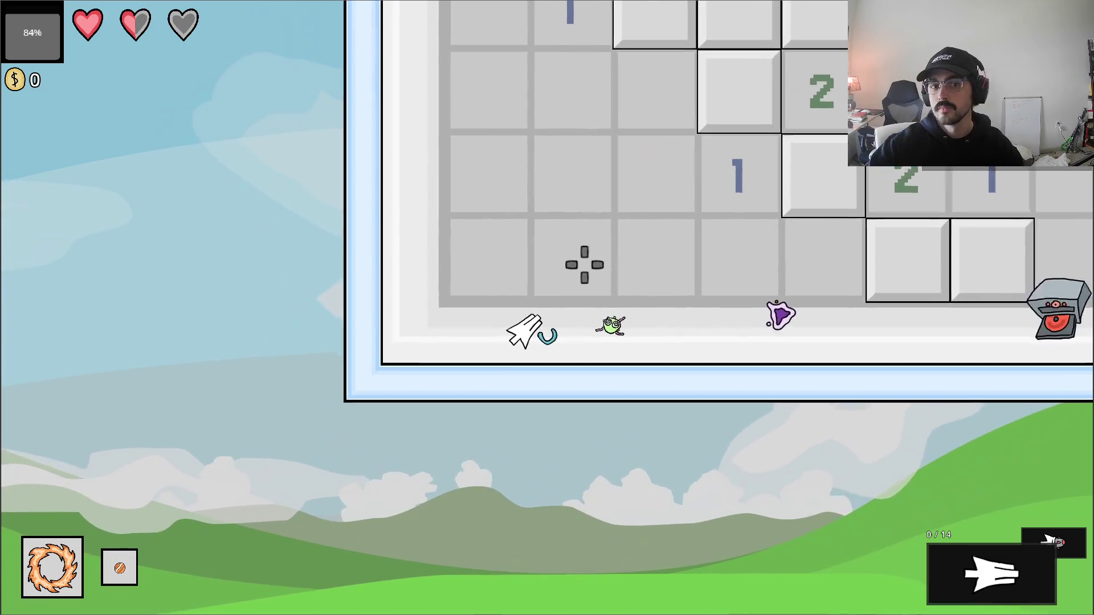
key("d")
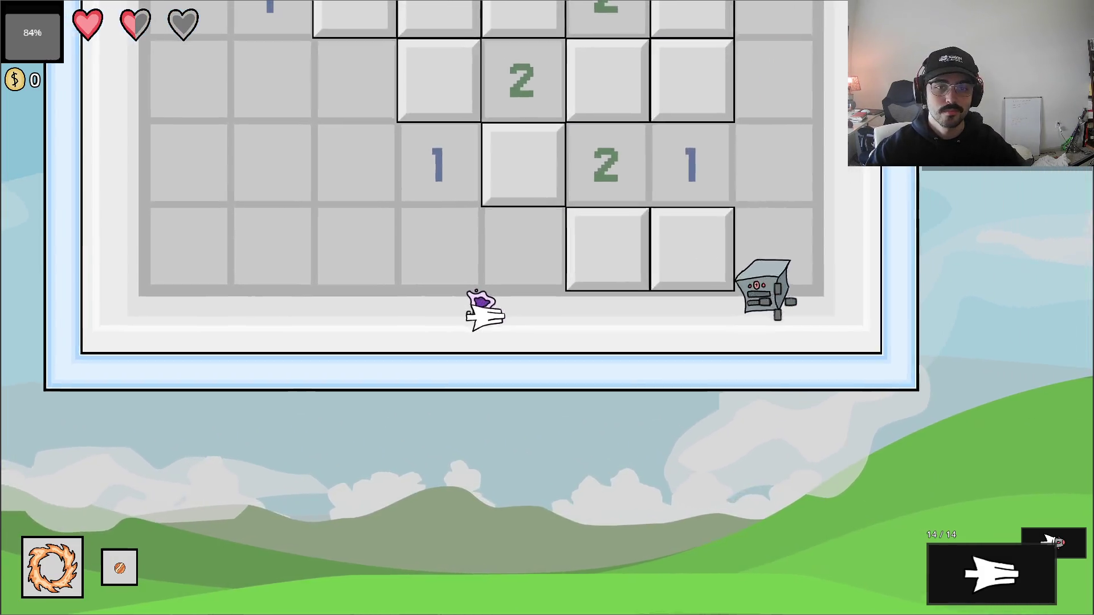
key("d")
left_click(732, 274)
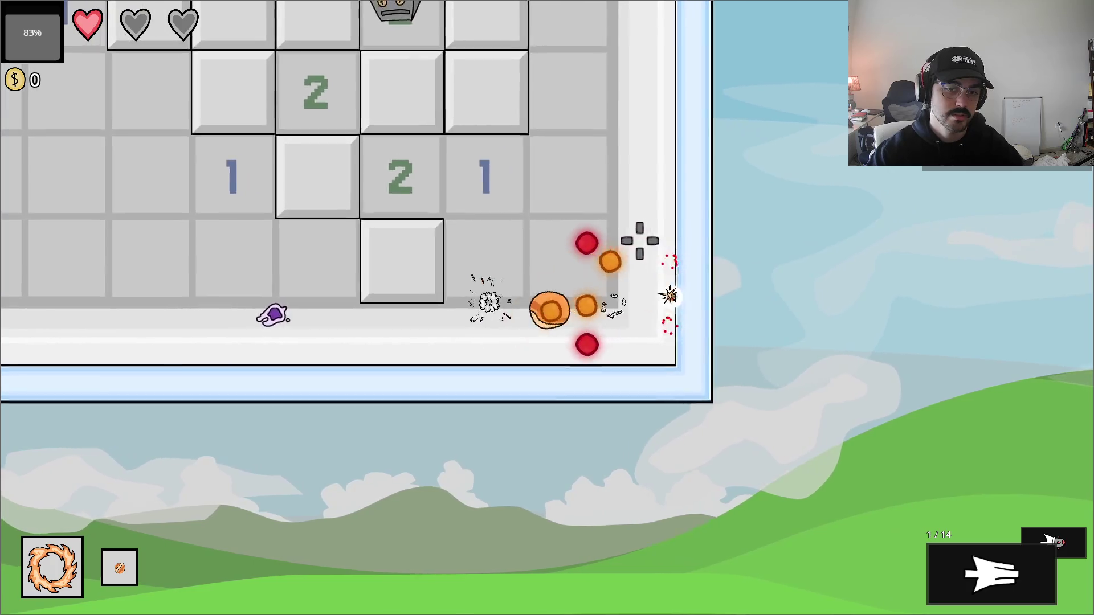
key("w")
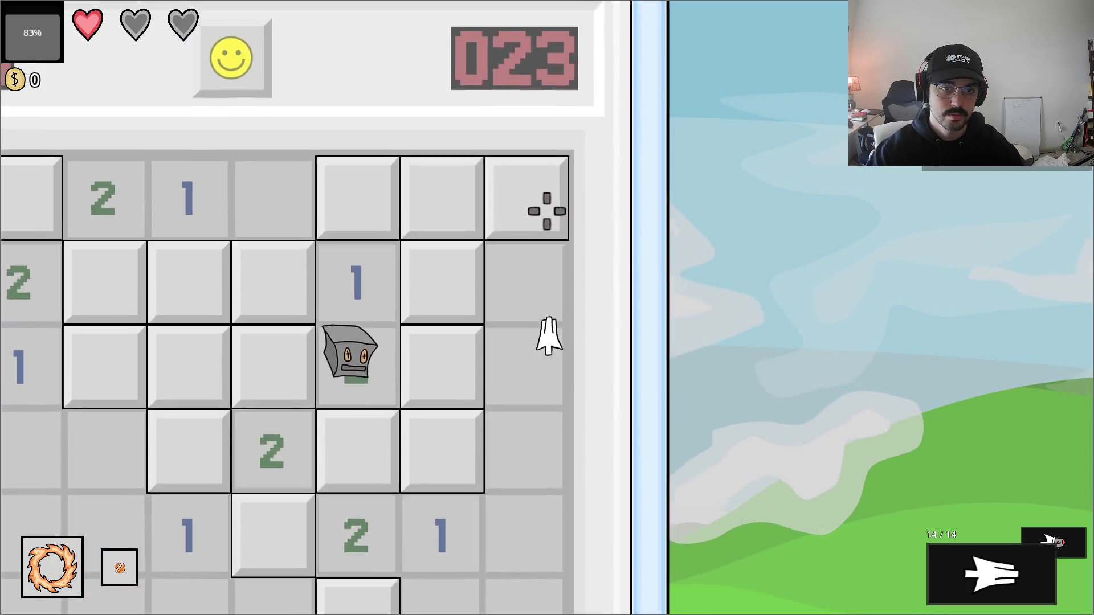
left_click(405, 318)
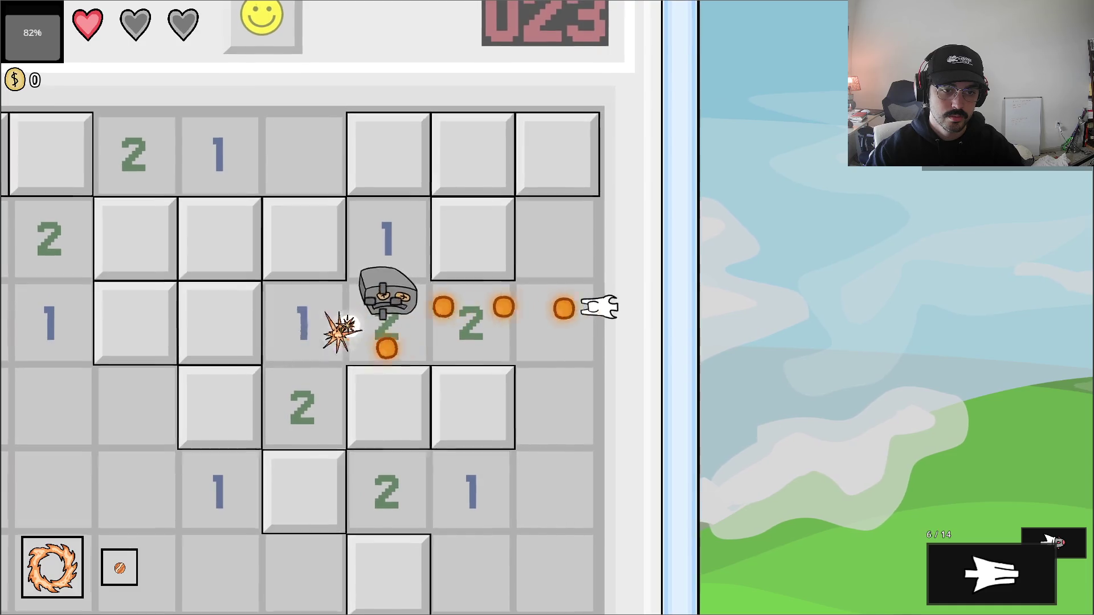
key("F8")
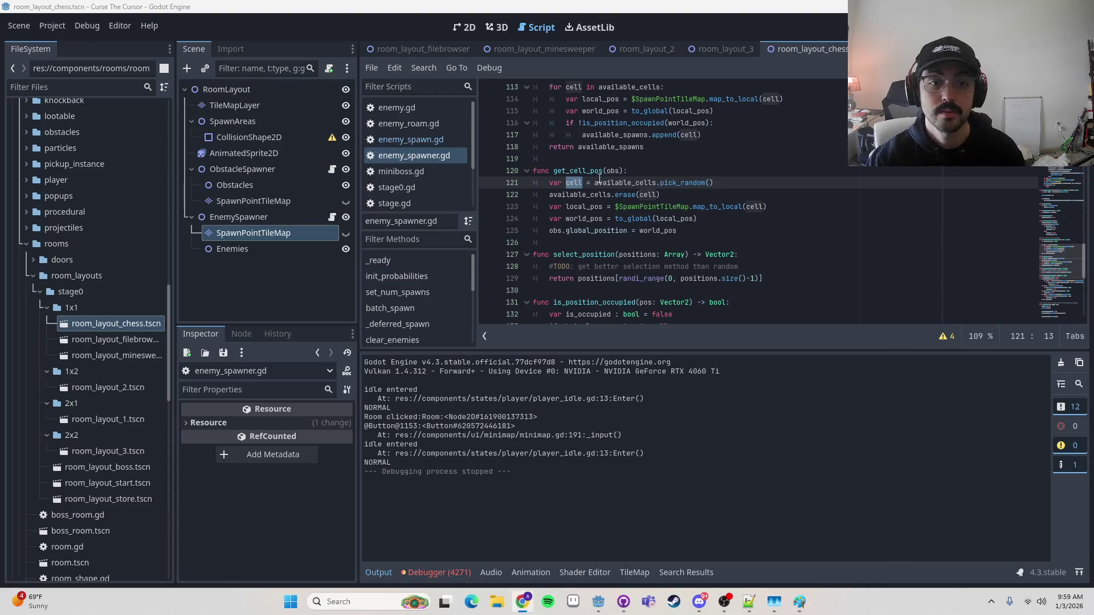
left_click(630, 172)
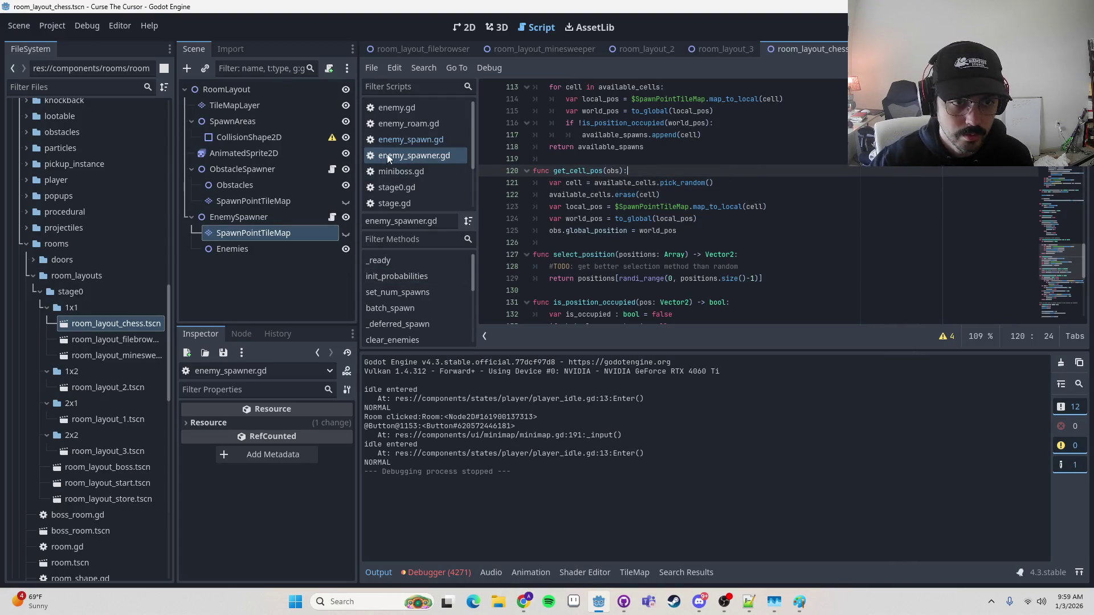
left_click(403, 139)
left_click(410, 156)
scroll(680, 232, "down", 9)
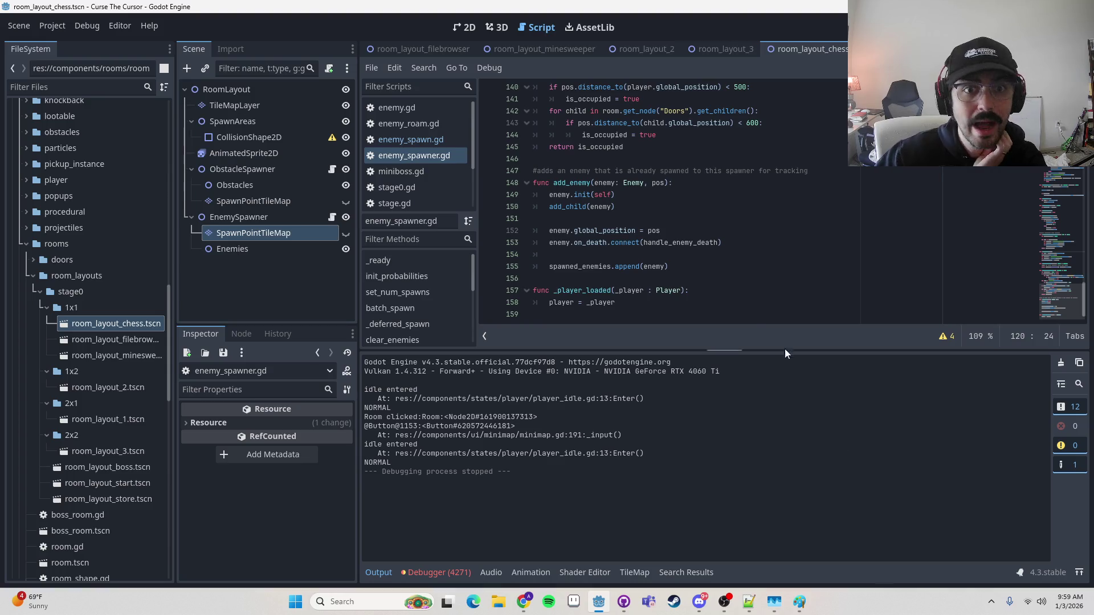
left_click(699, 602)
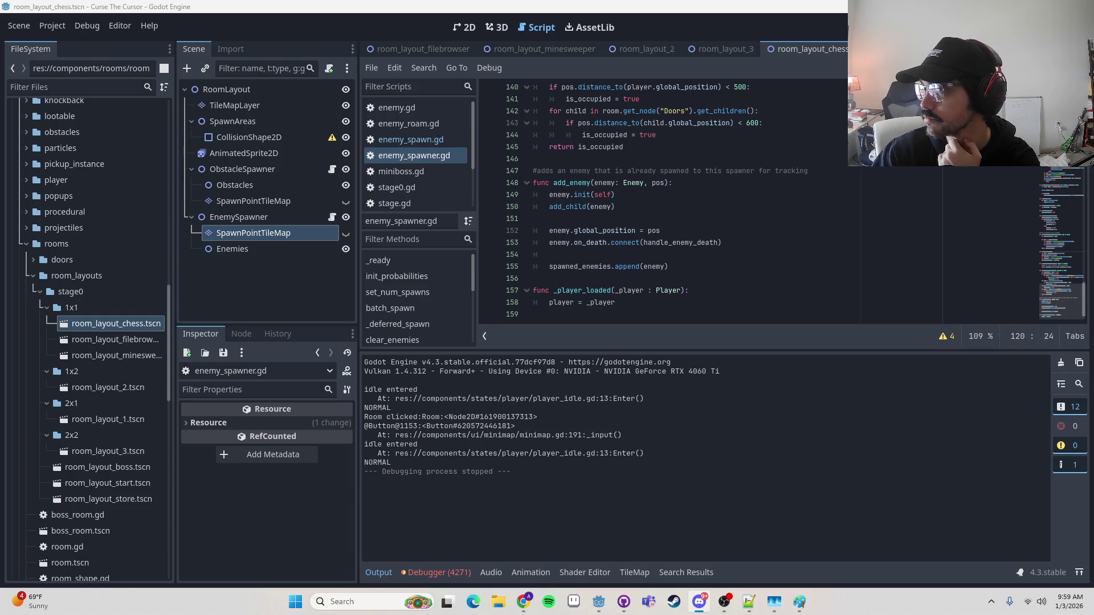
key("alt+Tab")
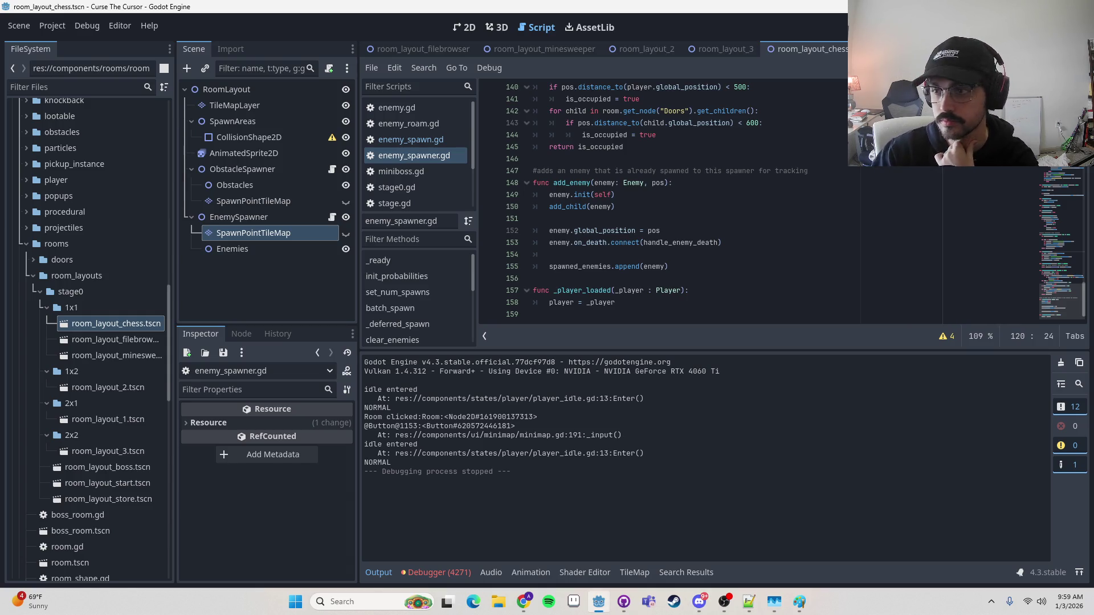
key("alt+Tab")
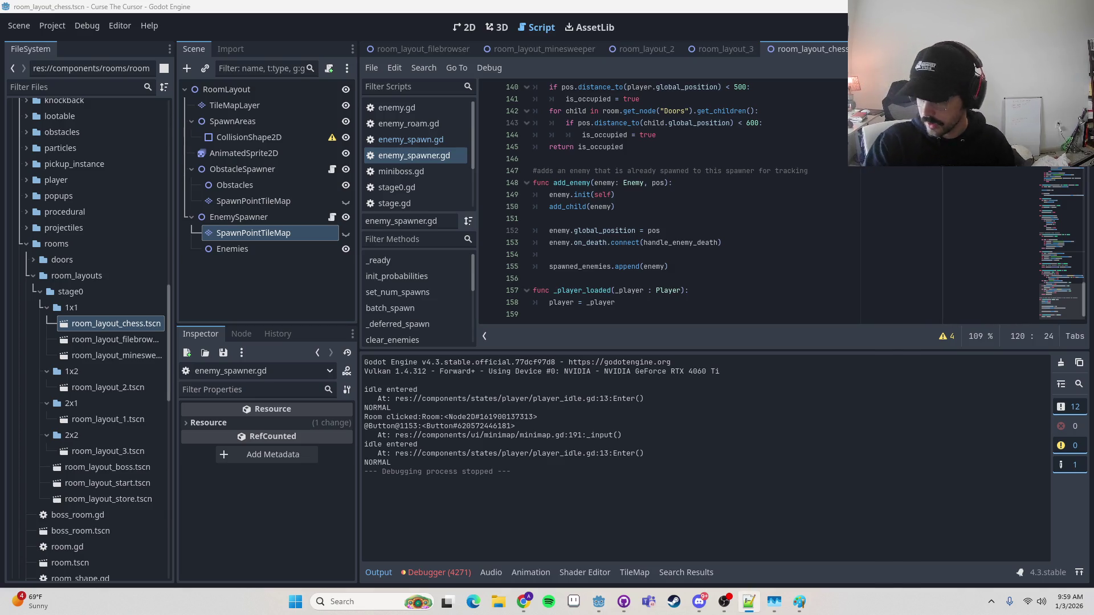
key("alt+Tab")
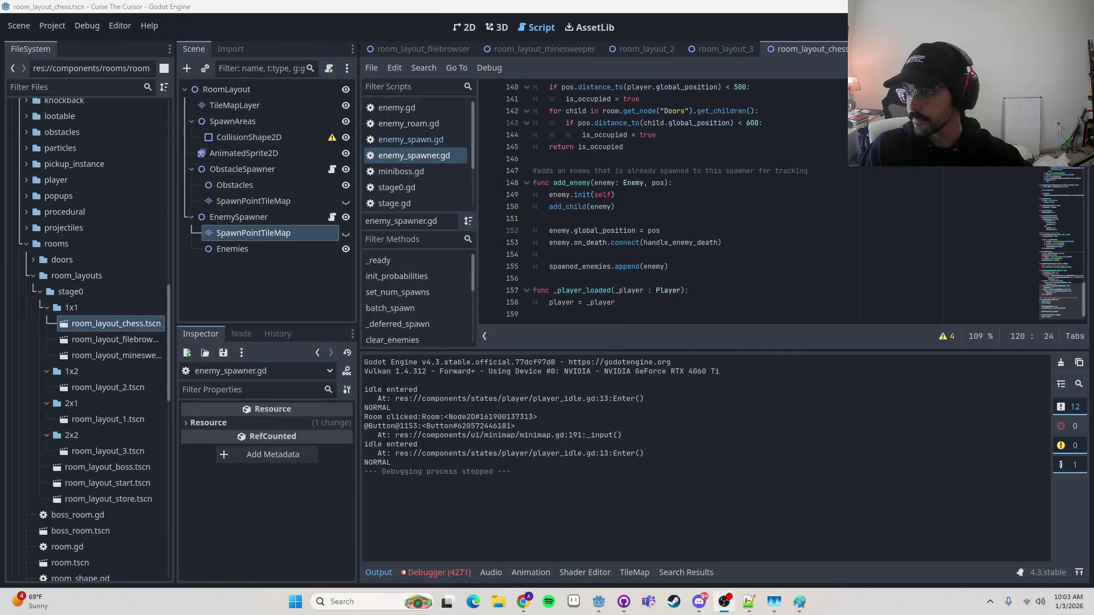
key("alt+Tab")
key("alt+Tab")
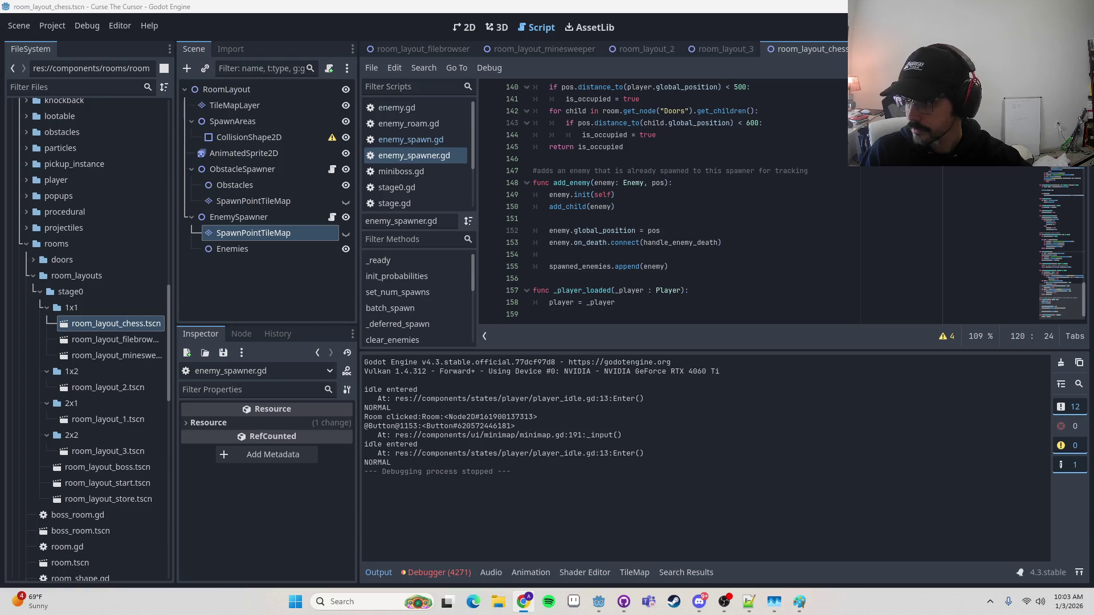
key("alt+Tab")
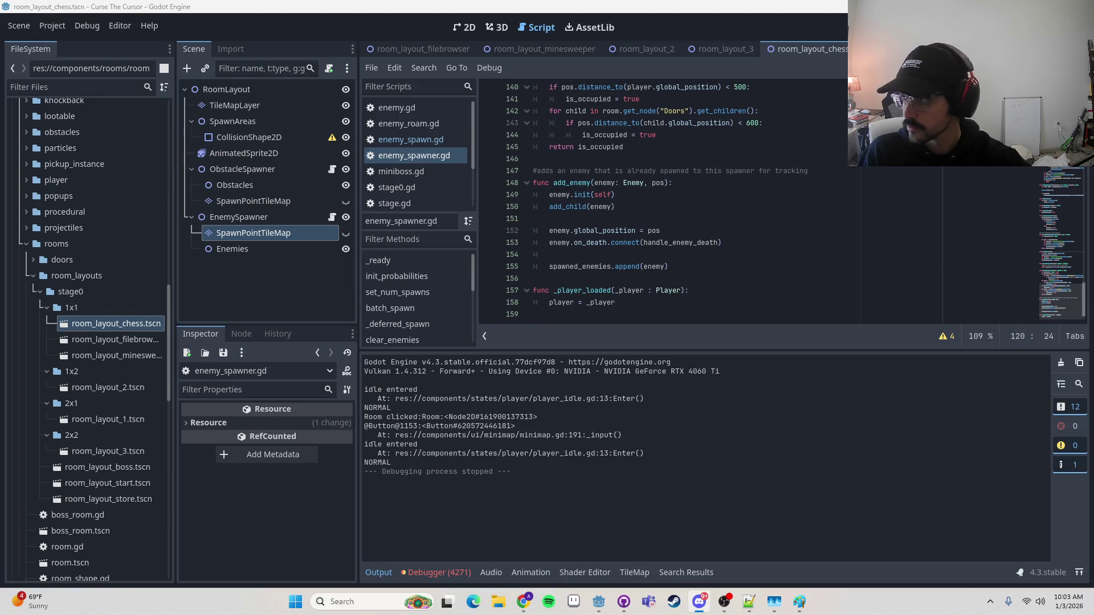
key("alt+Tab")
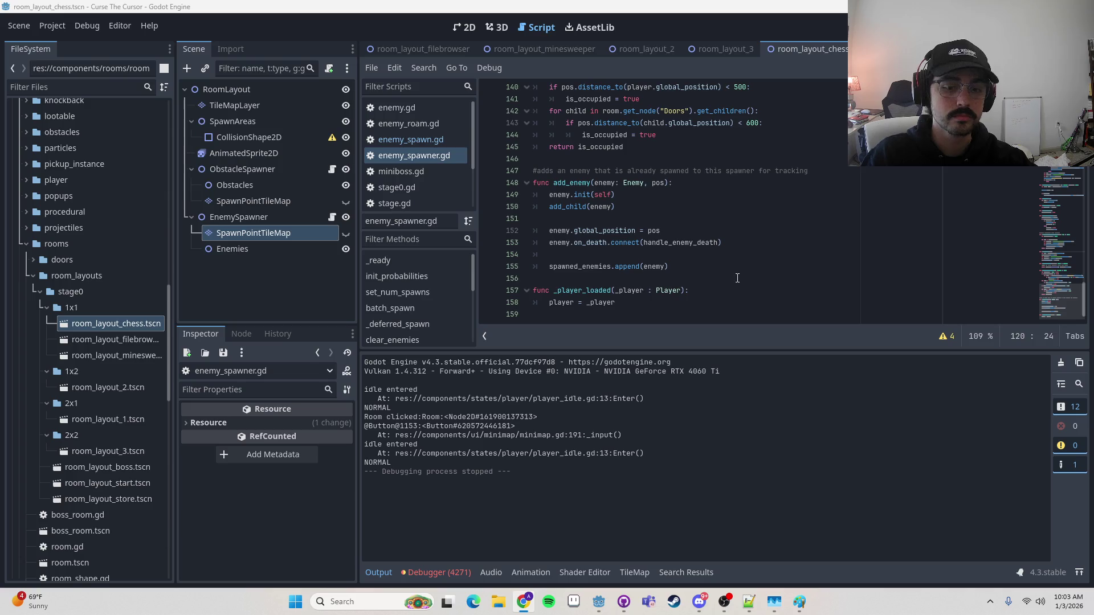
Open enemy_spawn.gd from the script list to view its exports.
left_click(425, 140)
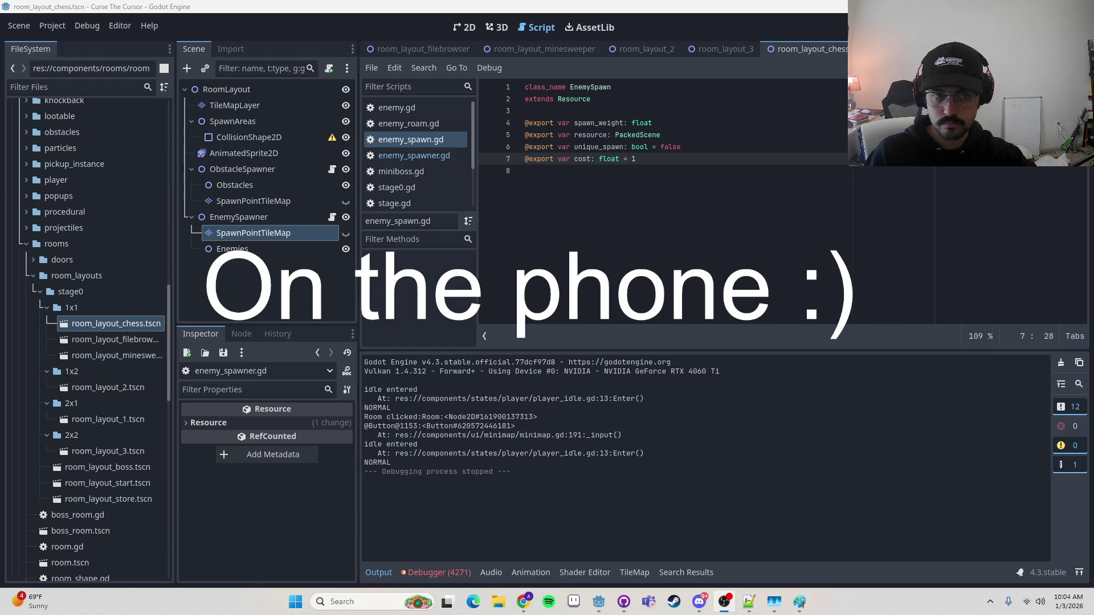
left_click(743, 360)
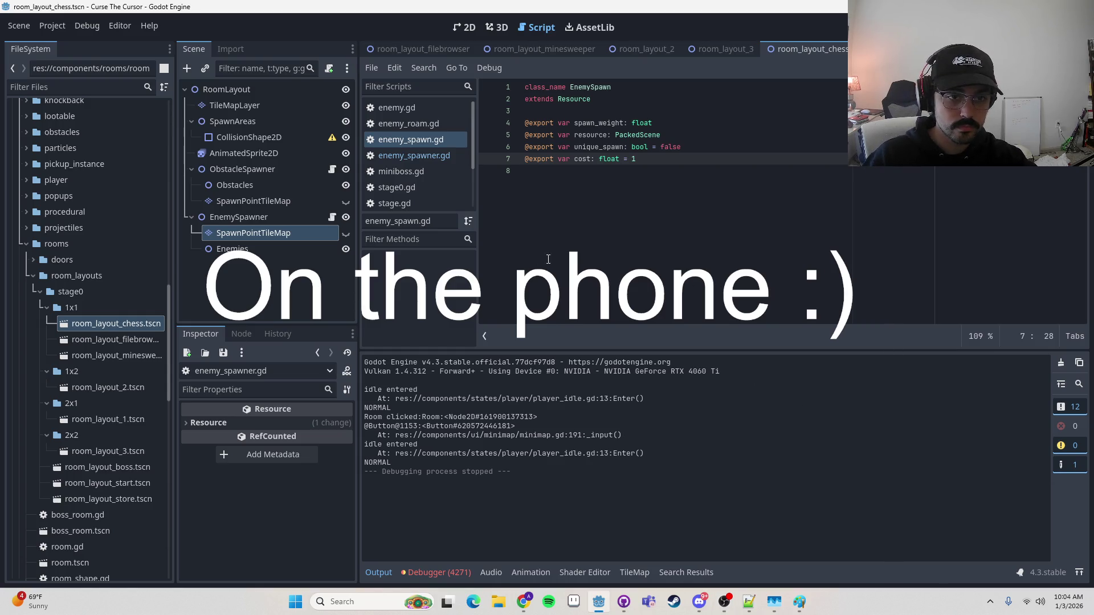
key("alt+Tab")
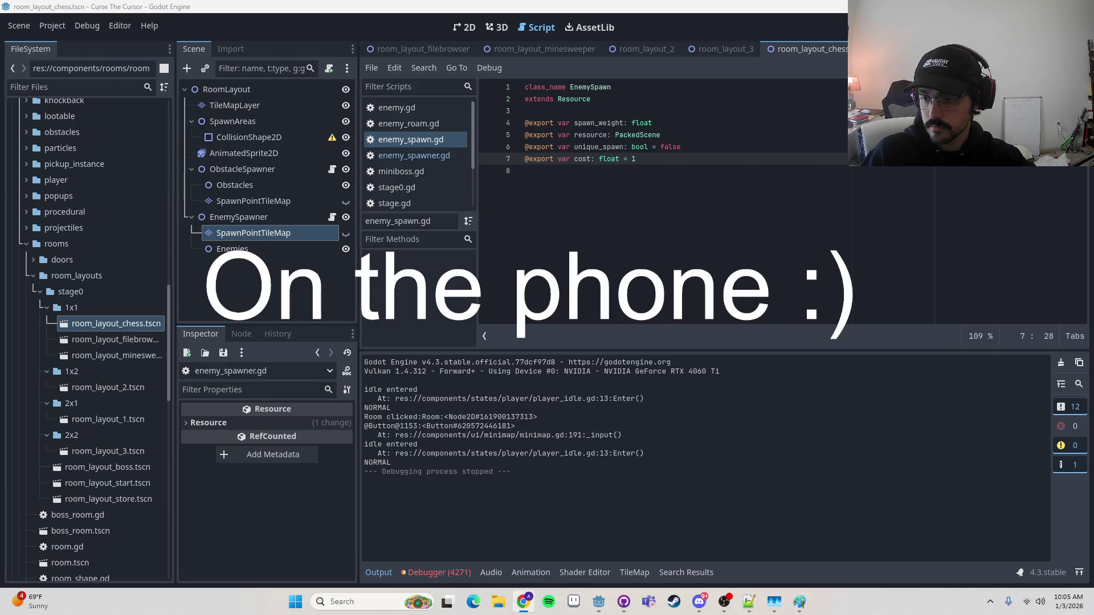
key("alt+Tab")
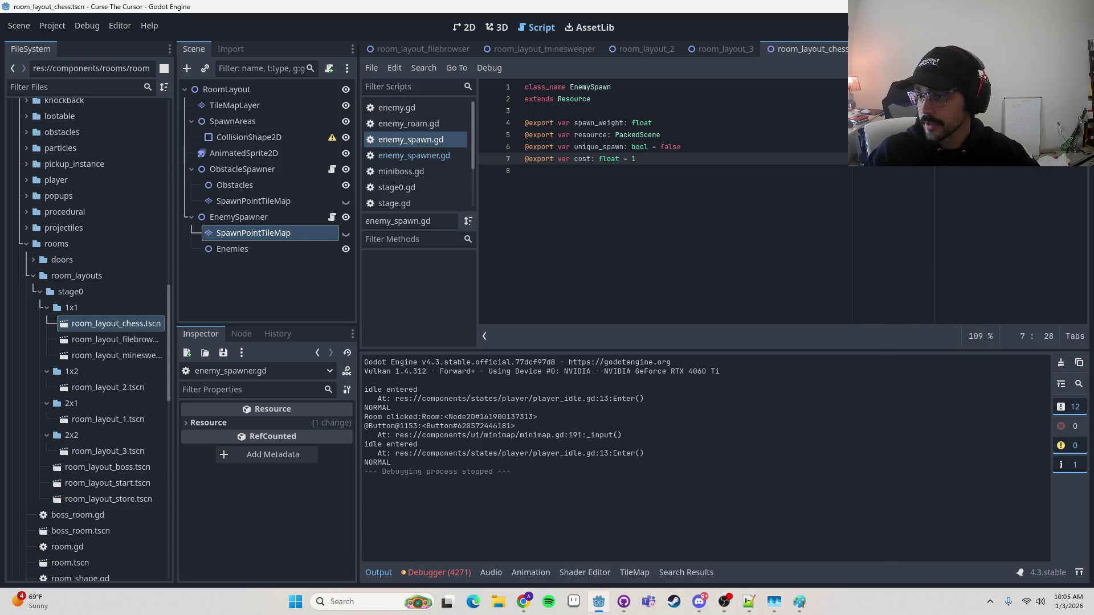
Check the browser briefly, then open enemy_spawner.gd from the script list.
key("alt+Tab")
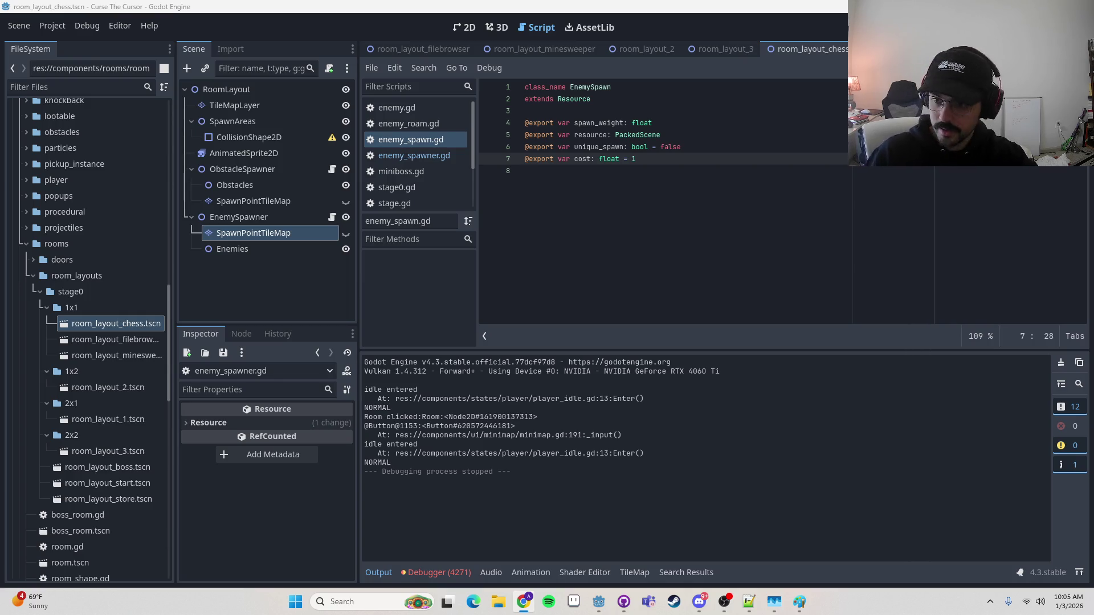
key("alt+Tab")
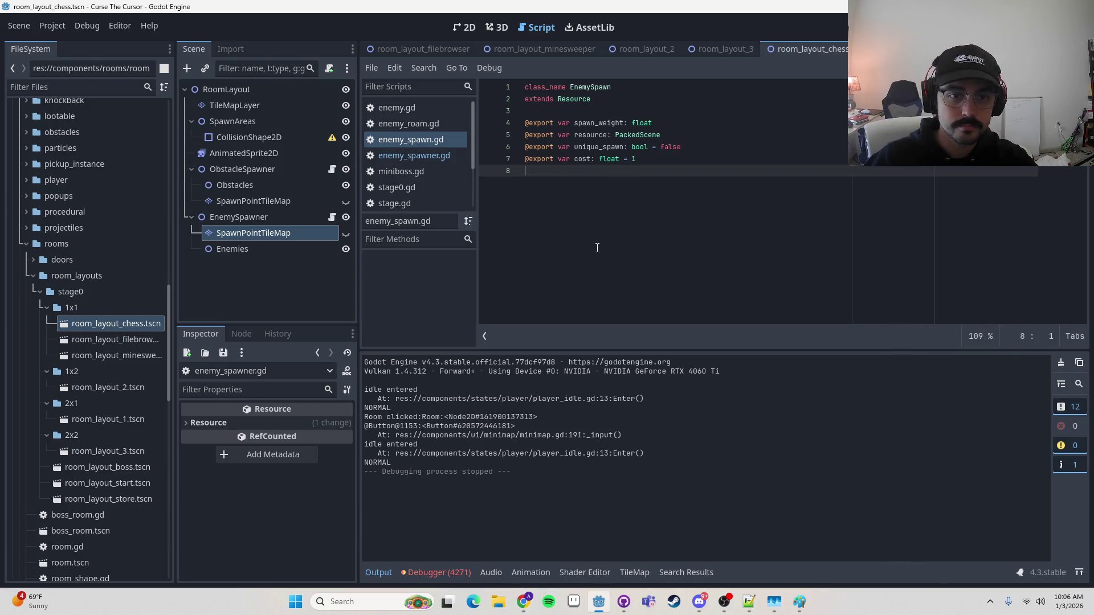
left_click(414, 155)
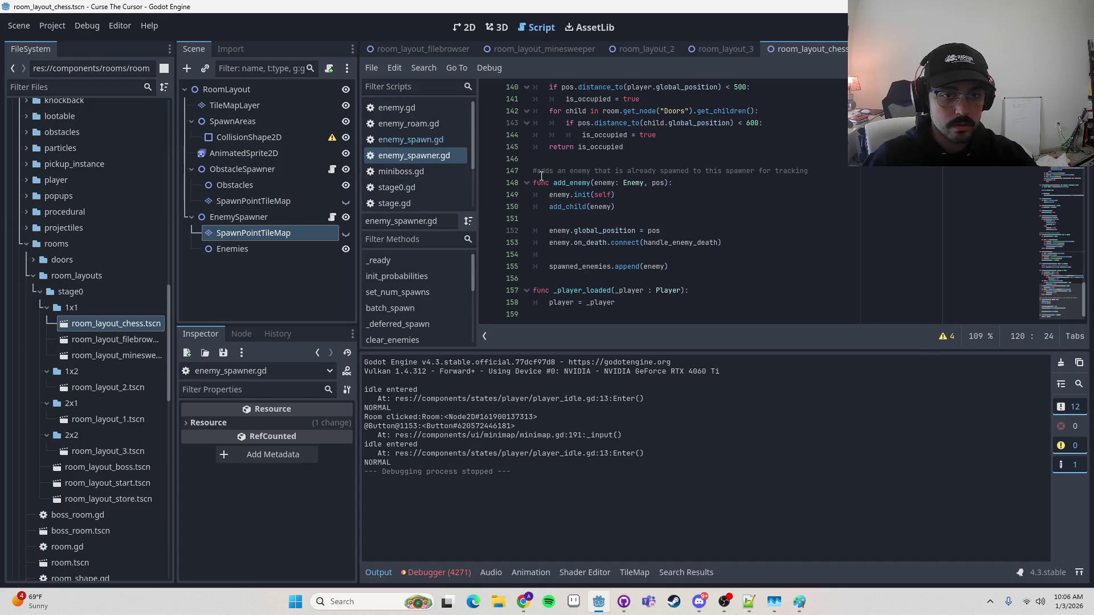
Scroll up through enemy_spawner.gd and jump to the batch_spawn function.
key("alt+Tab")
key("alt+Tab")
key("alt+Tab")
key("alt+Tab")
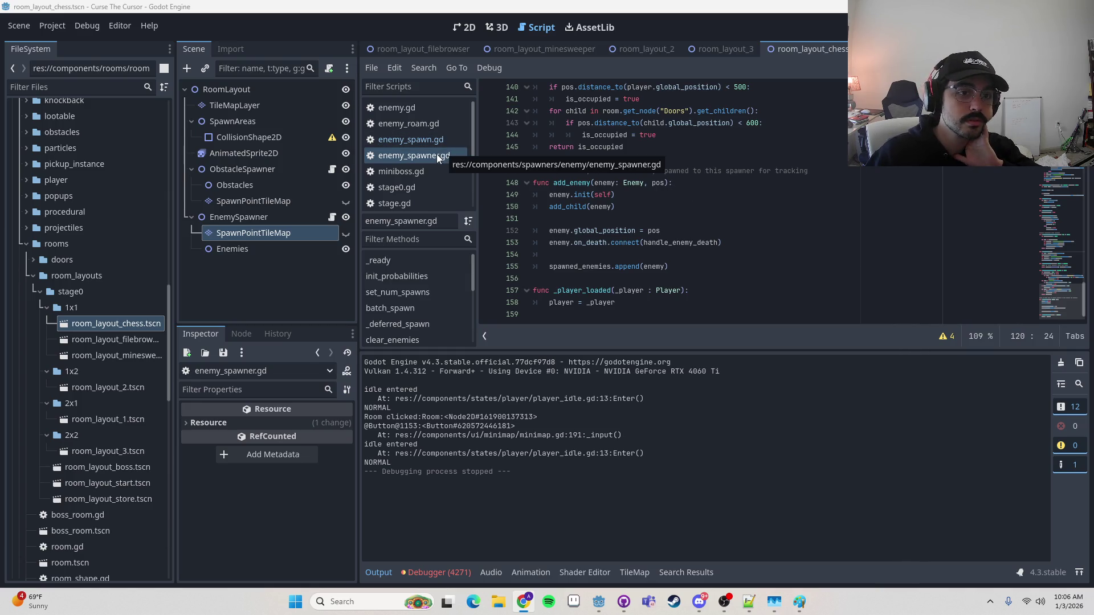
left_click(661, 197)
scroll(637, 208, "up", 8)
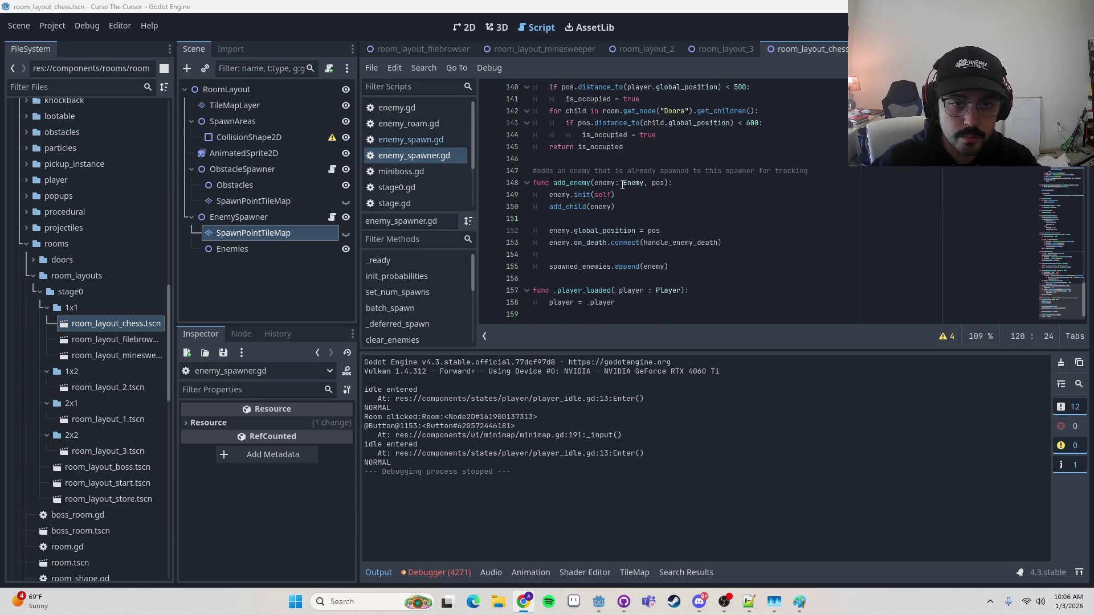
scroll(612, 204, "up", 5)
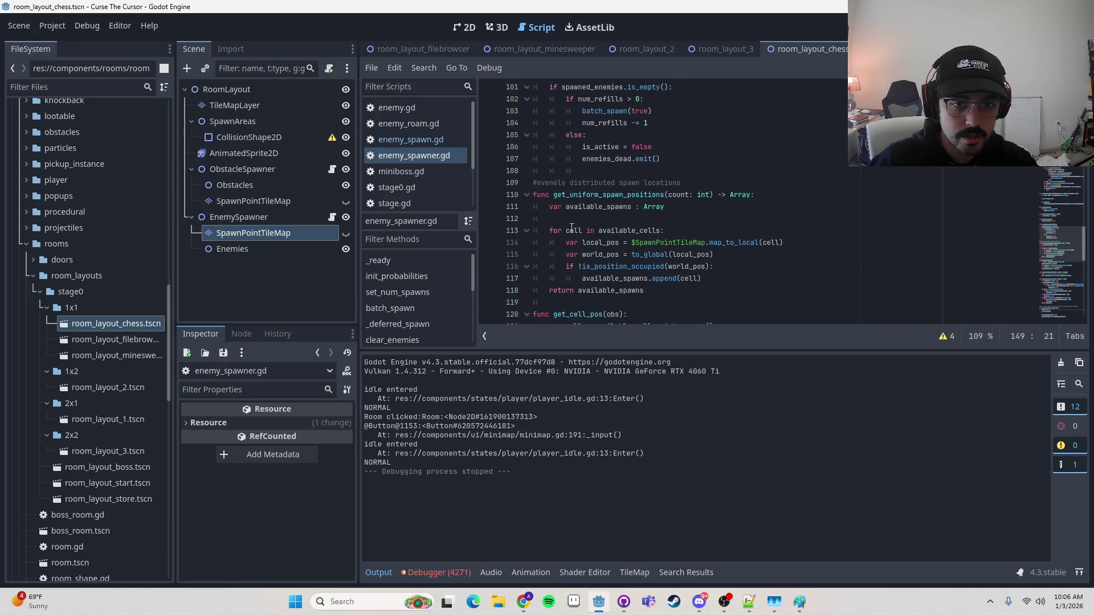
scroll(646, 218, "up", 10)
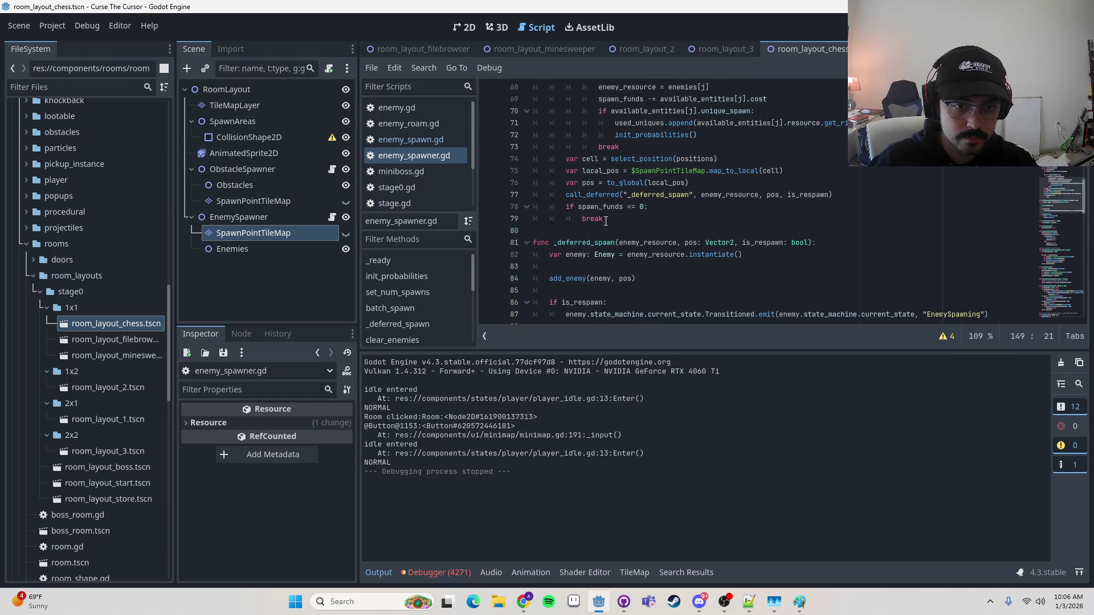
left_click(412, 307)
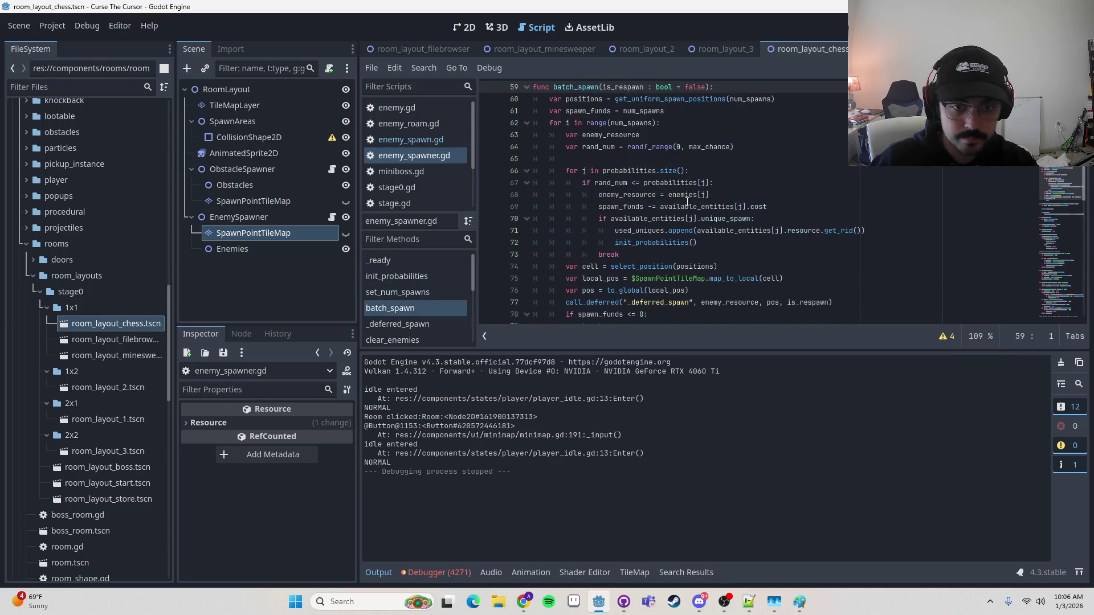
left_click(594, 159)
key("Down")
left_click(716, 245)
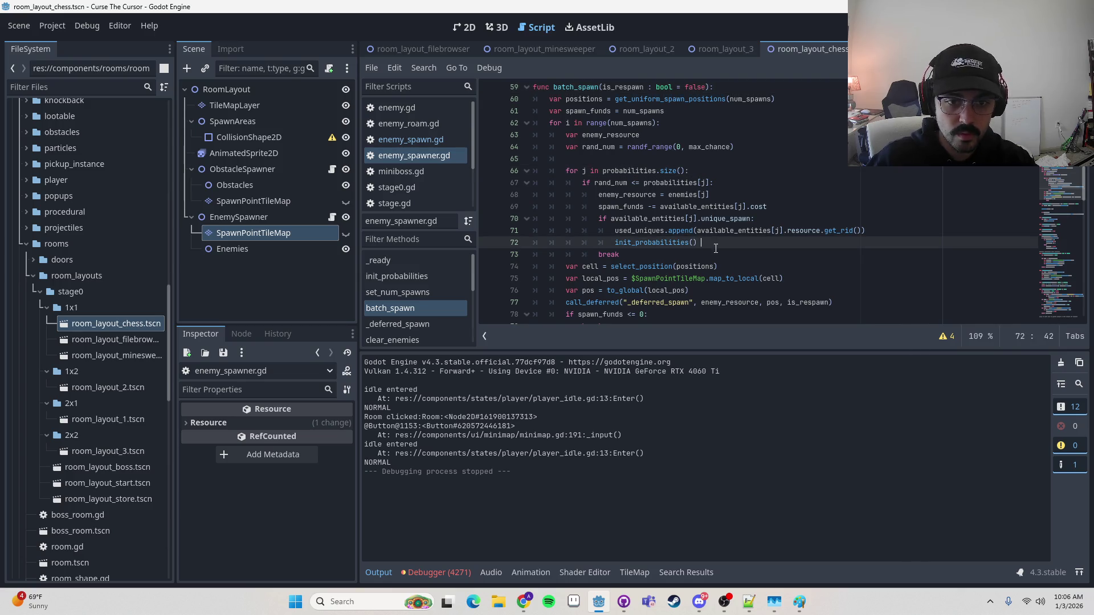
double_click(662, 266)
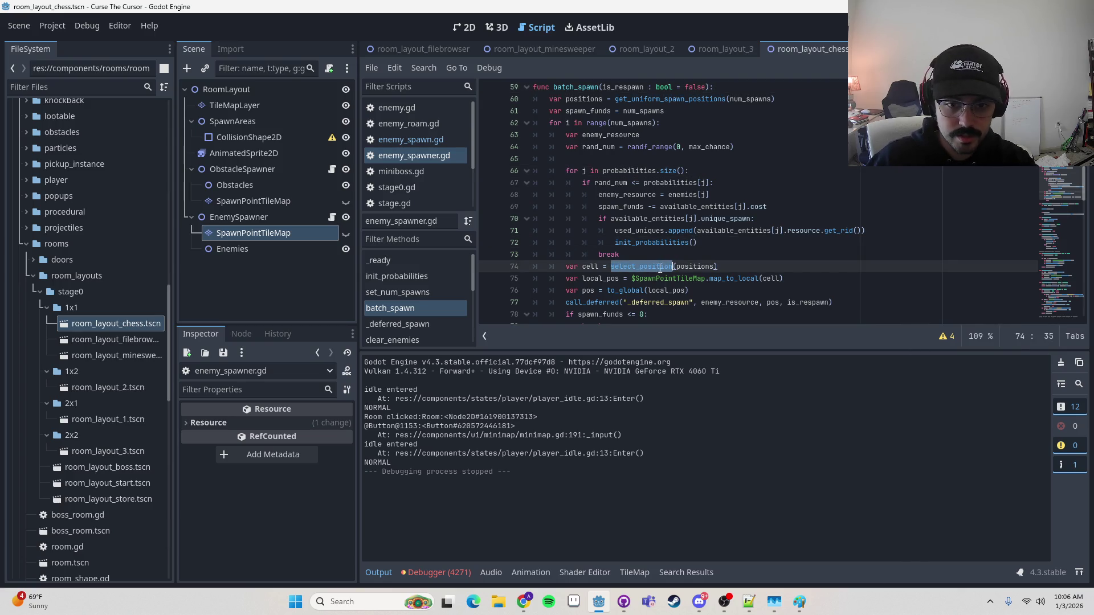
scroll(721, 292, "down", 1)
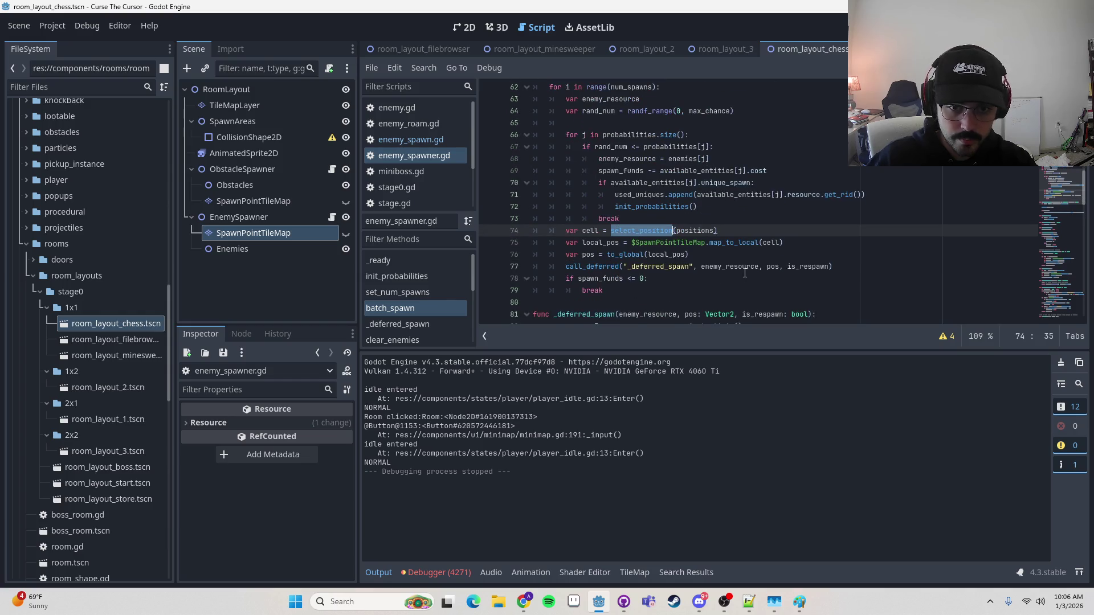
left_click(723, 267)
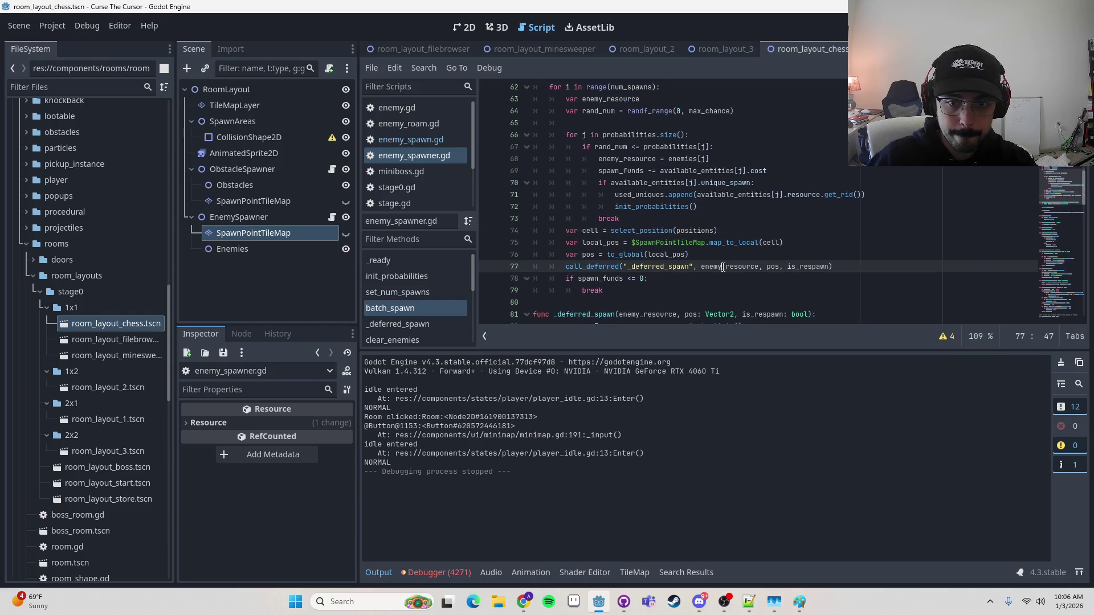
double_click(658, 230)
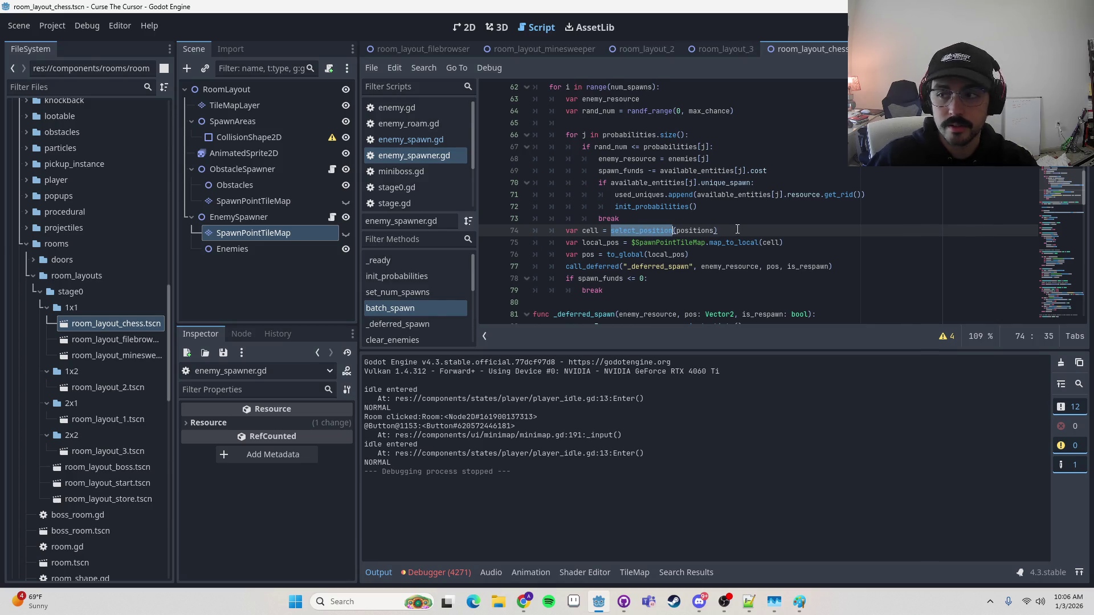
left_click(641, 231, "ctrl")
scroll(613, 198, "down", 1)
left_click(613, 194)
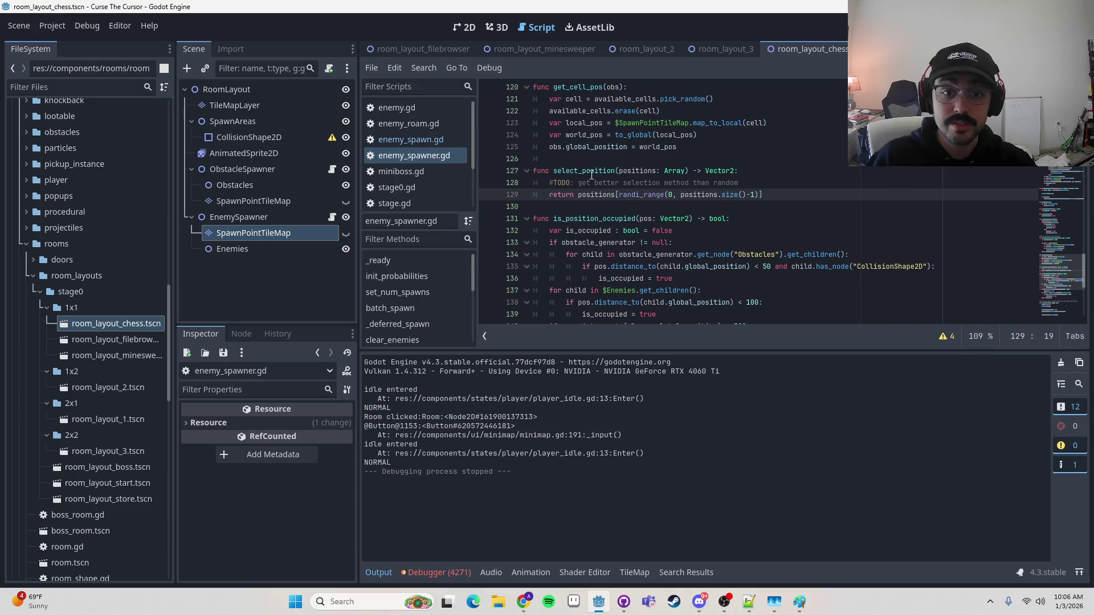
left_click(425, 139)
left_click(422, 155)
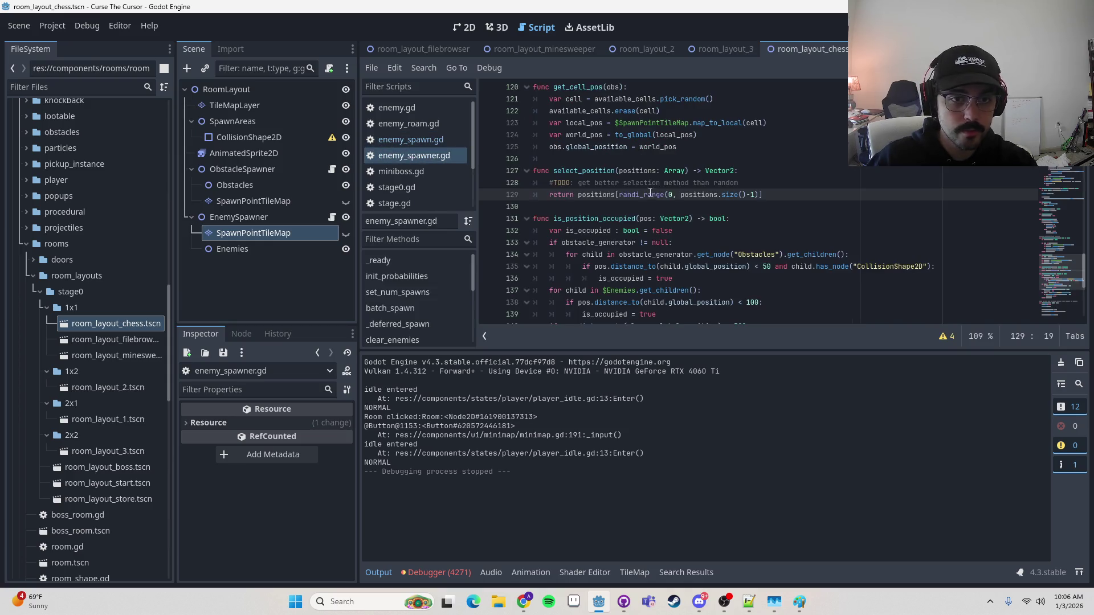
left_click(415, 308)
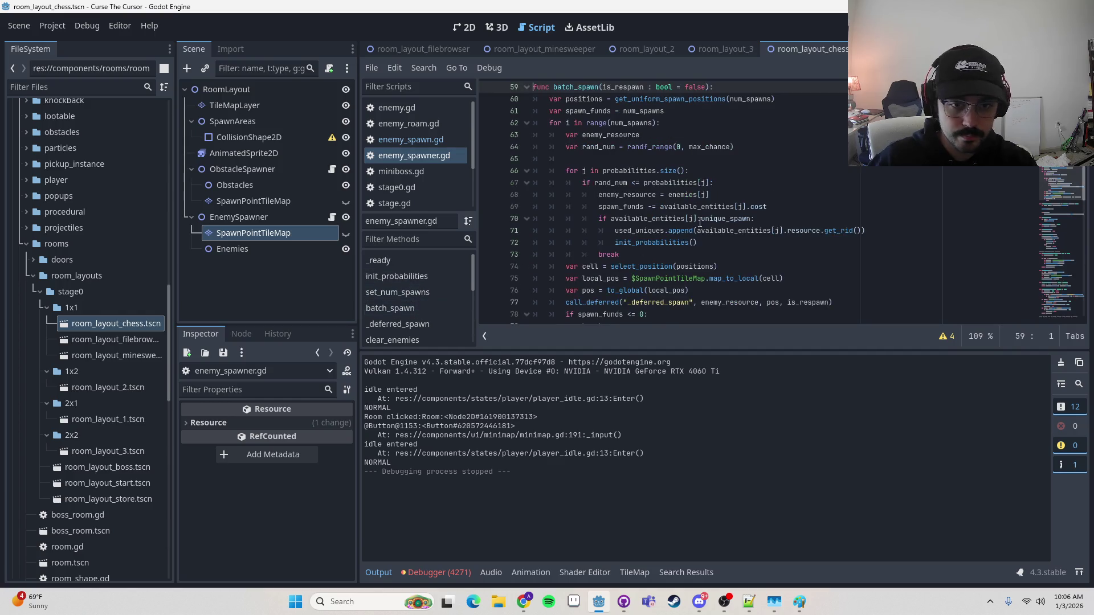
left_click(624, 267)
double_click(590, 266)
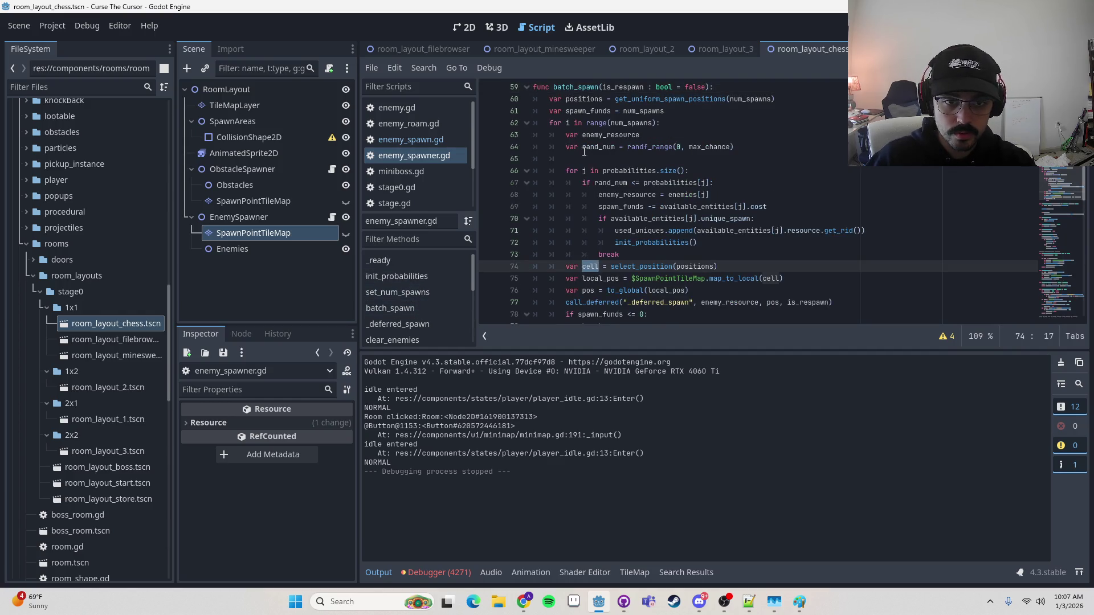
left_click(587, 122)
left_click(604, 135)
left_click(725, 266)
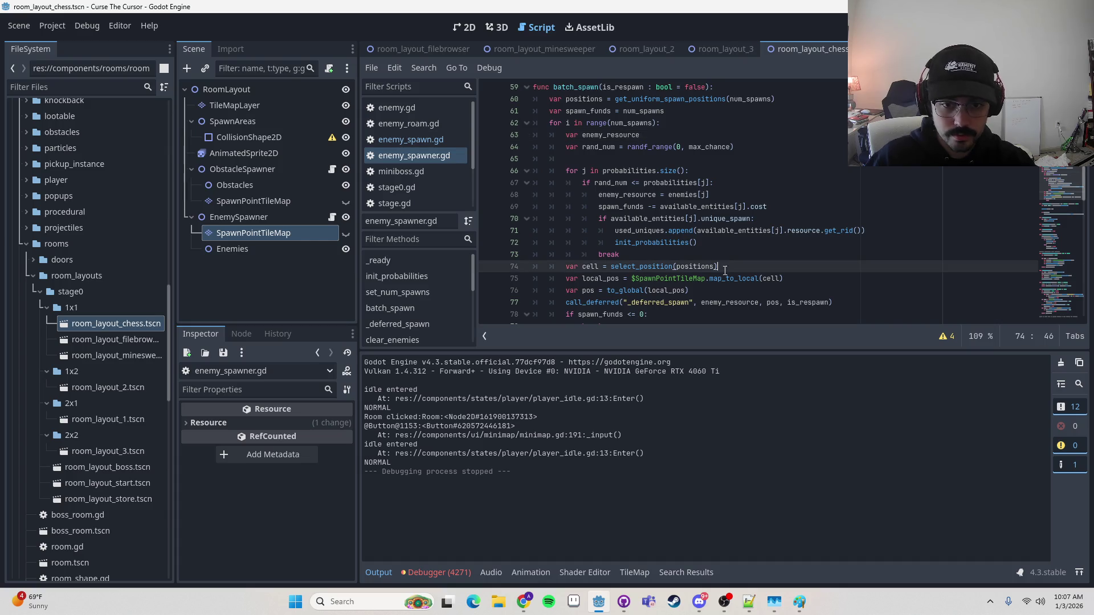
double_click(696, 267)
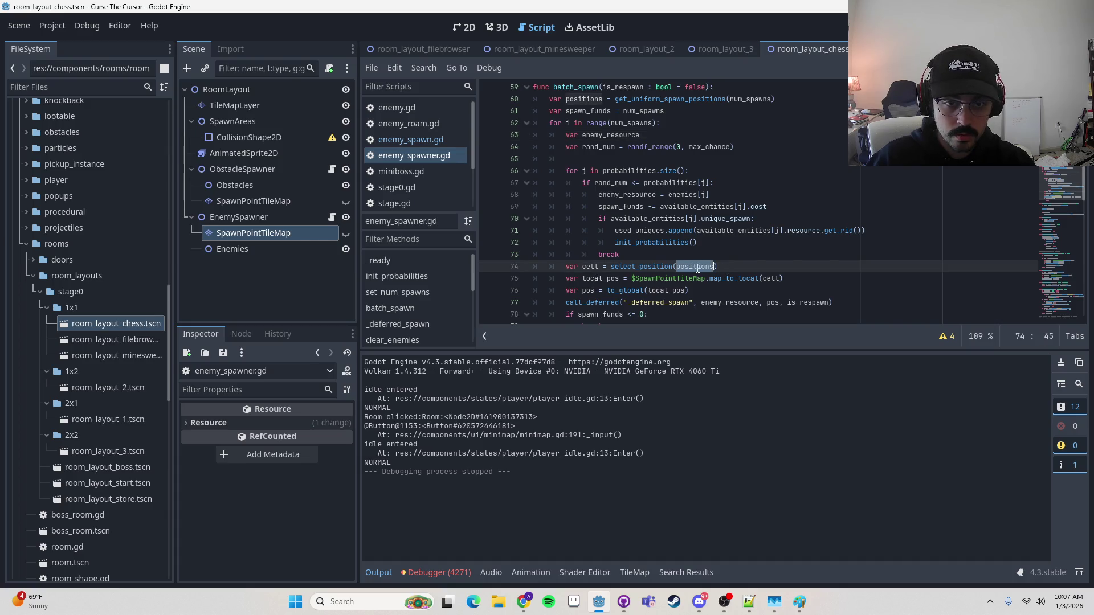
double_click(594, 100)
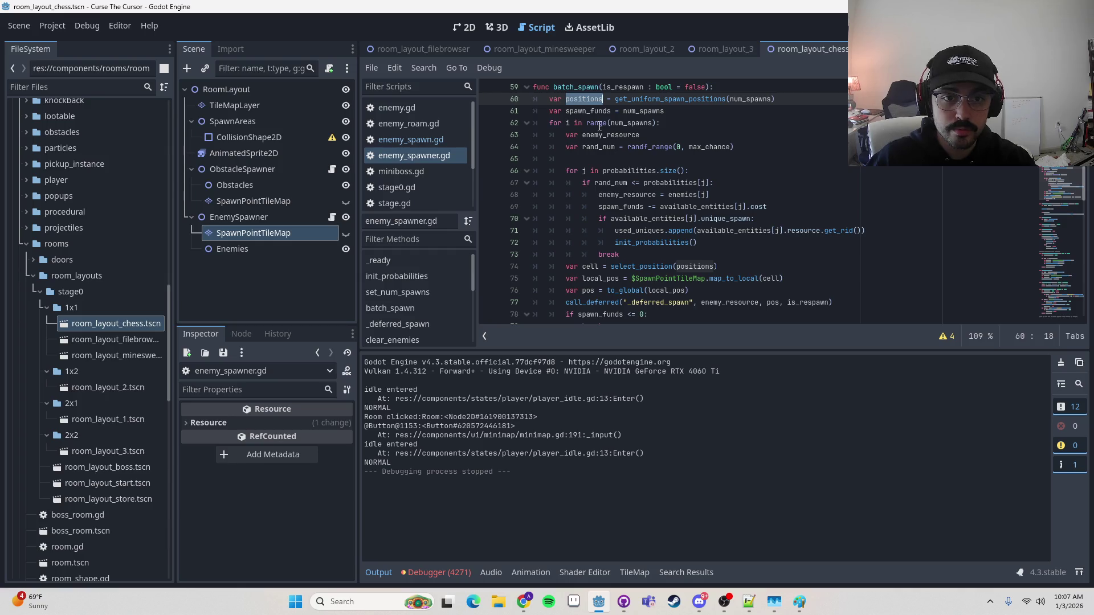
left_click(727, 267)
Add positions.erase(cell) under an '#erase cells when we spawn one' comment, save, and run with F5.
key("Return")
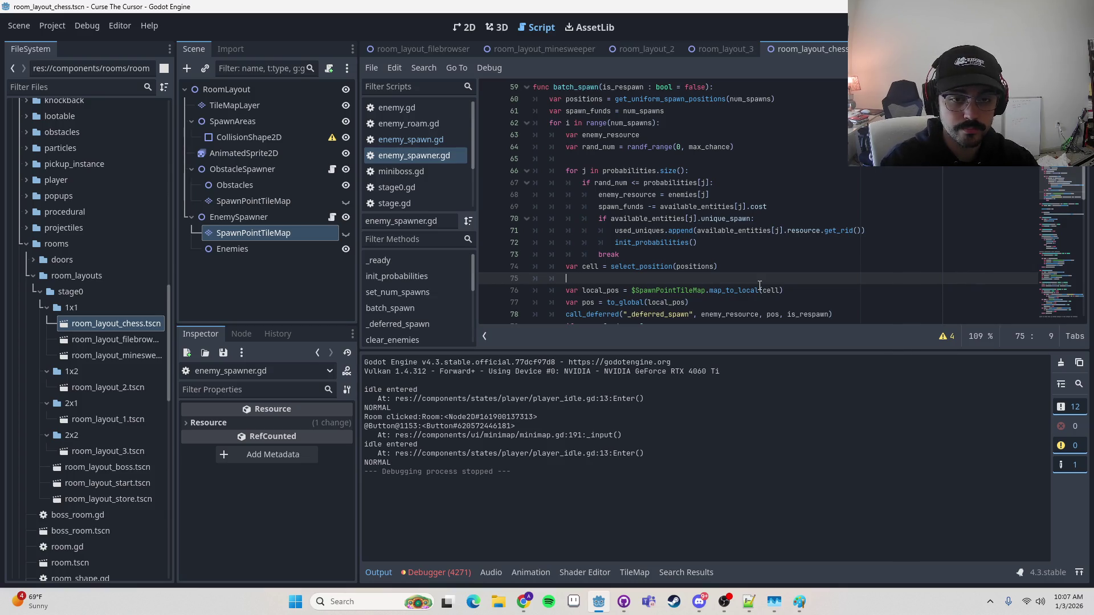
type("positions.erase(")
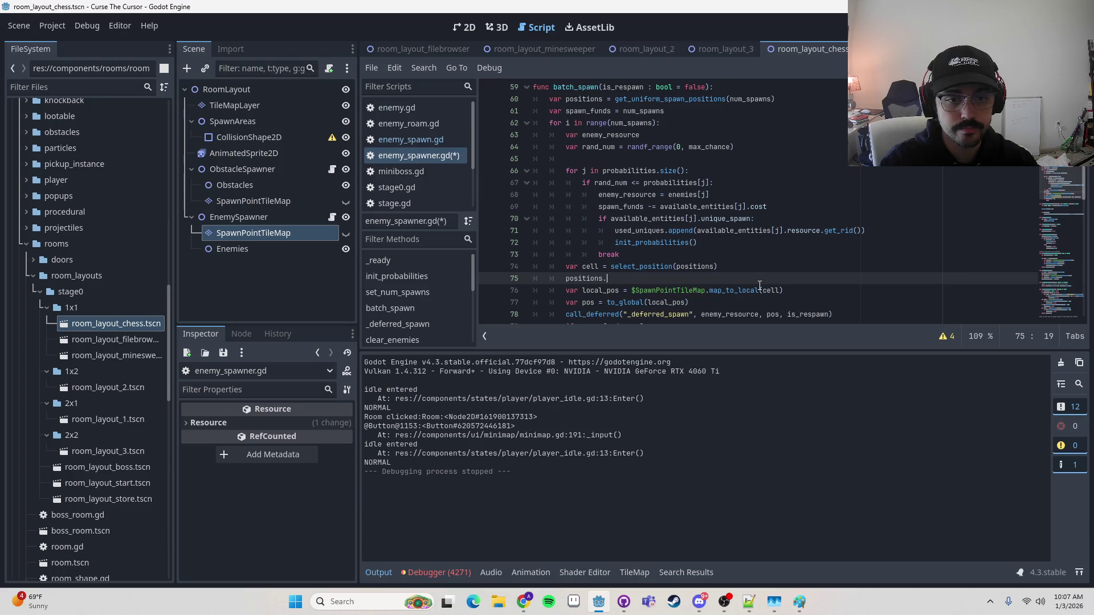
type("cell")
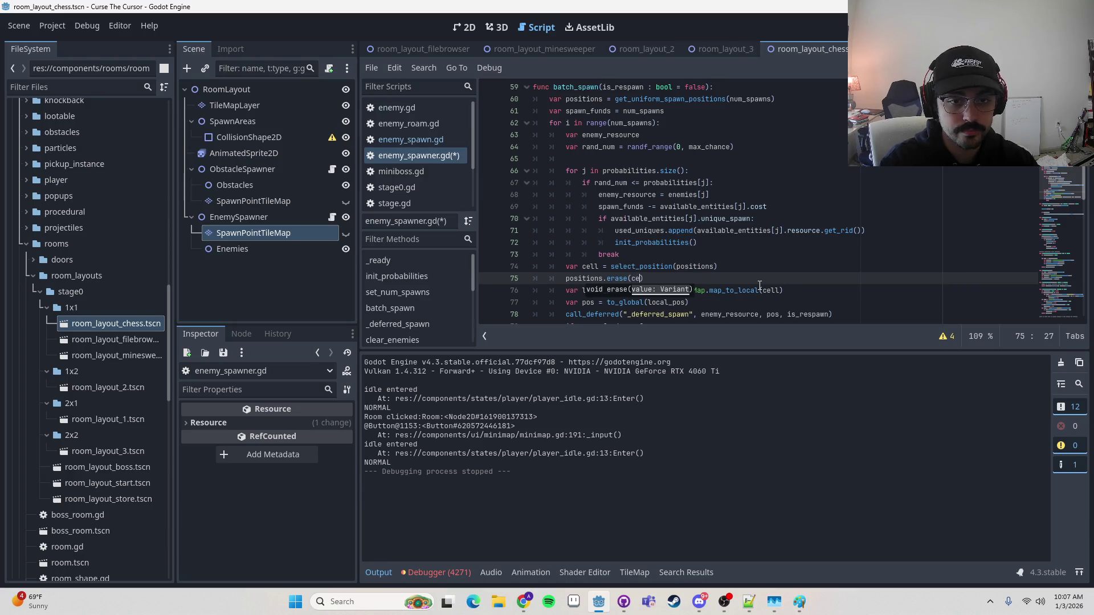
key("Home")
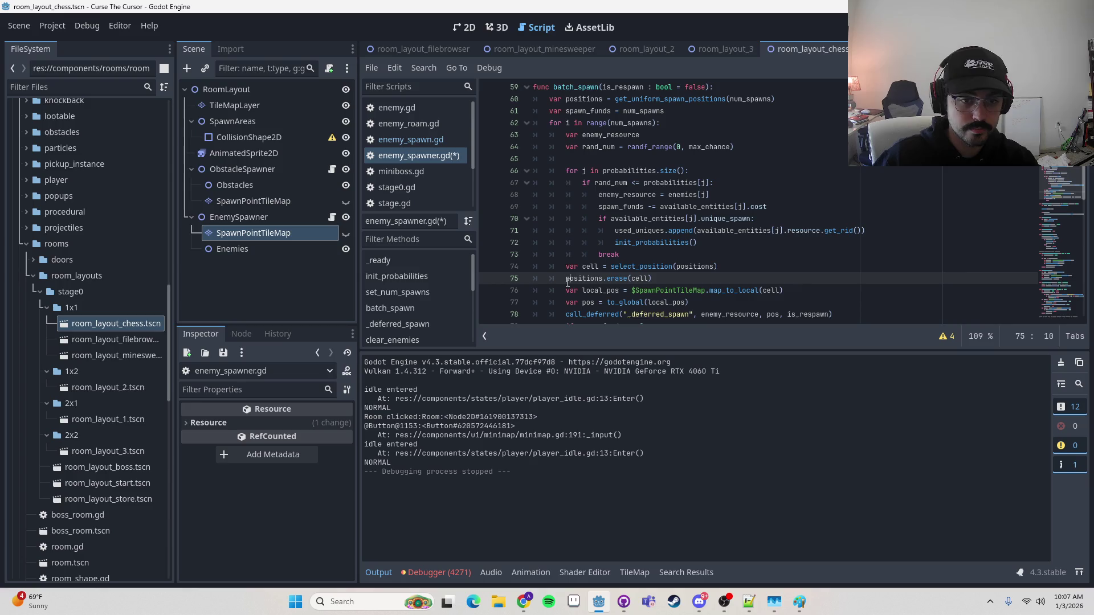
key("Return")
key("Up")
type("e")
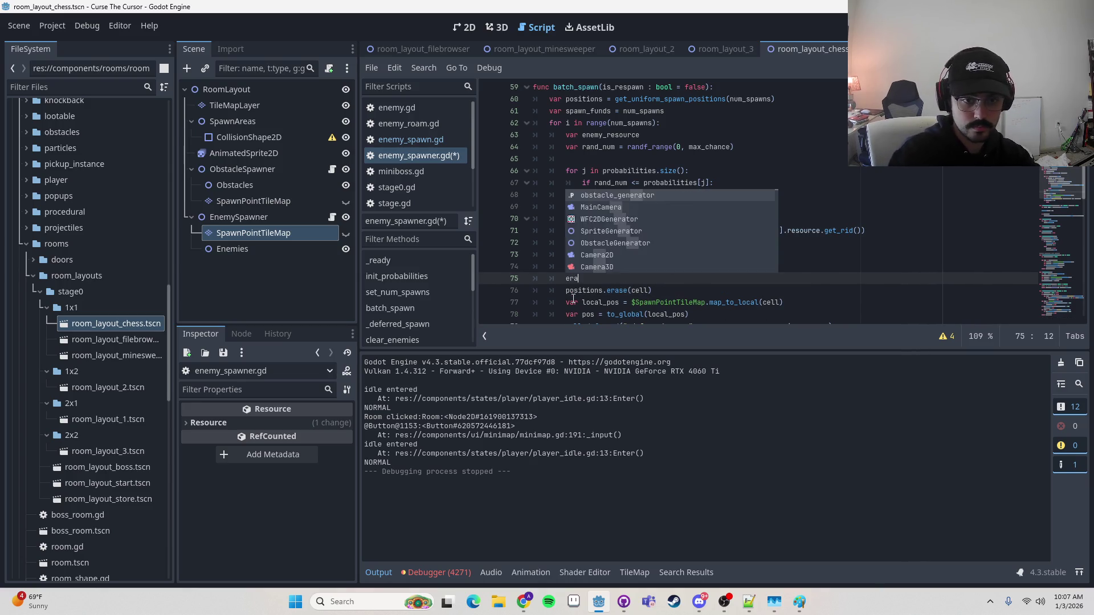
key("BackSpace")
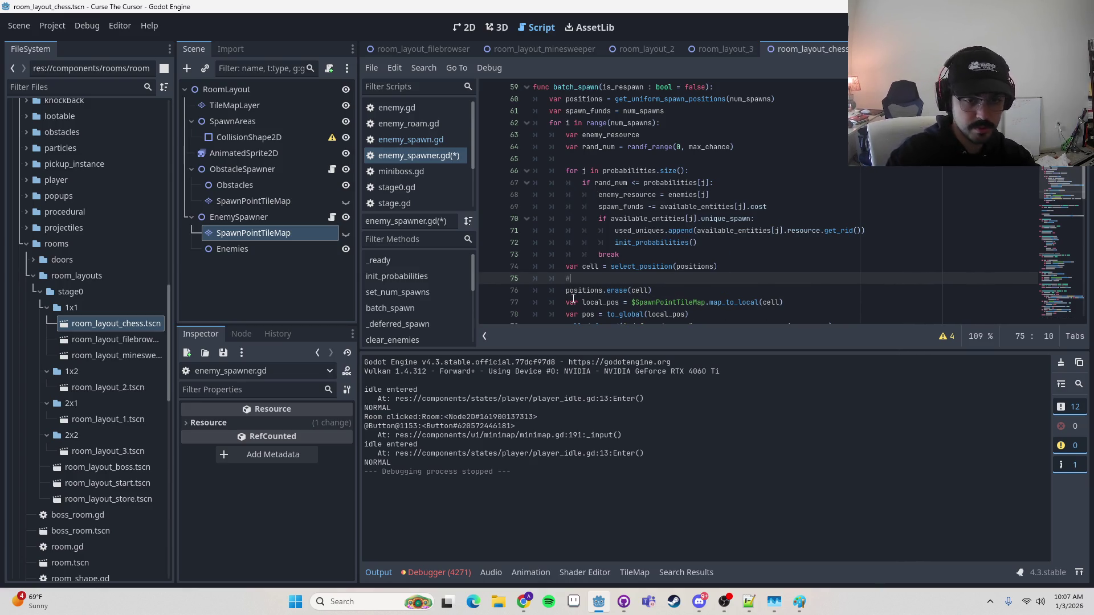
type("#erase cells when ")
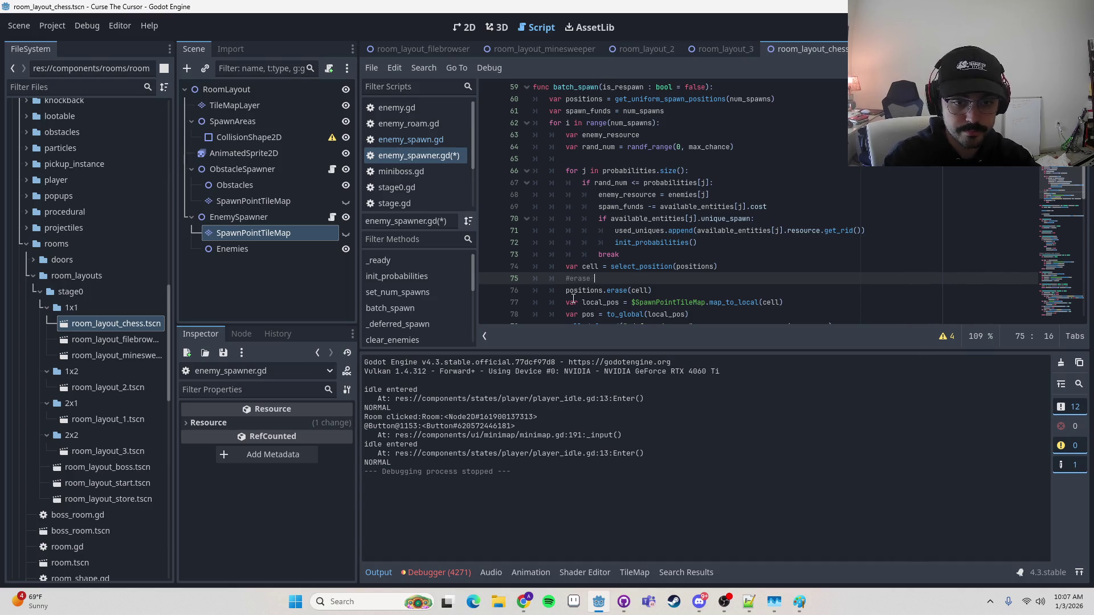
type("we spawn one")
key("BackSpace")
key("ctrl+s")
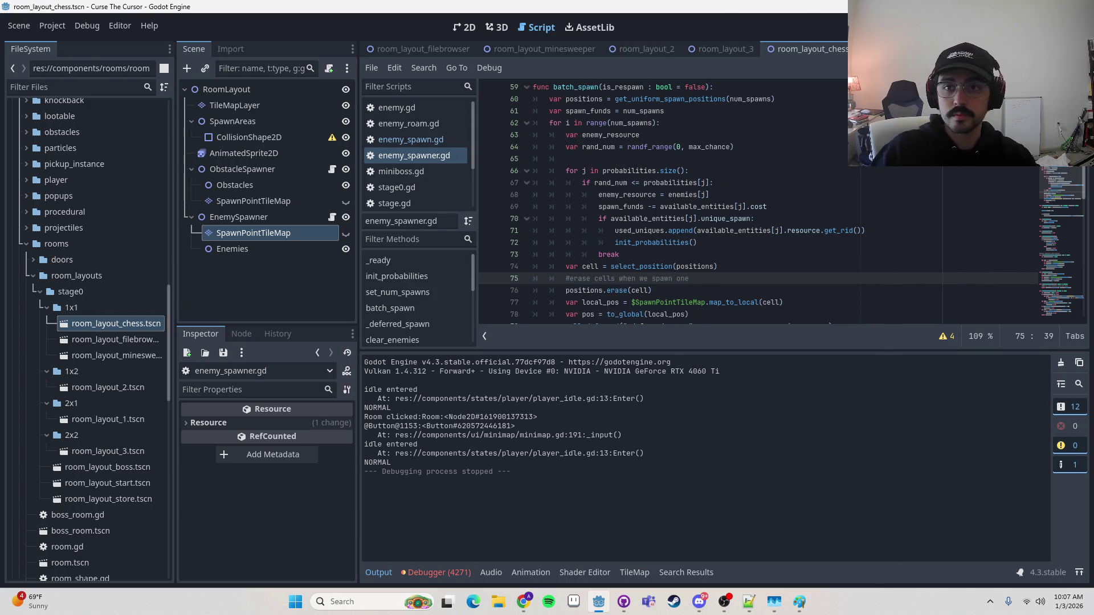
key("F5")
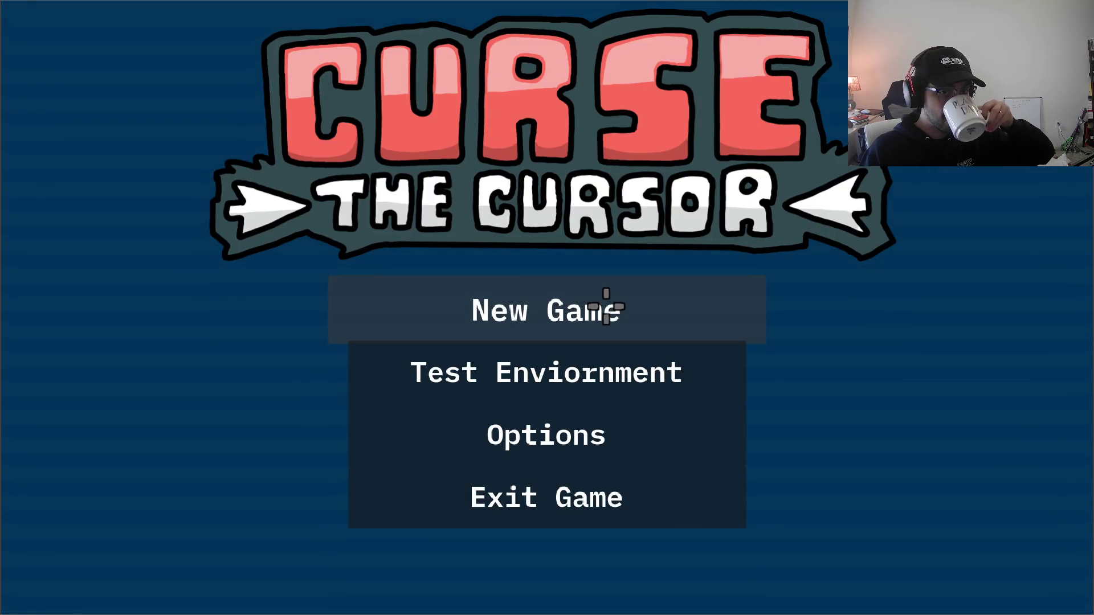
Start a New Game, then open and close the pause menu.
left_click(606, 307)
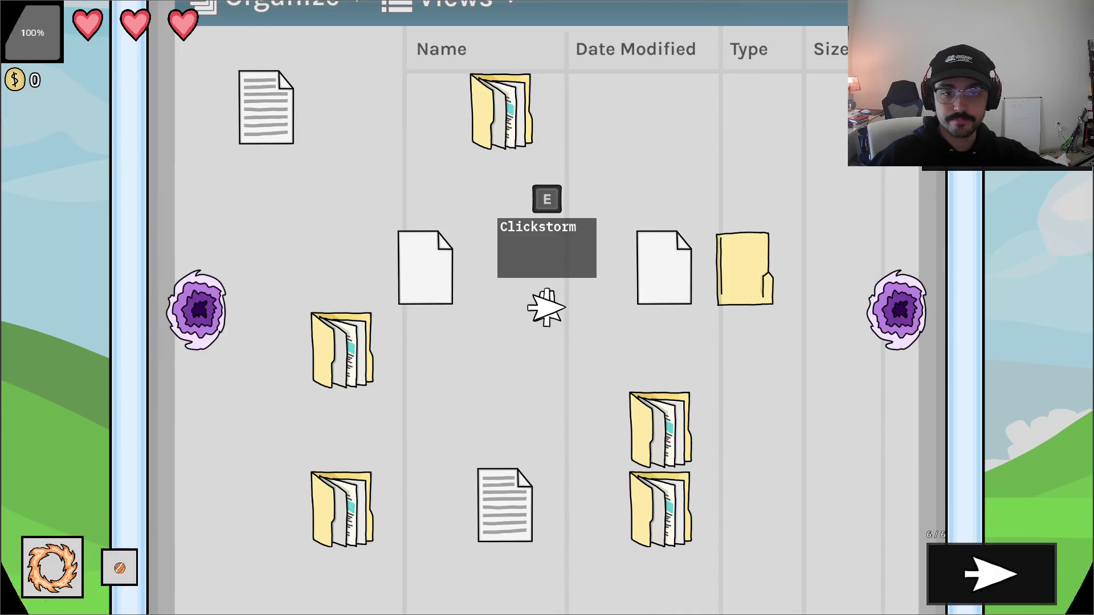
key("Escape")
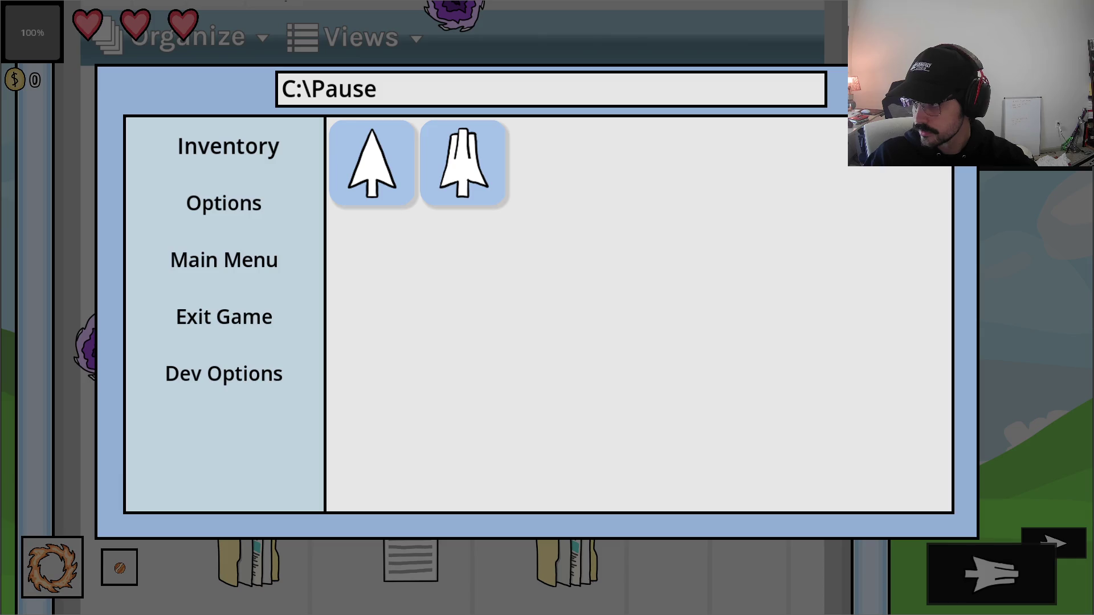
key("Escape")
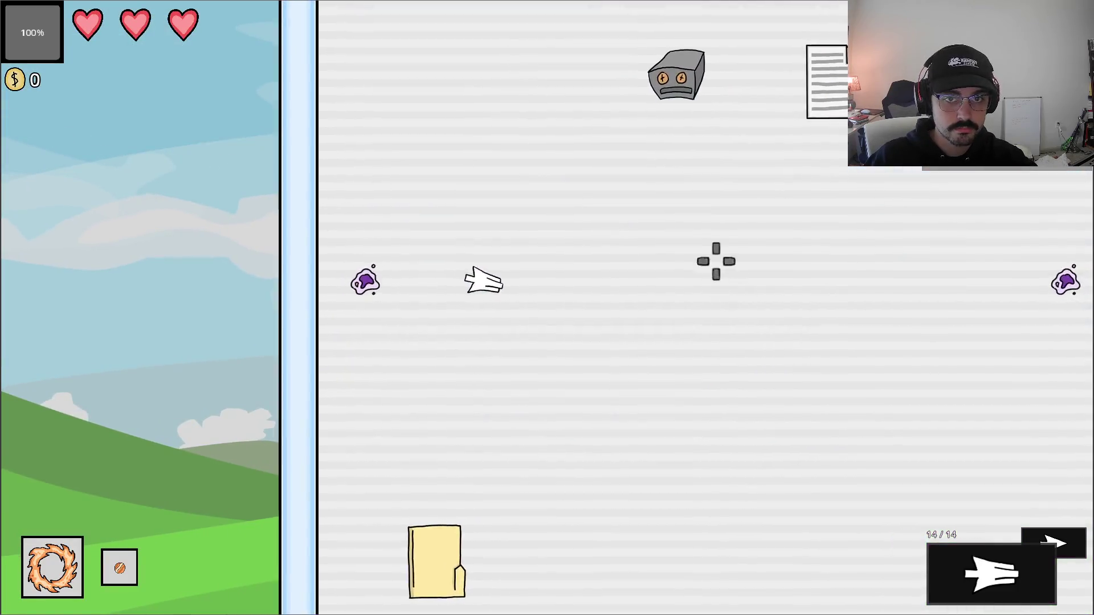
Shoot down the robot and red enemies using the fire ring ability, then pause to view the inventory.
mouse_move(716, 259)
left_mouse_down()
mouse_move(624, 188)
mouse_move(576, 183)
mouse_move(518, 118)
mouse_move(716, 305)
left_mouse_up()
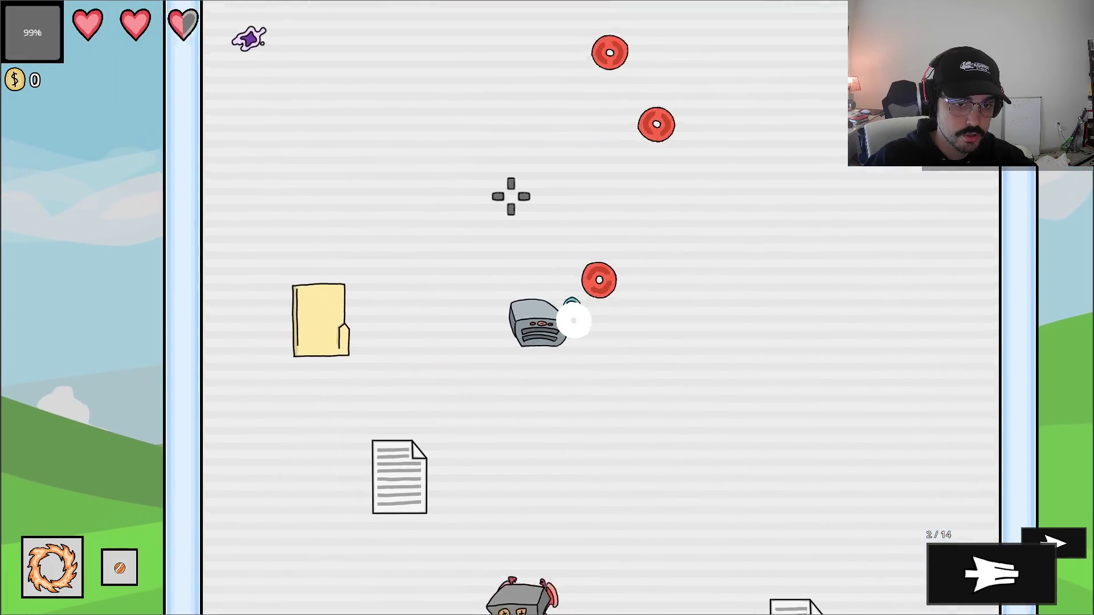
mouse_move(511, 197)
left_mouse_down()
mouse_move(552, 163)
mouse_move(608, 165)
mouse_move(643, 215)
mouse_move(661, 331)
left_mouse_up()
right_click(564, 479)
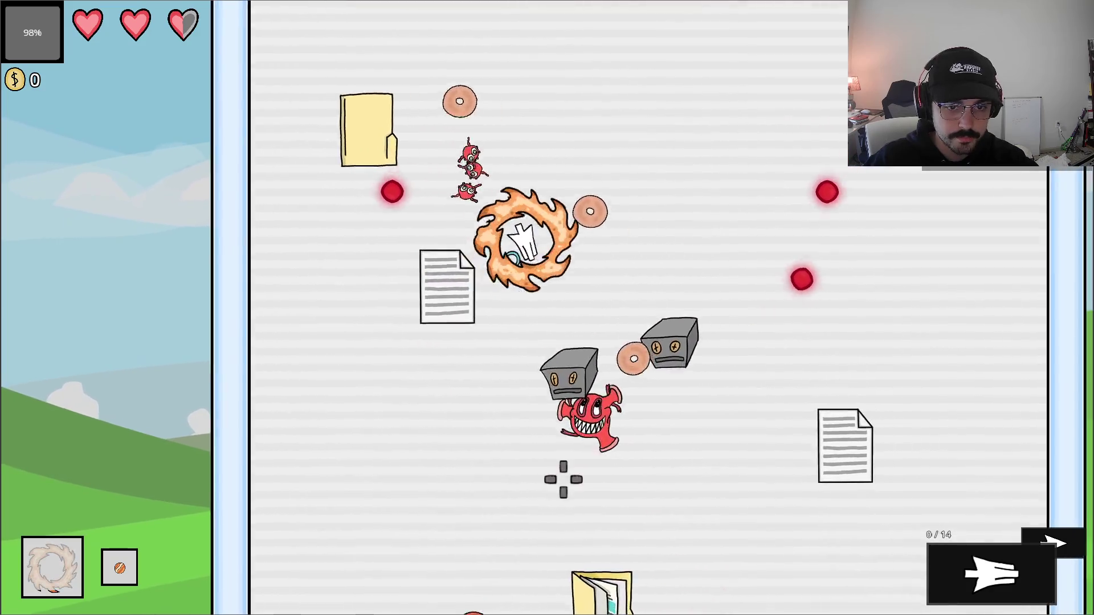
mouse_move(673, 443)
left_mouse_down()
mouse_move(747, 327)
mouse_move(750, 264)
mouse_move(725, 237)
left_mouse_up()
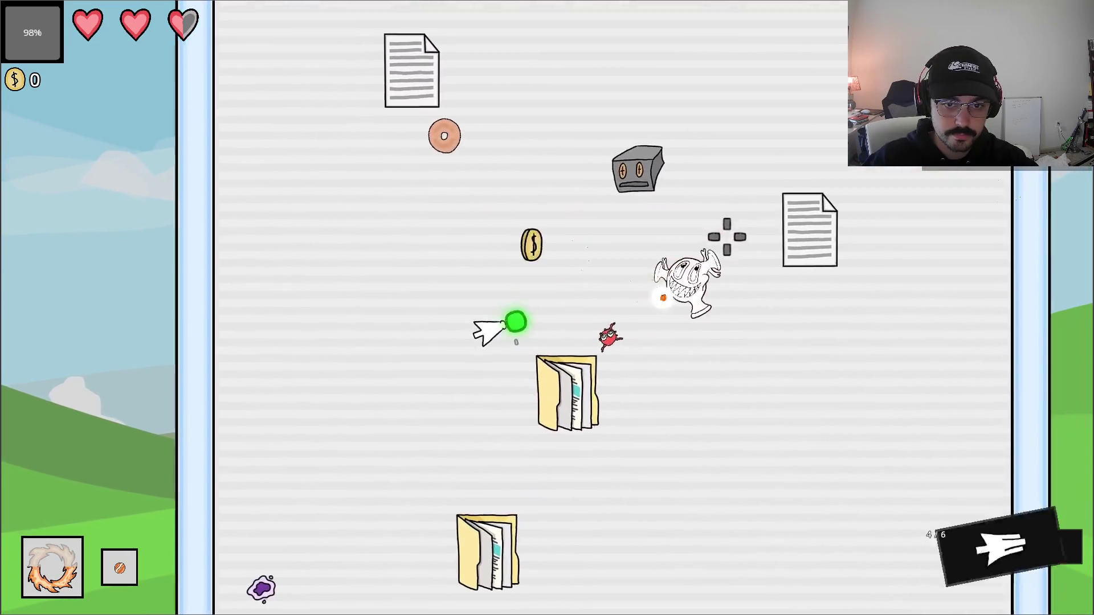
mouse_move(672, 349)
left_mouse_down()
mouse_move(556, 523)
mouse_move(625, 324)
left_mouse_up()
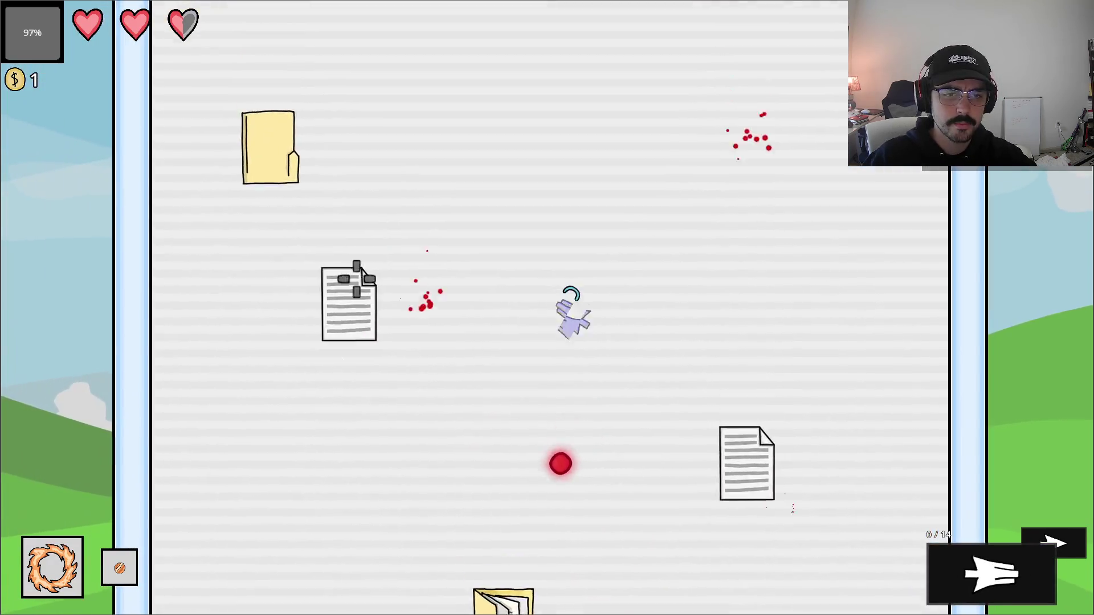
mouse_move(428, 317)
left_mouse_down()
mouse_move(425, 207)
mouse_move(450, 190)
mouse_move(600, 169)
left_mouse_up()
key("Escape")
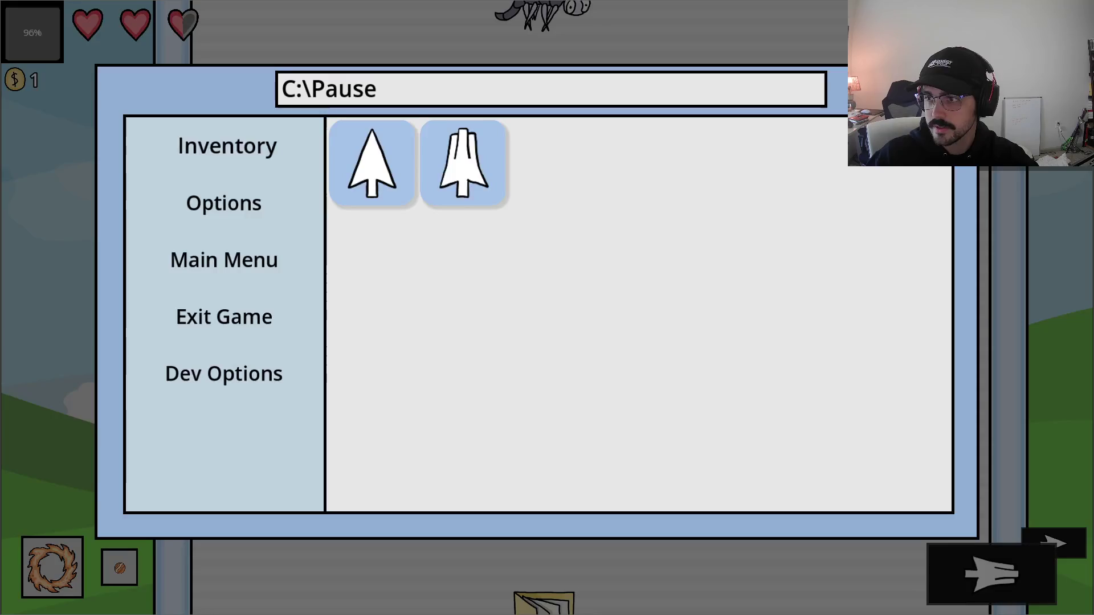
Resume the game and fire at the red enemy, using the flaming ring ability.
key("alt+Tab")
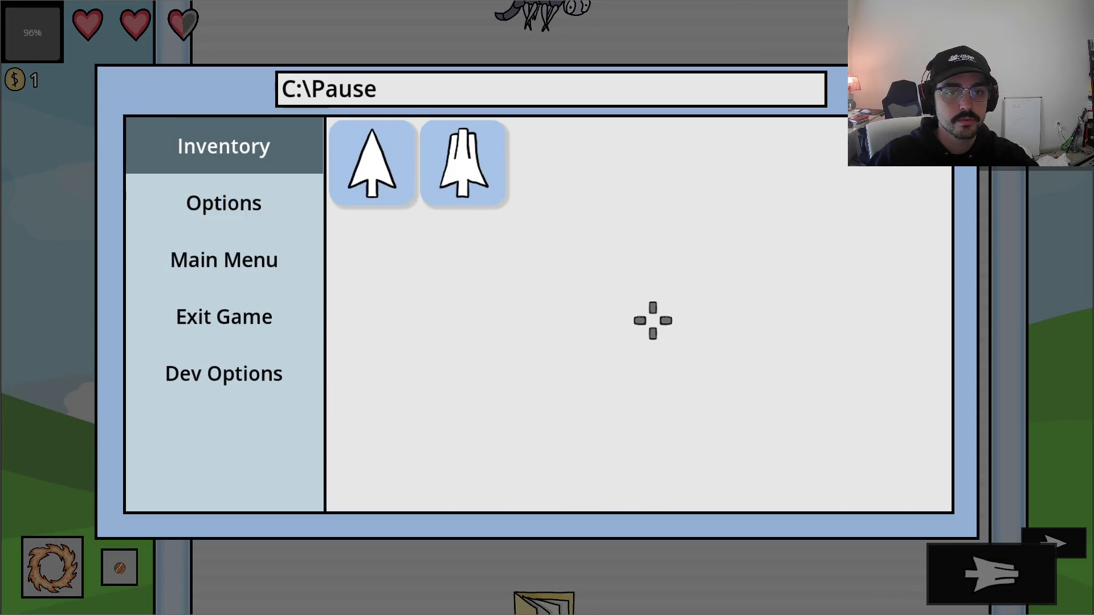
key("Escape")
mouse_move(662, 344)
left_mouse_down()
mouse_move(723, 298)
mouse_move(674, 349)
mouse_move(666, 410)
left_mouse_up()
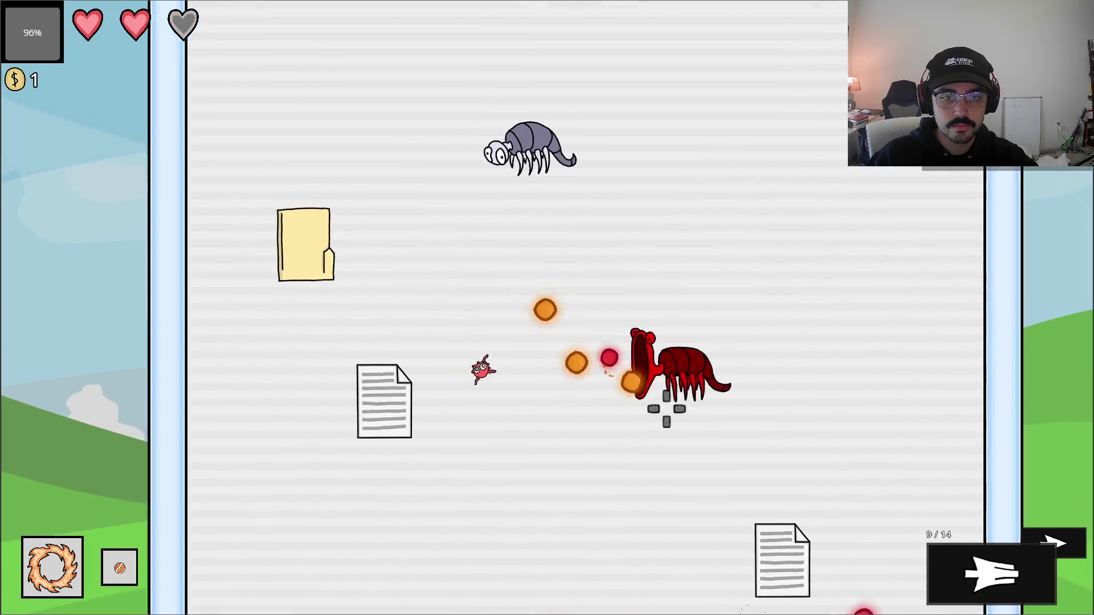
key("space")
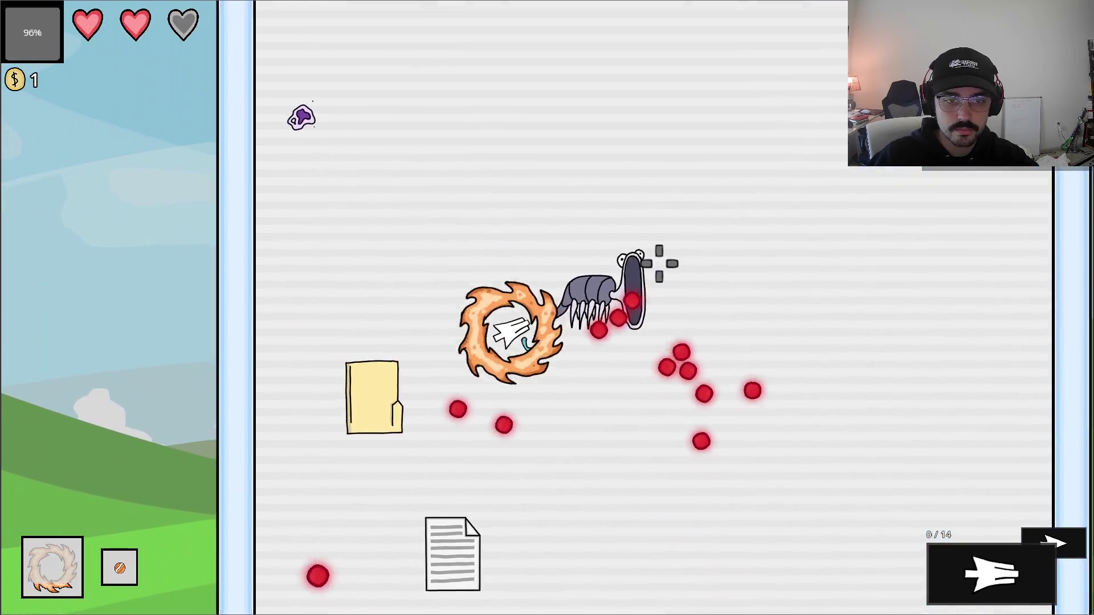
mouse_move(610, 410)
left_mouse_down()
mouse_move(518, 459)
mouse_move(562, 555)
mouse_move(505, 528)
left_mouse_up()
mouse_move(407, 415)
left_mouse_down()
mouse_move(420, 342)
mouse_move(398, 359)
mouse_move(393, 394)
mouse_move(474, 481)
left_mouse_up()
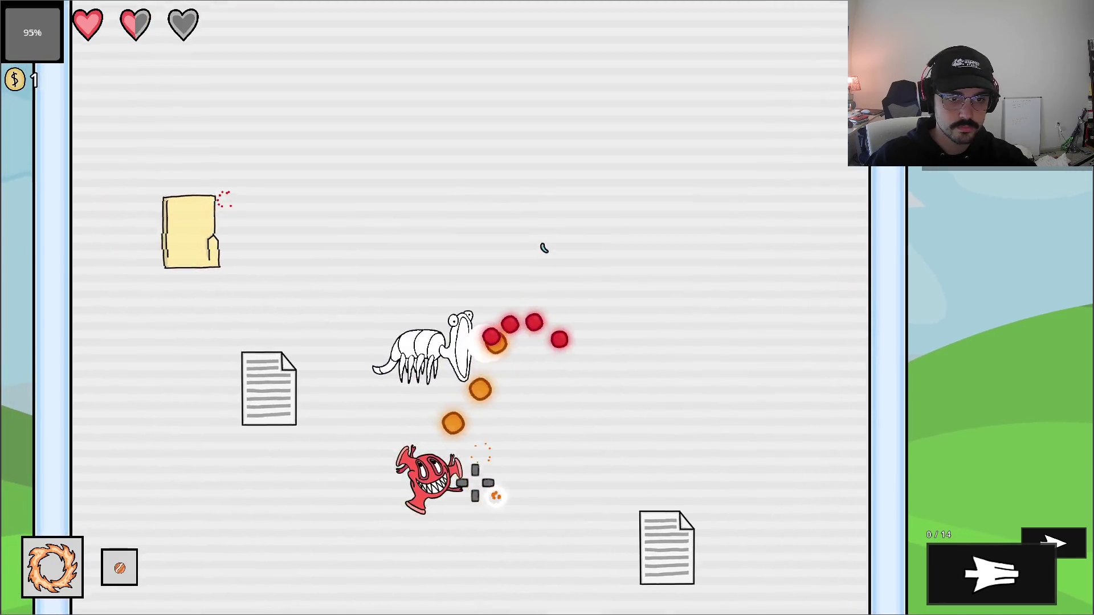
mouse_move(592, 550)
left_mouse_down()
mouse_move(615, 443)
mouse_move(695, 295)
left_mouse_up()
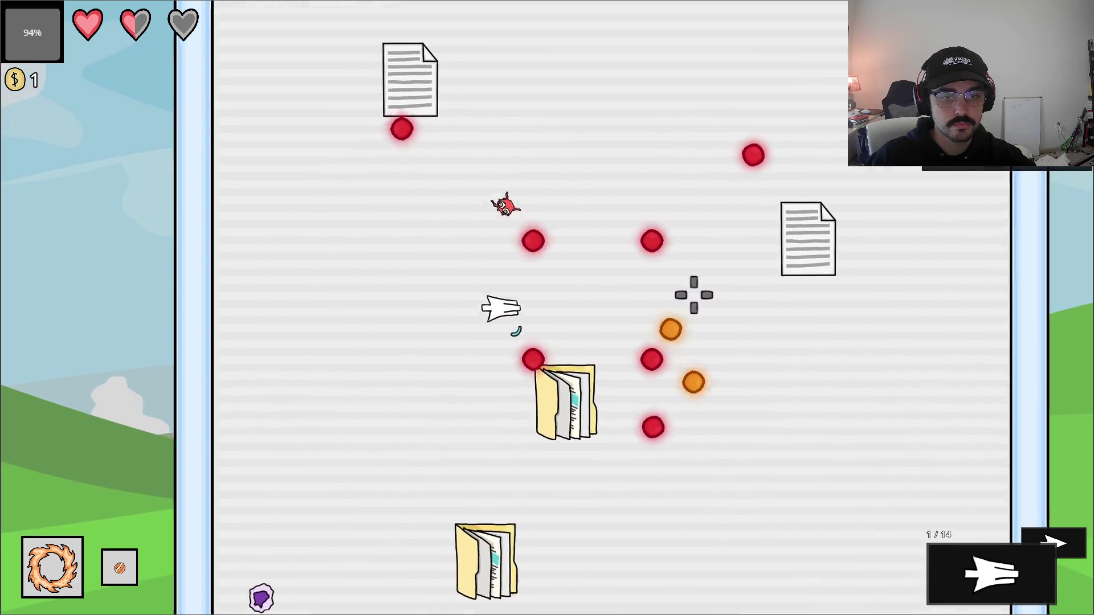
key("d")
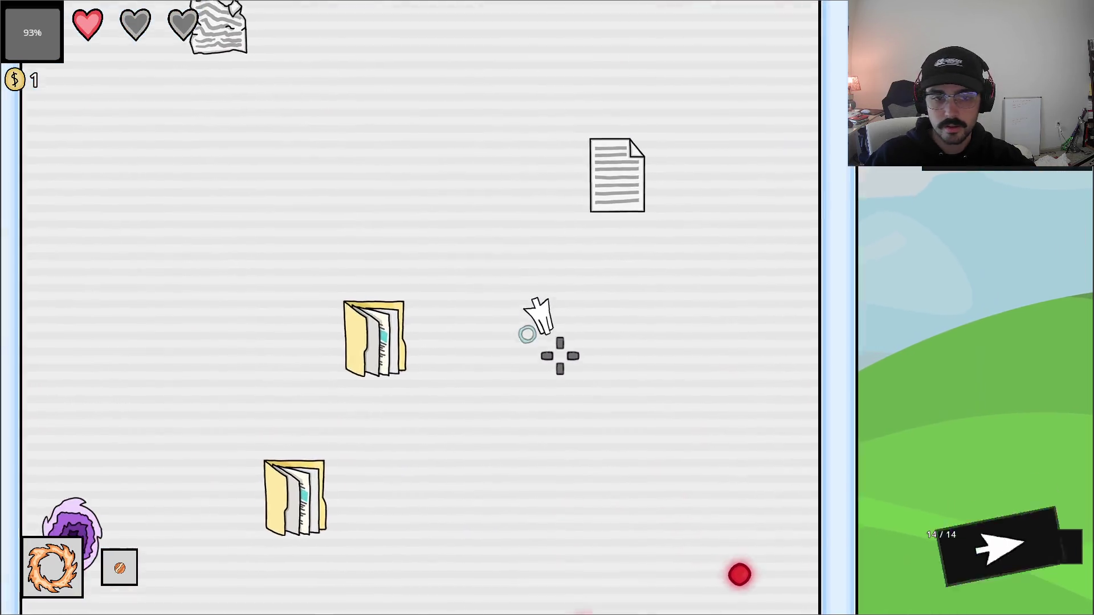
key("s")
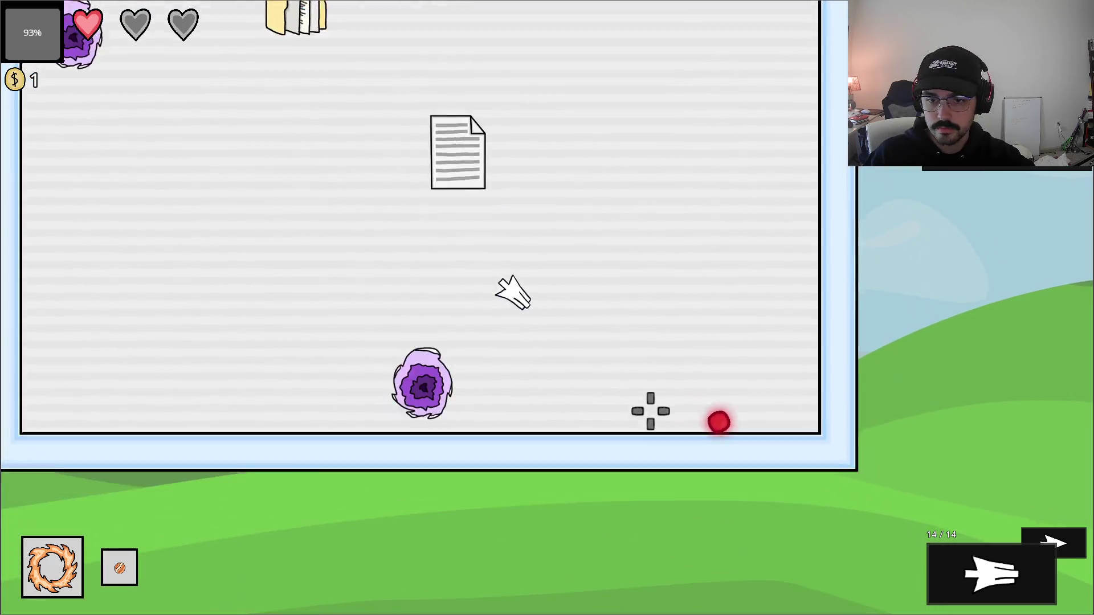
Fly through the purple vortex and fight enemies with the orange and green weapons.
key("a")
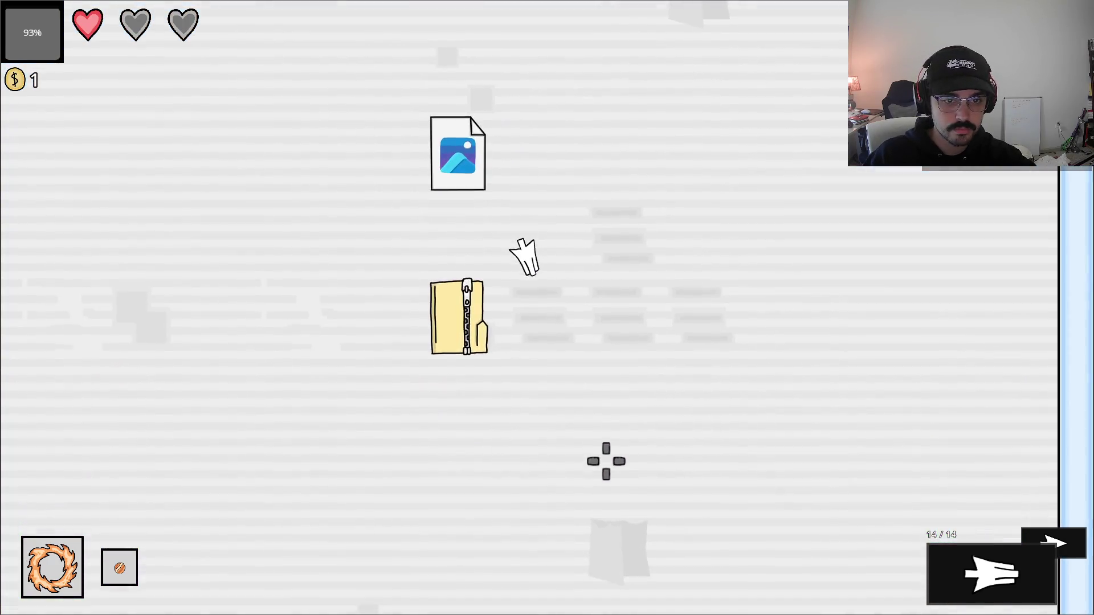
key("s")
left_click(434, 459)
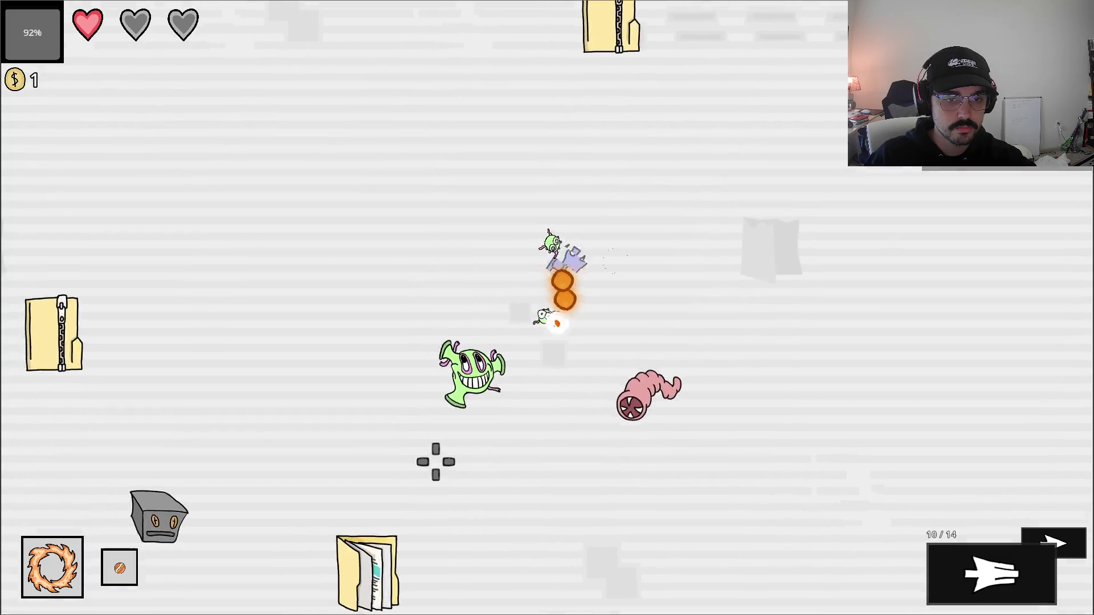
key("a")
left_click(544, 471)
key("s")
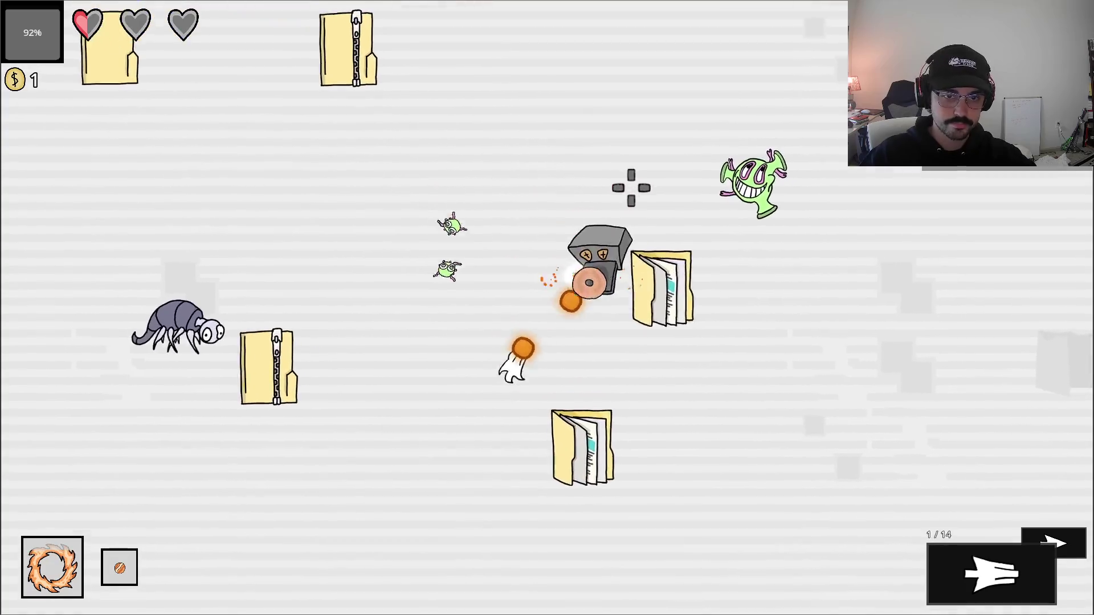
key("a")
left_click(712, 196)
key("w")
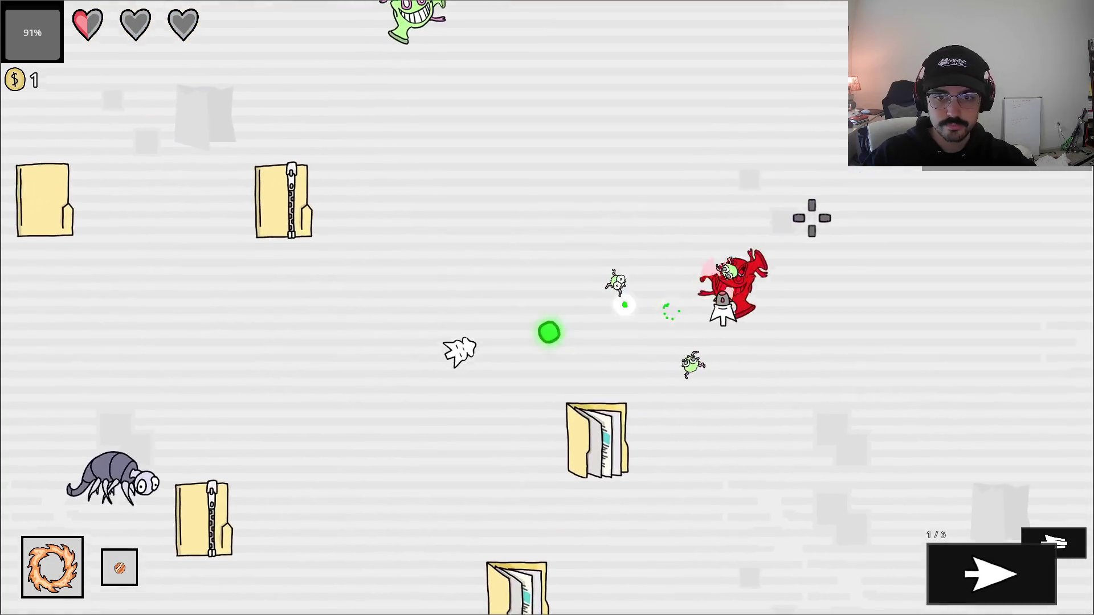
key("w")
left_click(432, 383)
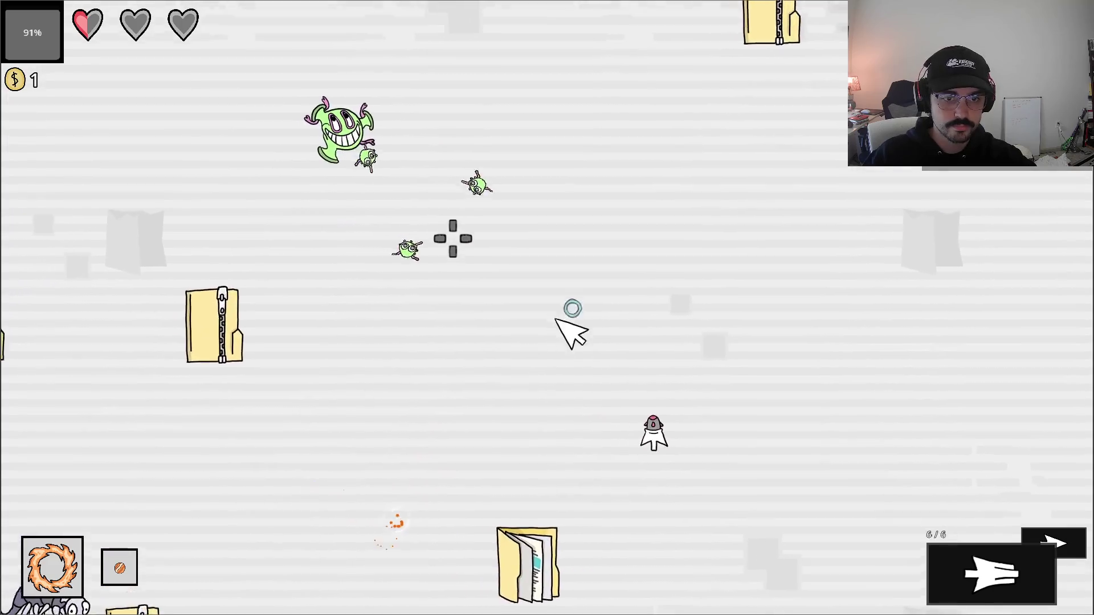
Pick up the Red Rocket weapon and fire rockets at the green enemy.
key("s")
key("e")
key("w")
key("d")
key("w")
left_click(376, 297)
left_click(411, 493)
Maneuver the ship around the level while the weapon reloads.
key("w")
key("d")
key("a")
key("s")
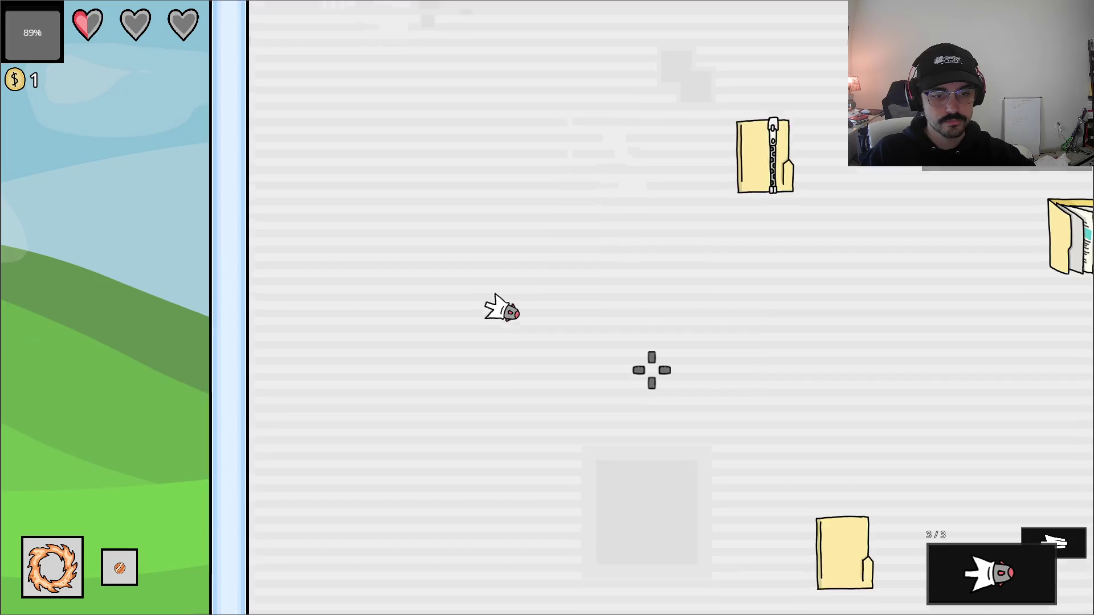
key("s")
key("d")
key("w")
key("d")
key("w")
key("a")
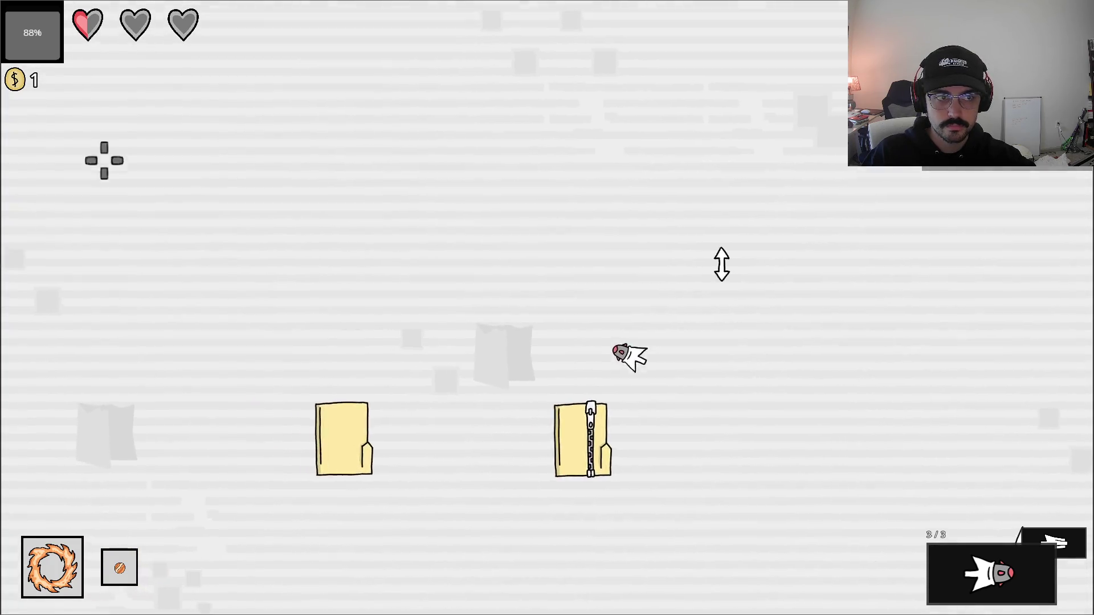
Fire rockets at the virus enemy while flying down and left.
key("d")
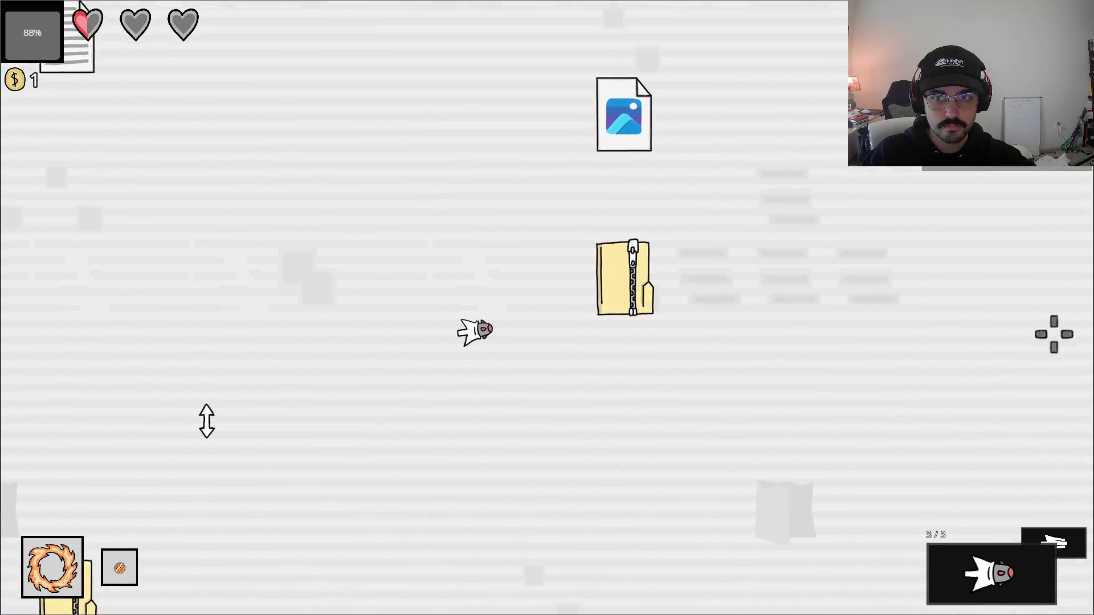
key("s")
key("w")
key("s")
left_click(611, 190)
left_click(615, 121)
key("a")
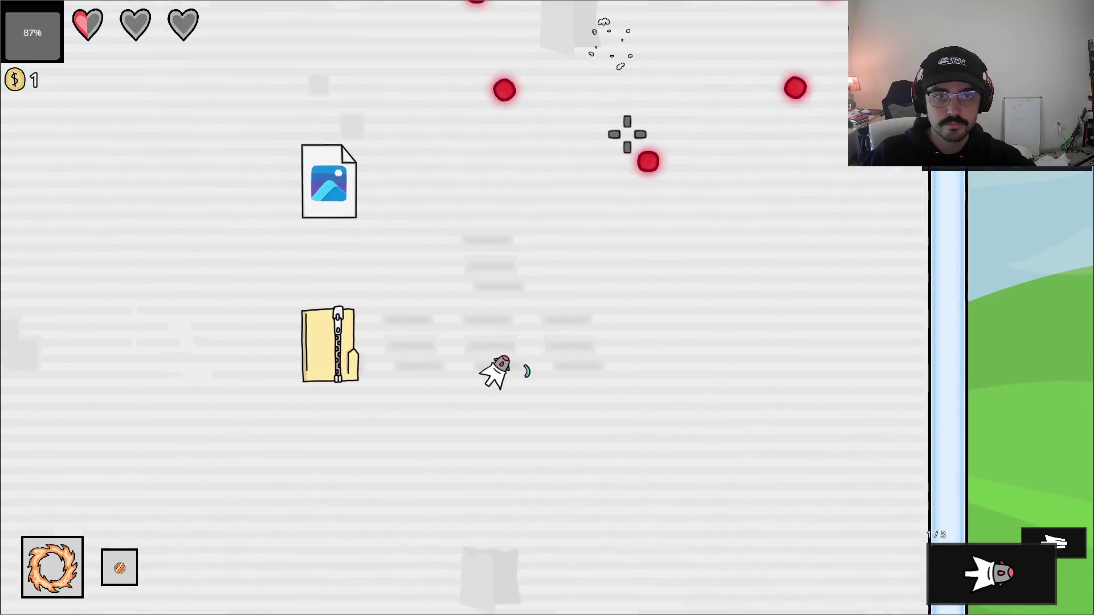
key("a")
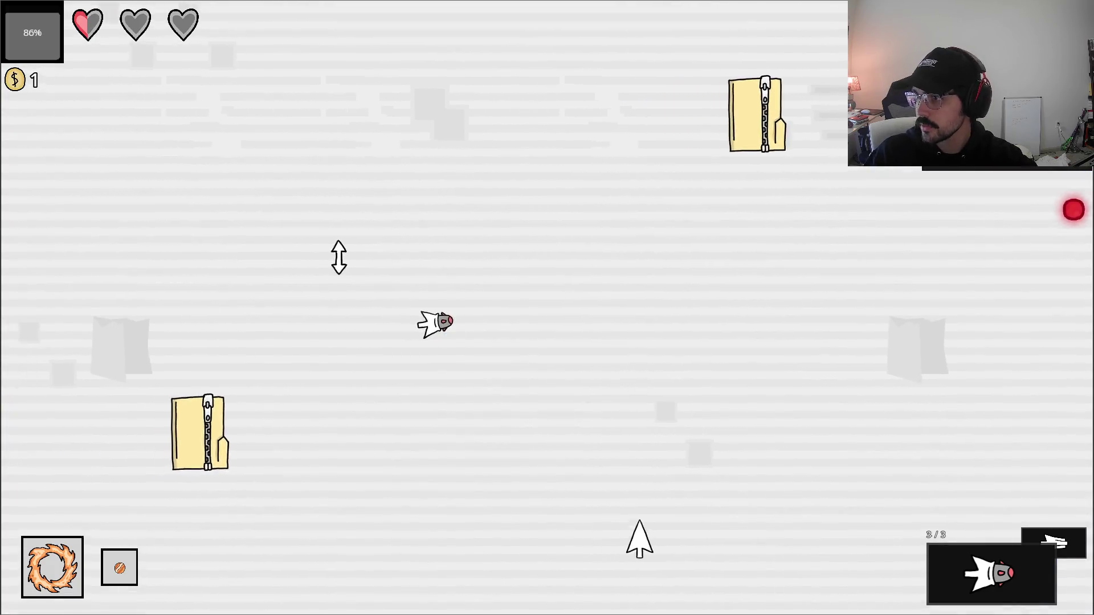
Pause and resume, then drop through the portal to the chess board and fire at enemies.
key("Escape")
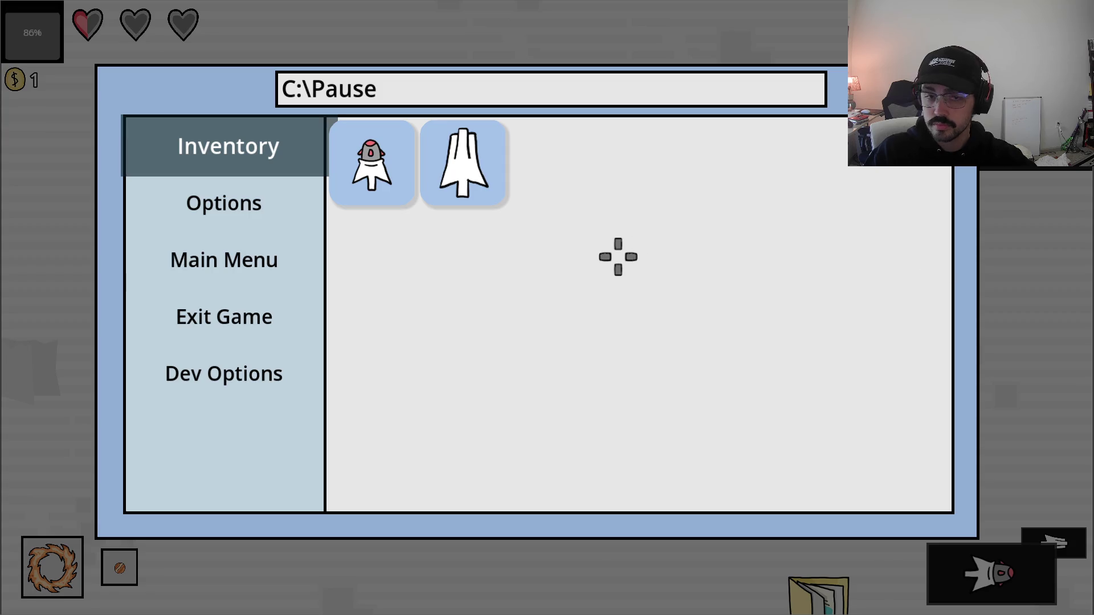
key("Escape")
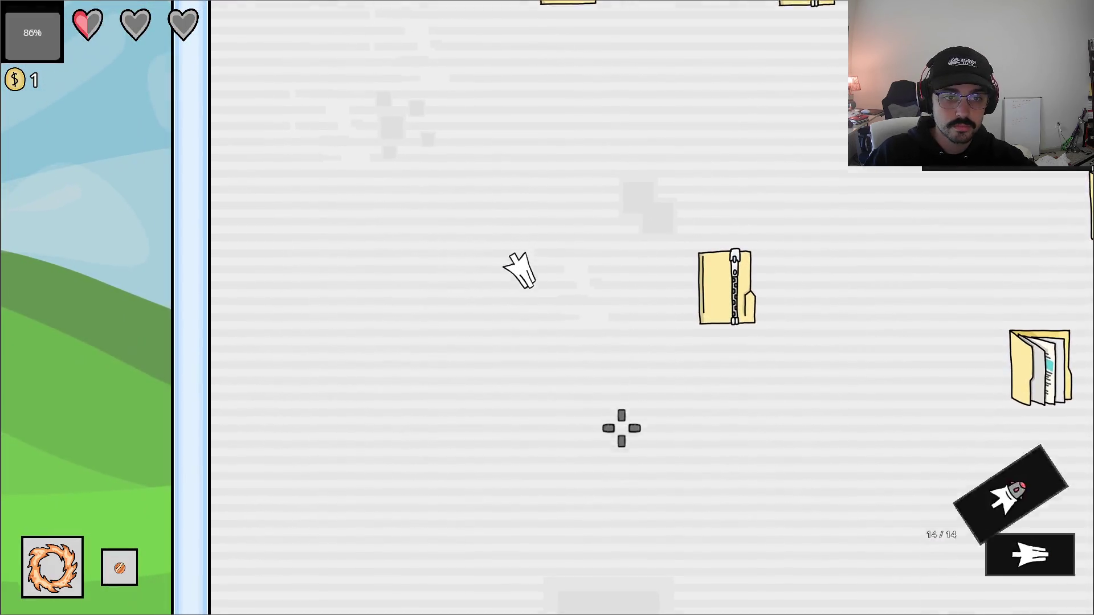
key("s")
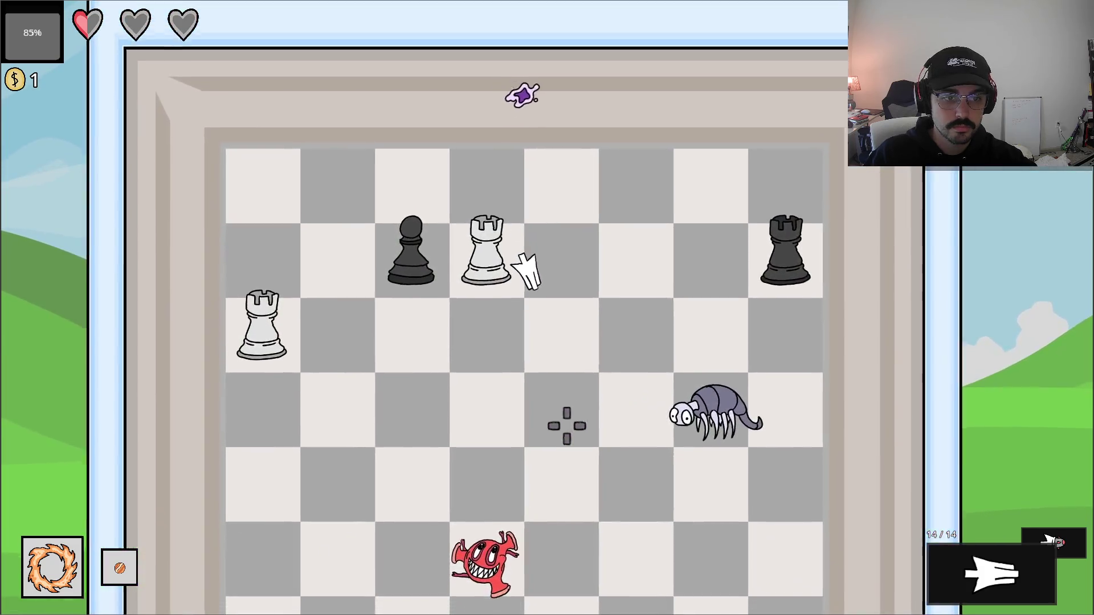
left_click(719, 349)
key("a")
left_click(718, 349)
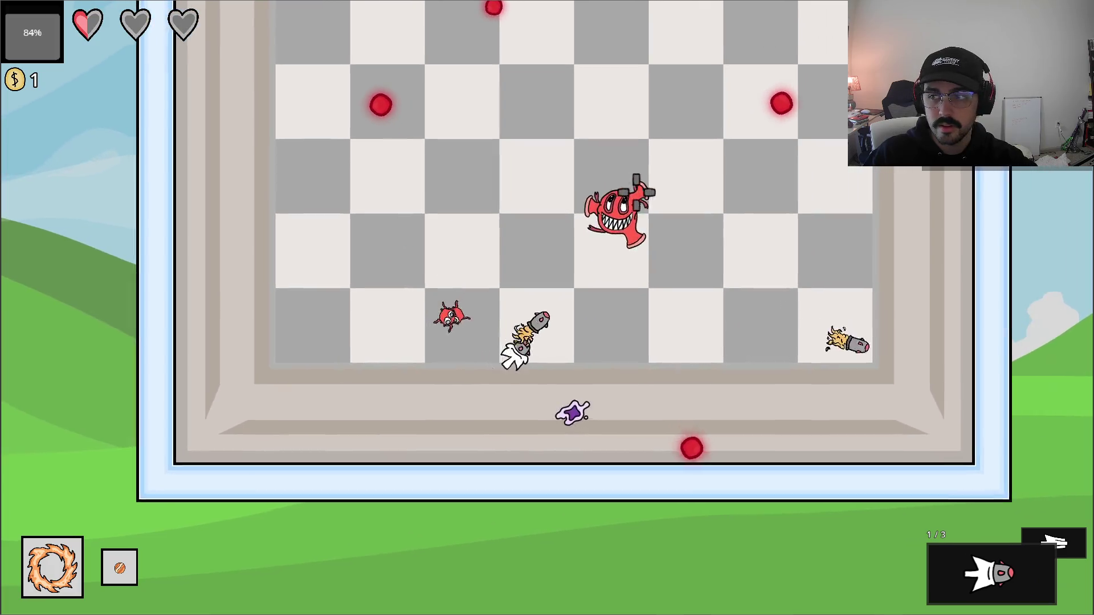
left_click(637, 192)
key("w")
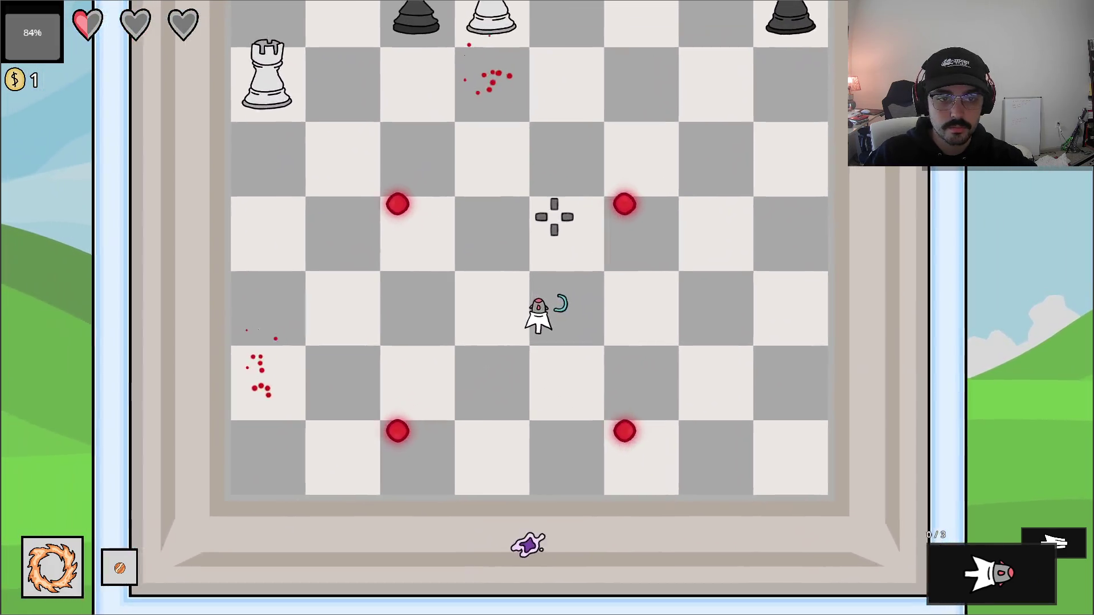
key("a")
left_click(564, 170)
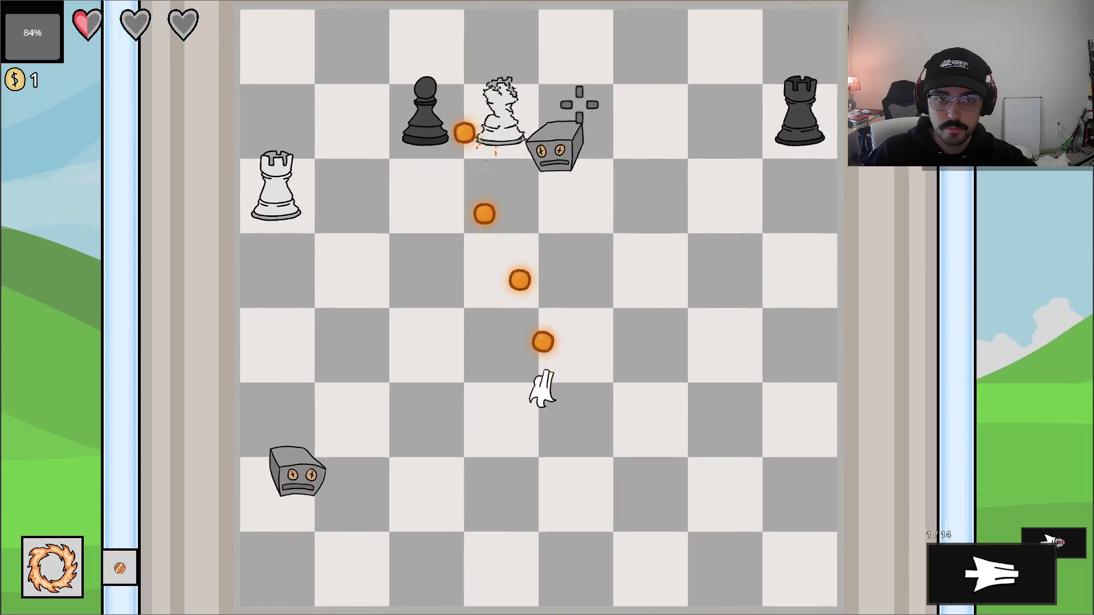
Fire rockets at the white rook, then move onto the purple vortex.
key("w")
key("d")
key("2")
left_click(513, 136)
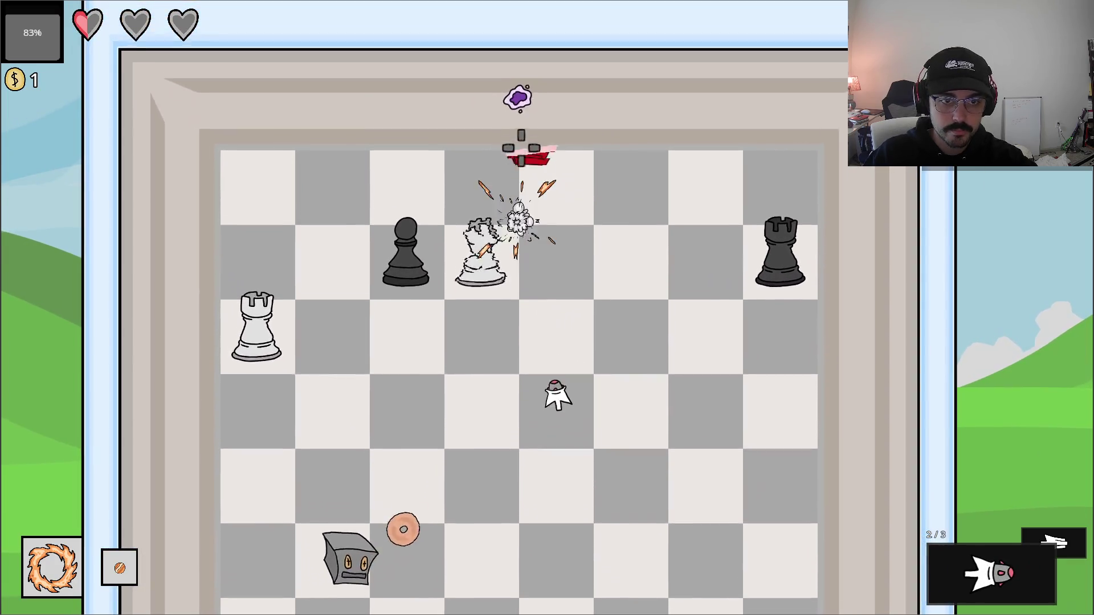
key("s")
key("a")
left_click(386, 383)
left_click(516, 194)
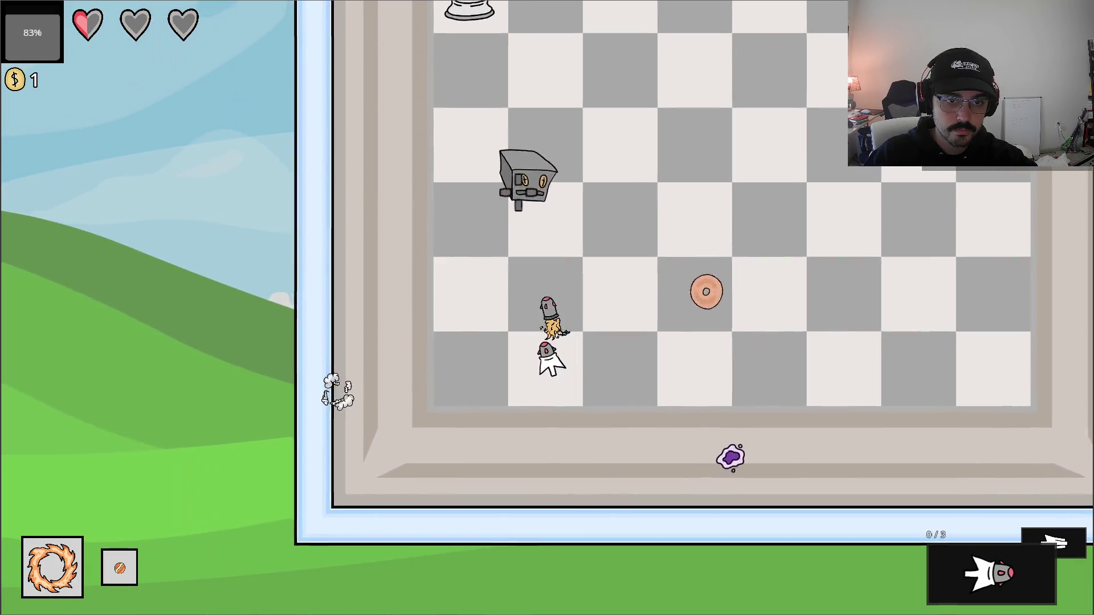
key("a")
key("1")
key("s")
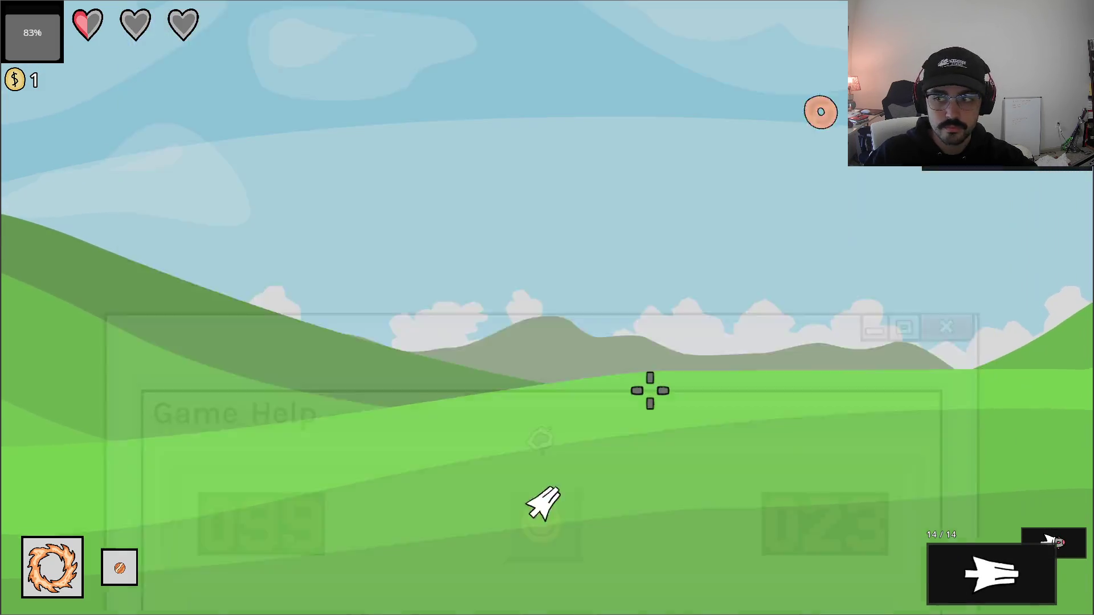
Fight the red monster in the new room until dying, return to Menu, and close the game.
left_click_drag(490, 447, 524, 519)
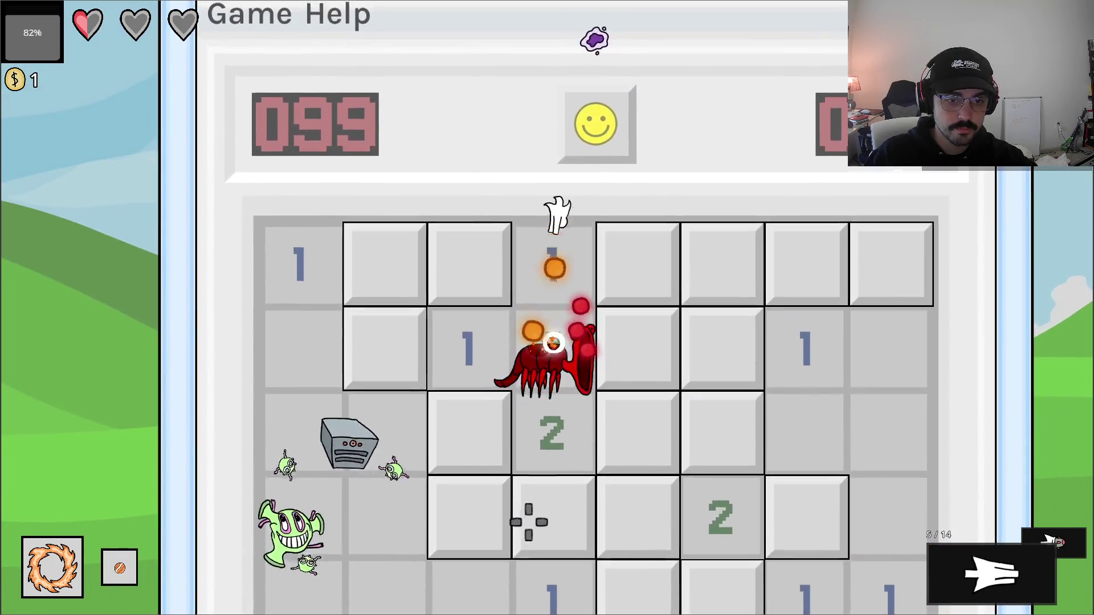
key("a")
key("2")
left_click(614, 512)
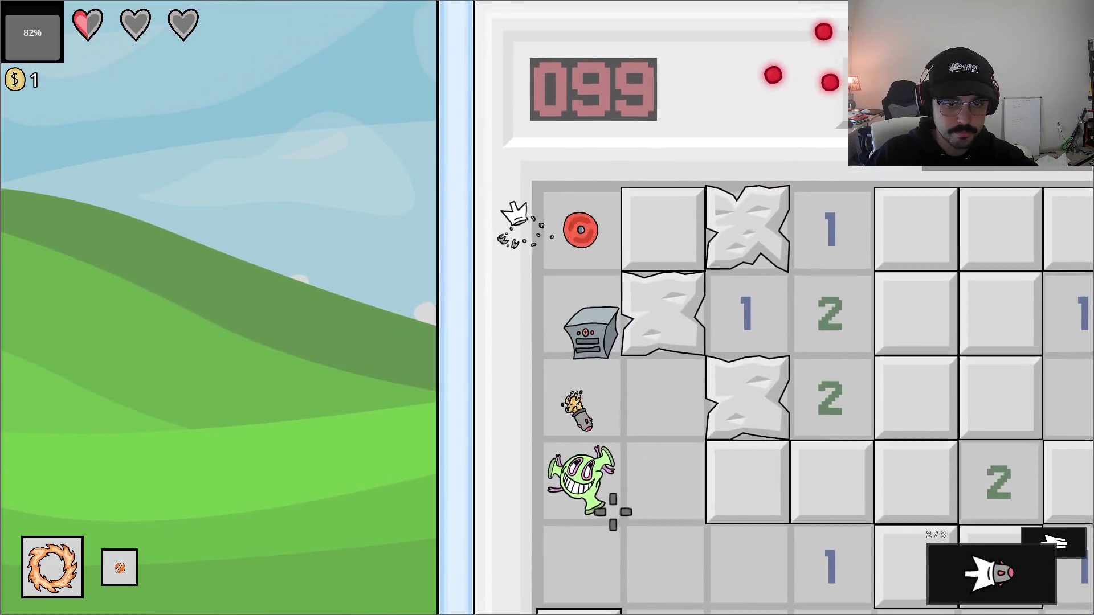
key("w")
left_click(611, 435)
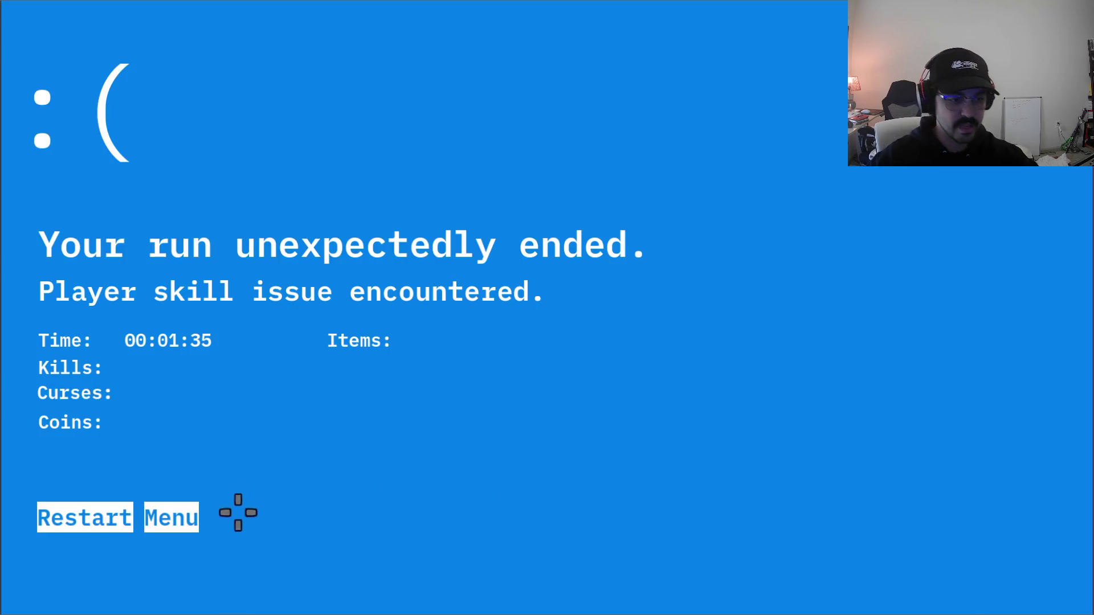
left_click(171, 517)
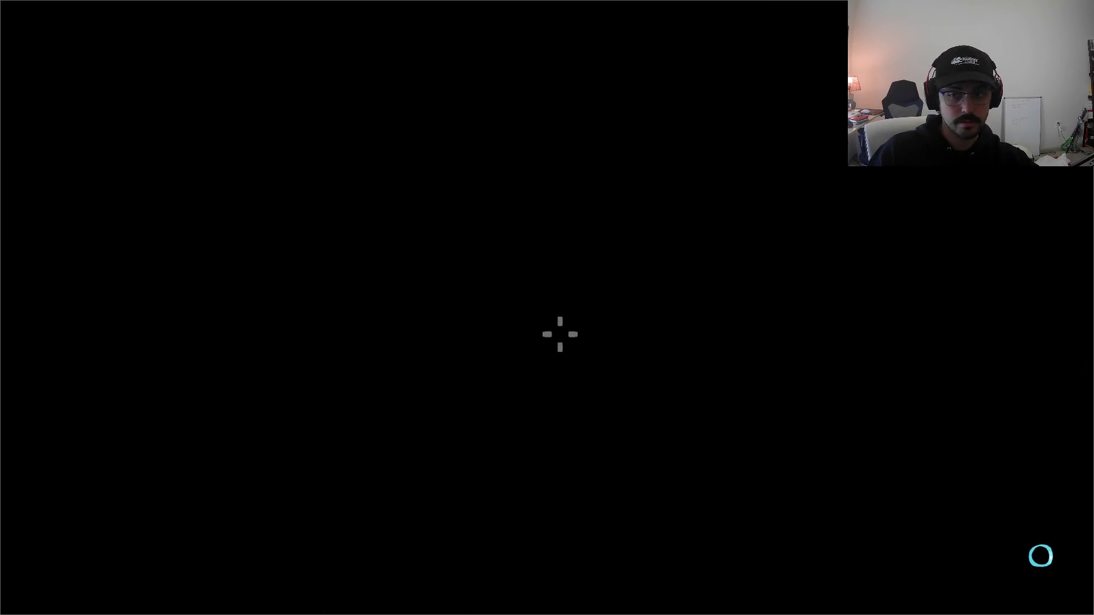
key("alt+F4")
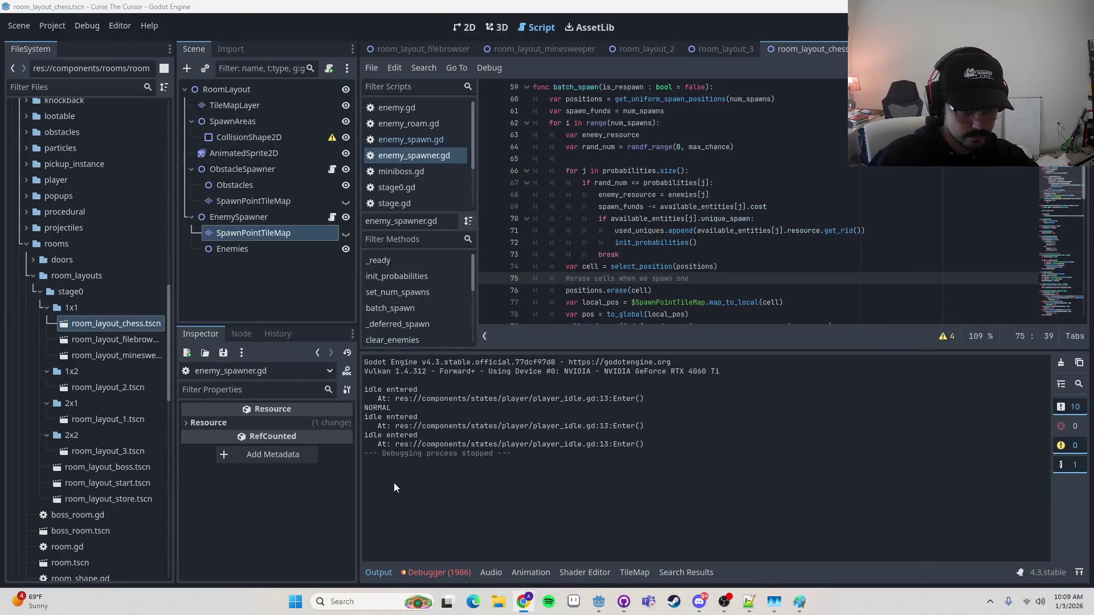
Commit enemy_spawner.gd and the other change as 'fixing spawn positioning', then push to origin.
left_click(623, 602)
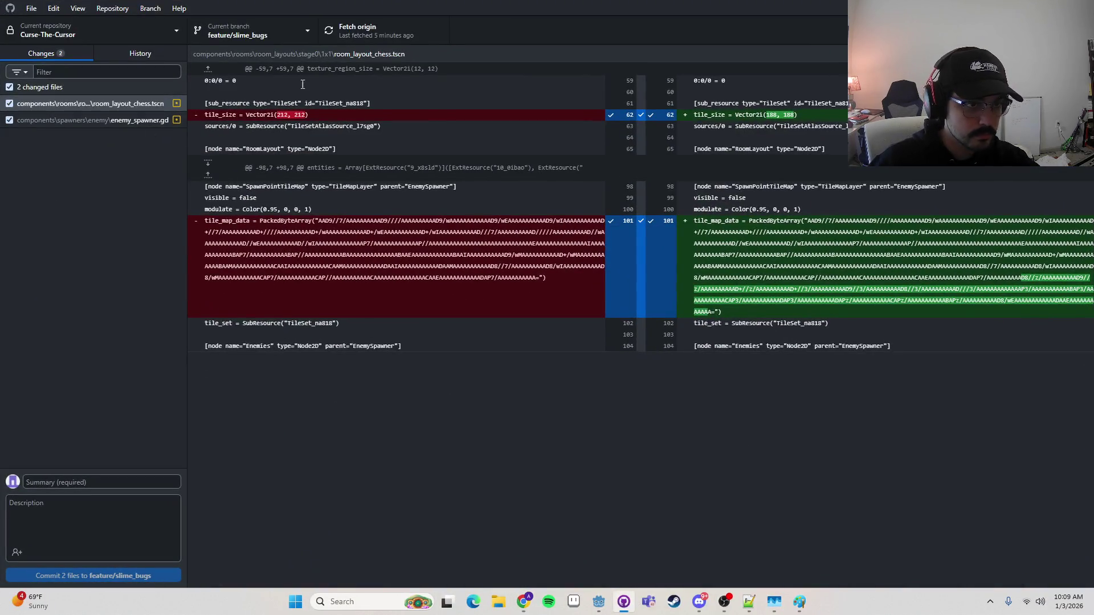
left_click(131, 121)
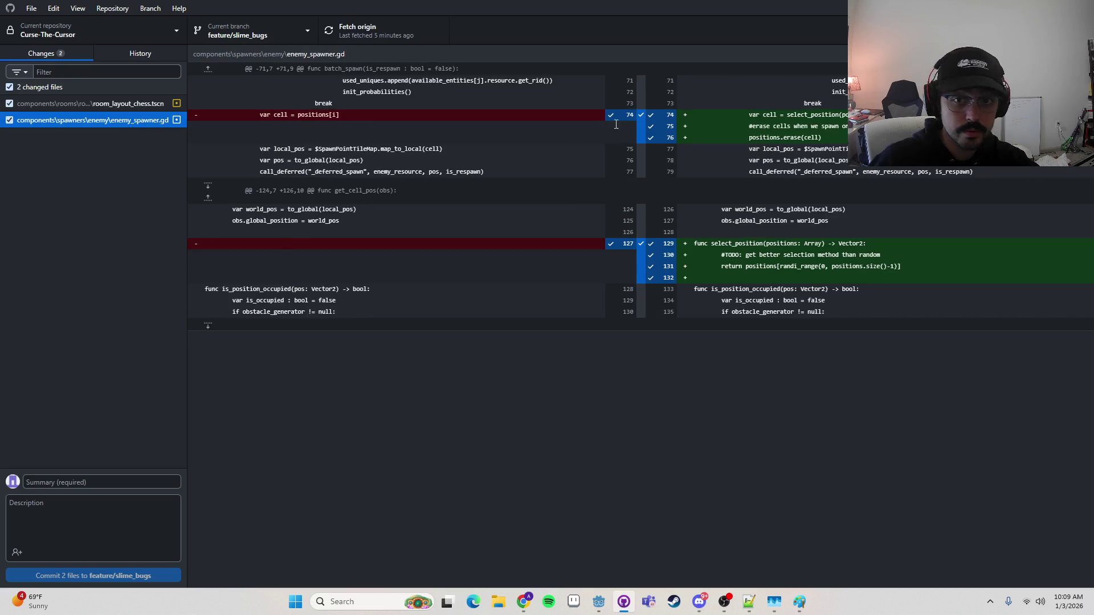
left_click(122, 482)
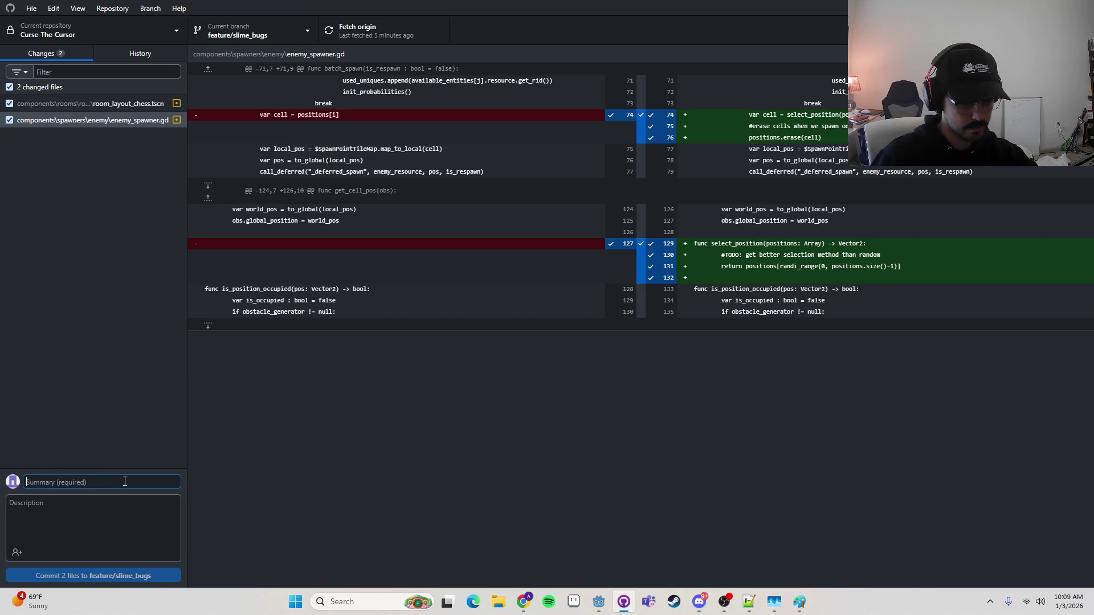
type("fixing spawn positioning")
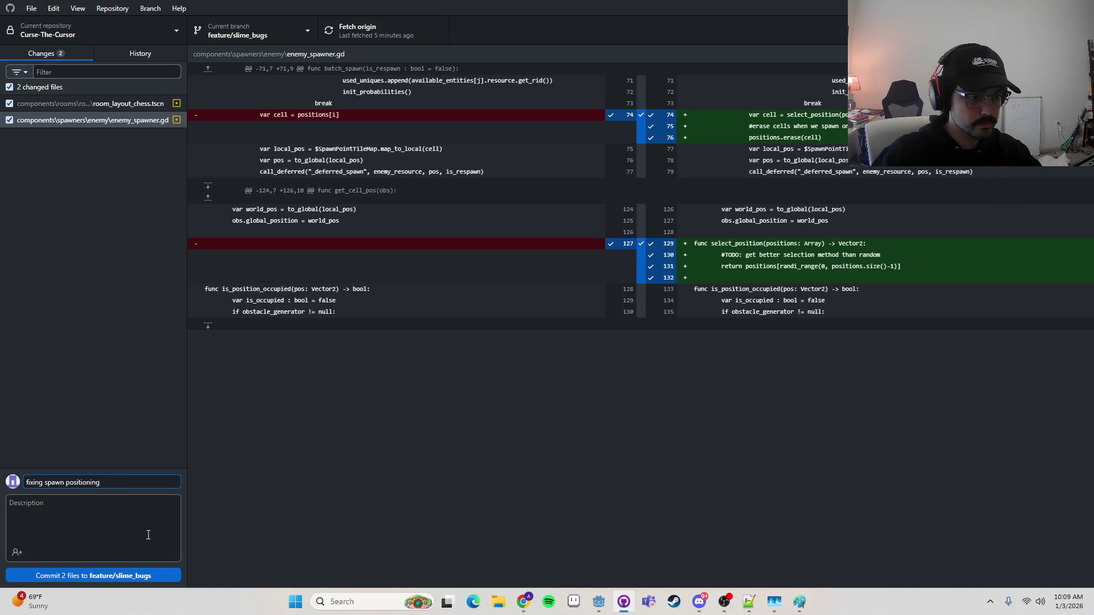
left_click(142, 575)
left_click(382, 29)
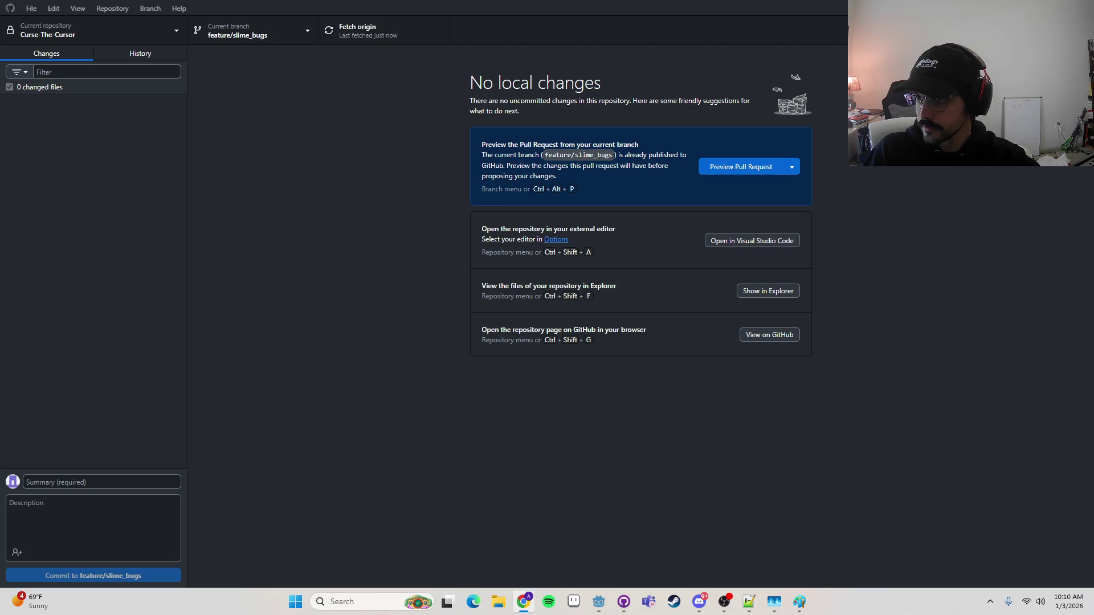
scroll(391, 342, "down", 10)
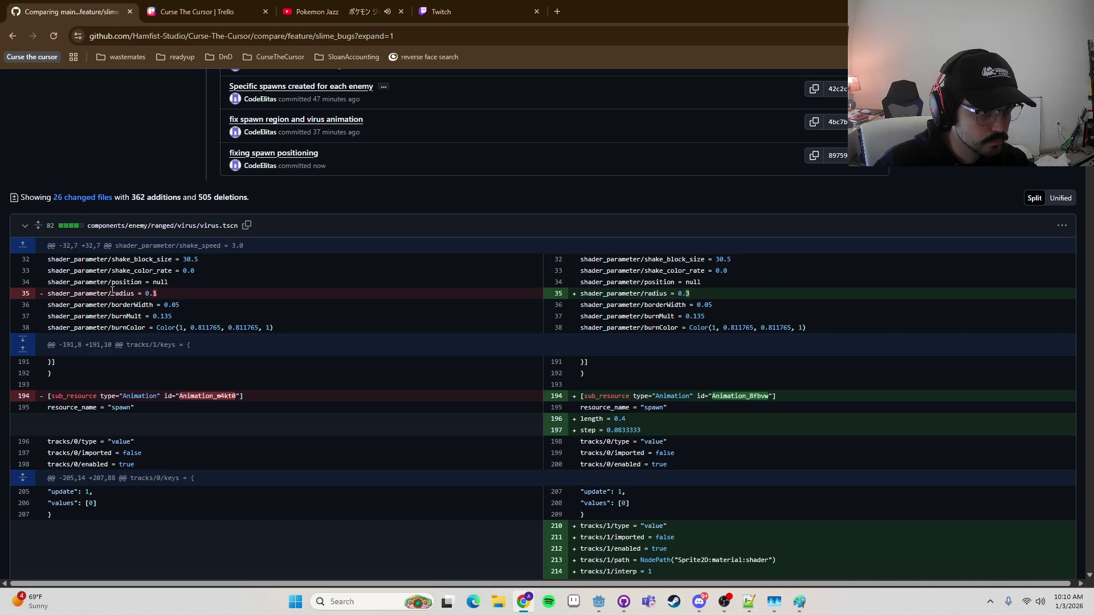
Tidy the pull request description, removing an empty line and a leading dash.
scroll(308, 394, "down", 5)
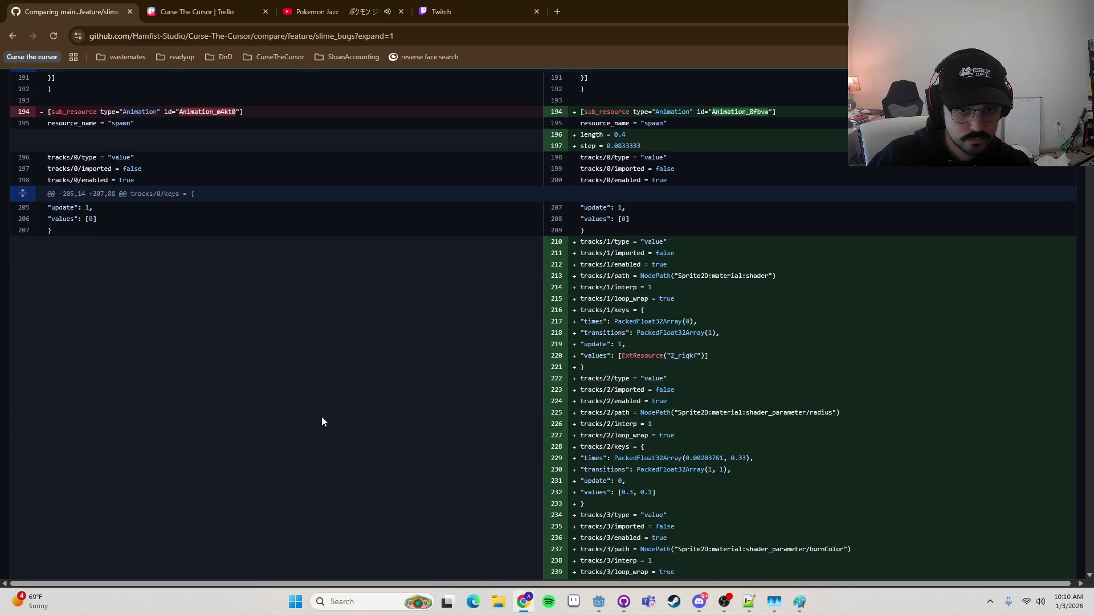
scroll(452, 352, "up", 15)
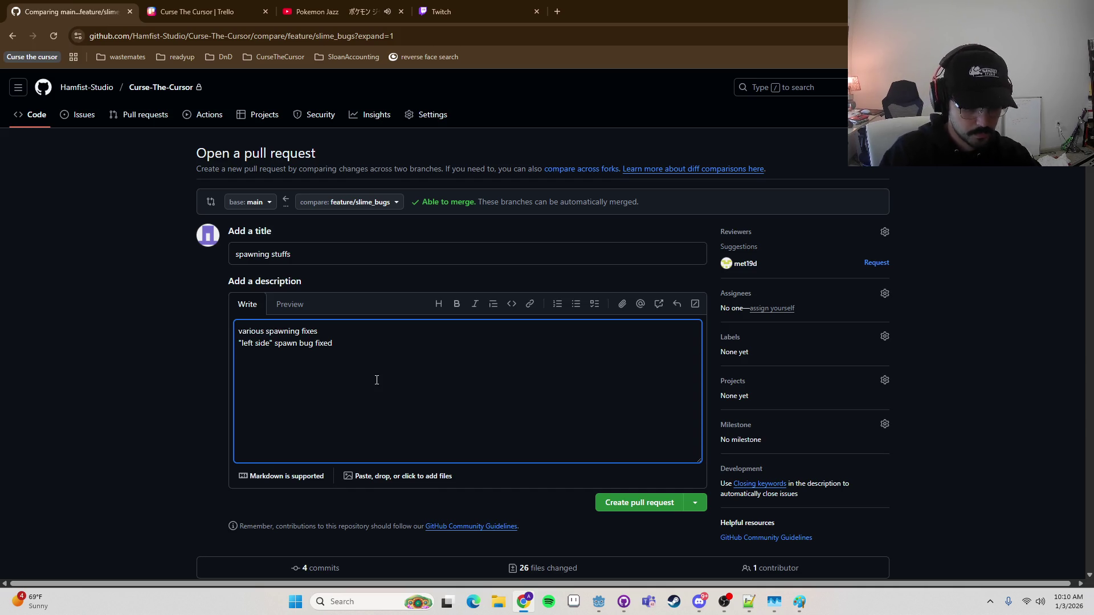
key("Tab")
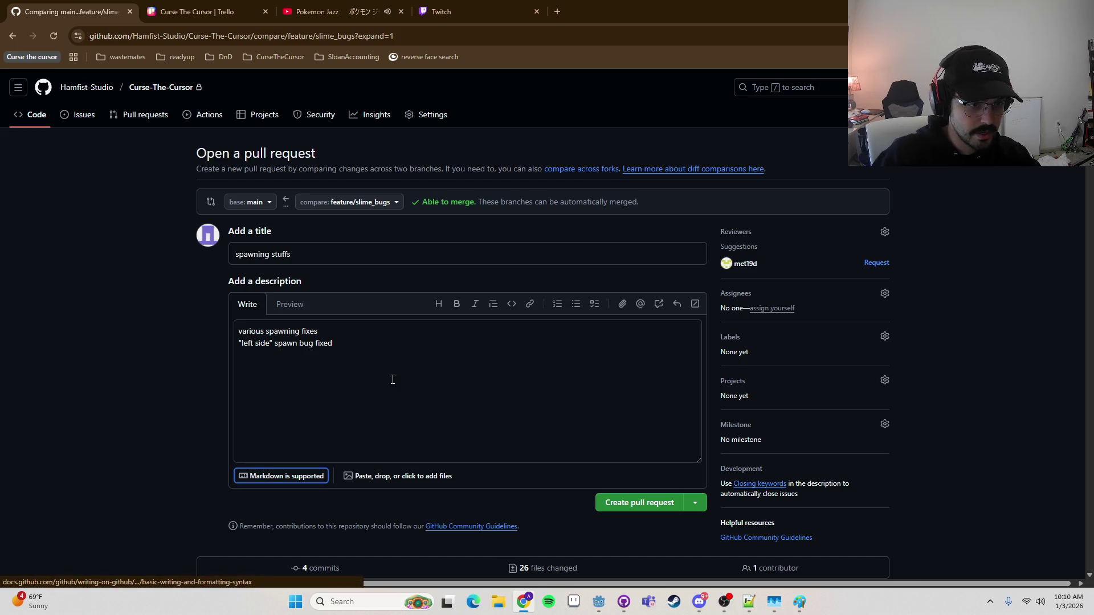
left_click(237, 340)
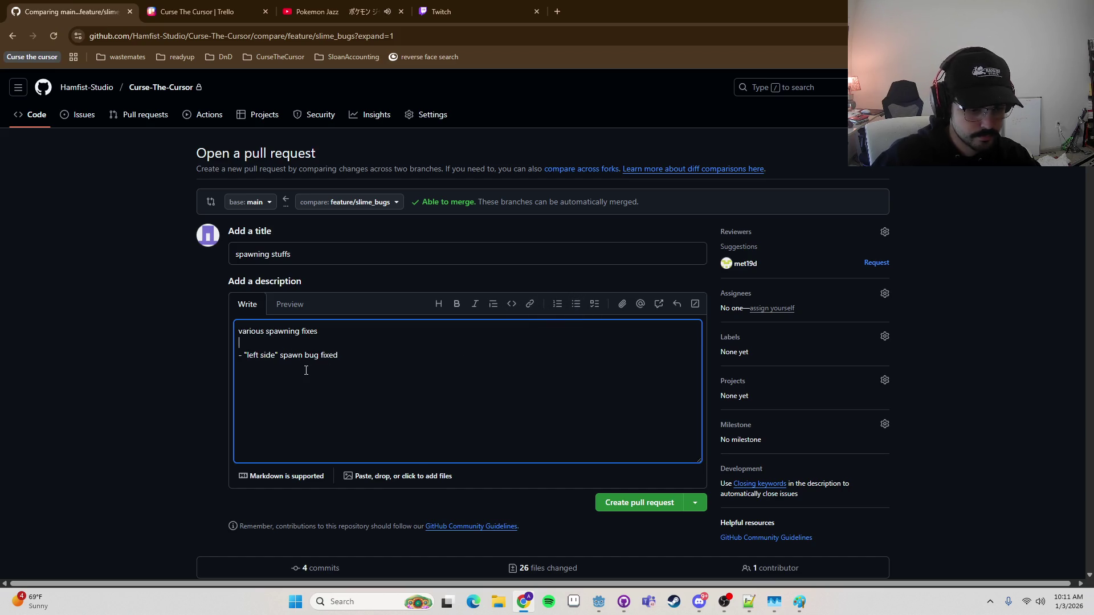
key("BackSpace")
key("Return")
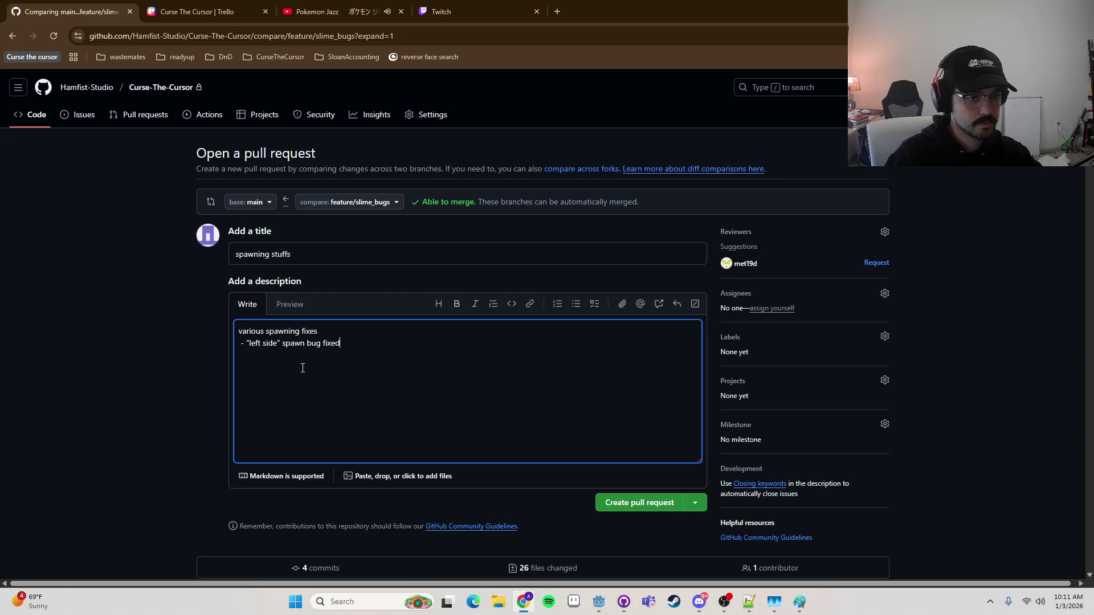
key("BackSpace")
key("BackSpace")
key("BackSpace")
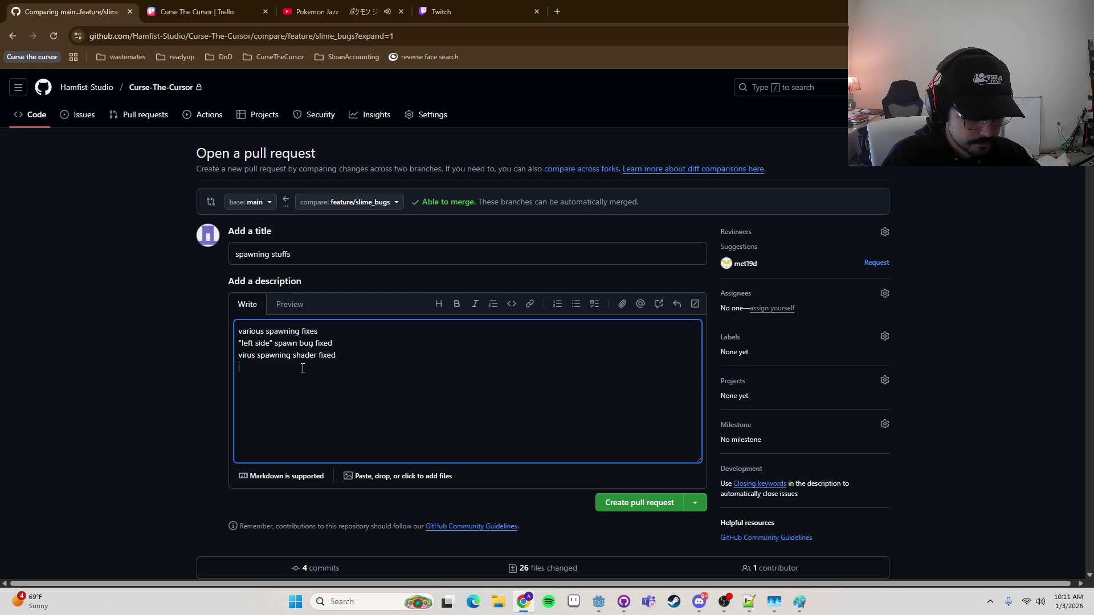
Finish the description line with 'regions fixed' and create the 'spawning stuffs' pull request.
scroll(361, 367, "down", 20)
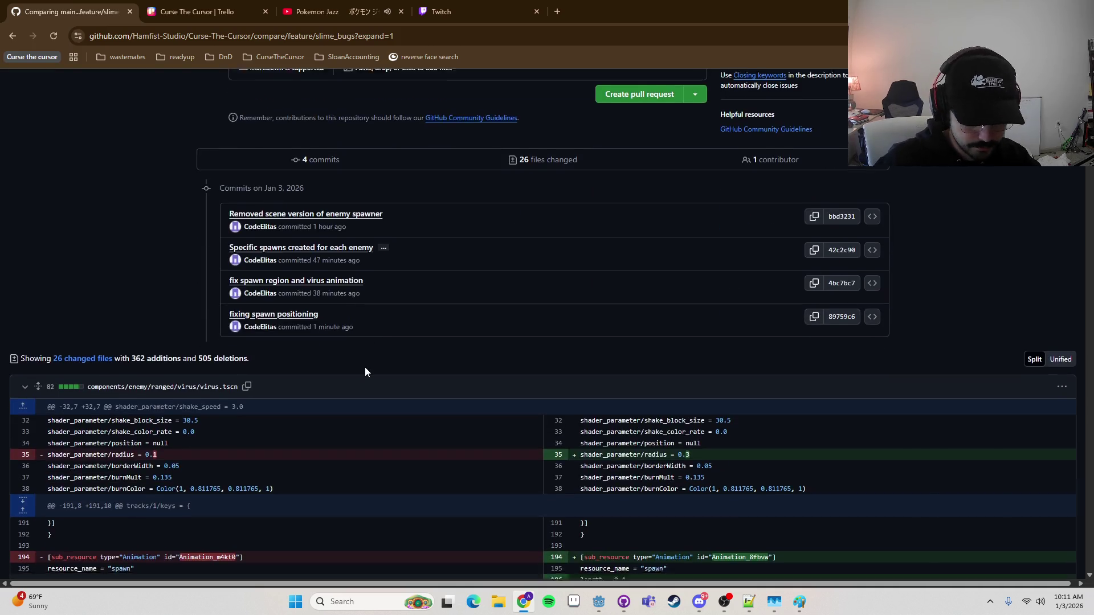
scroll(255, 343, "down", 10)
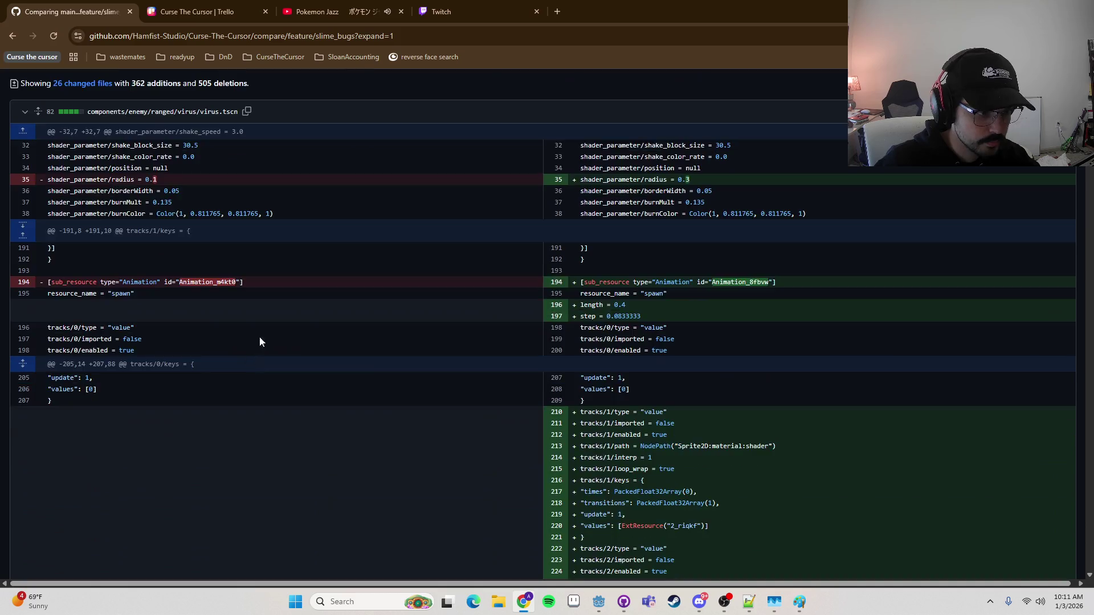
scroll(386, 307, "down", 7)
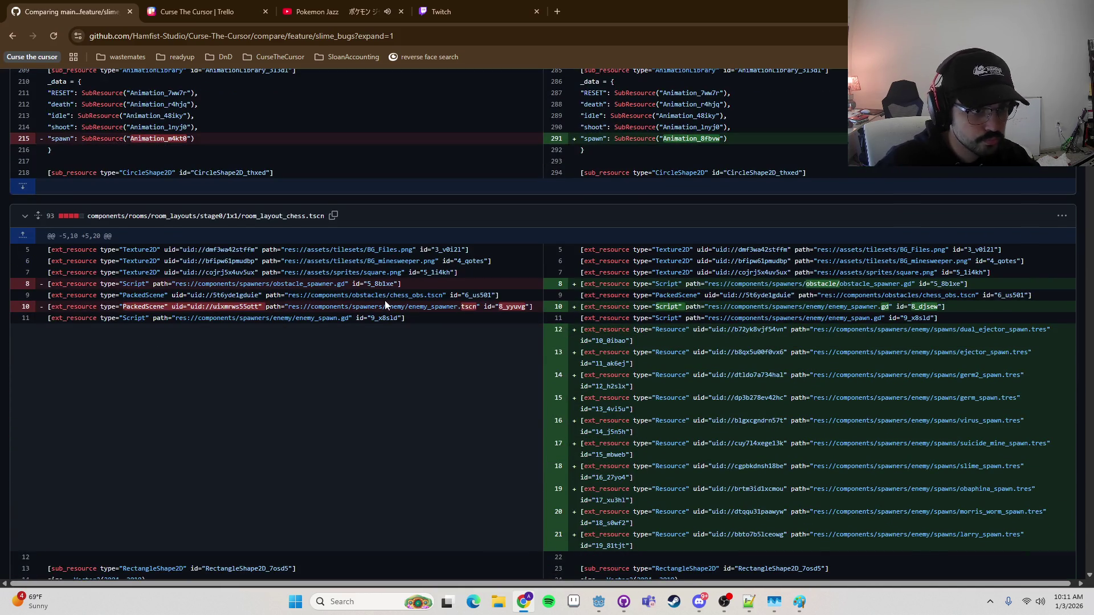
scroll(385, 299, "down", 3)
scroll(635, 334, "up", 20)
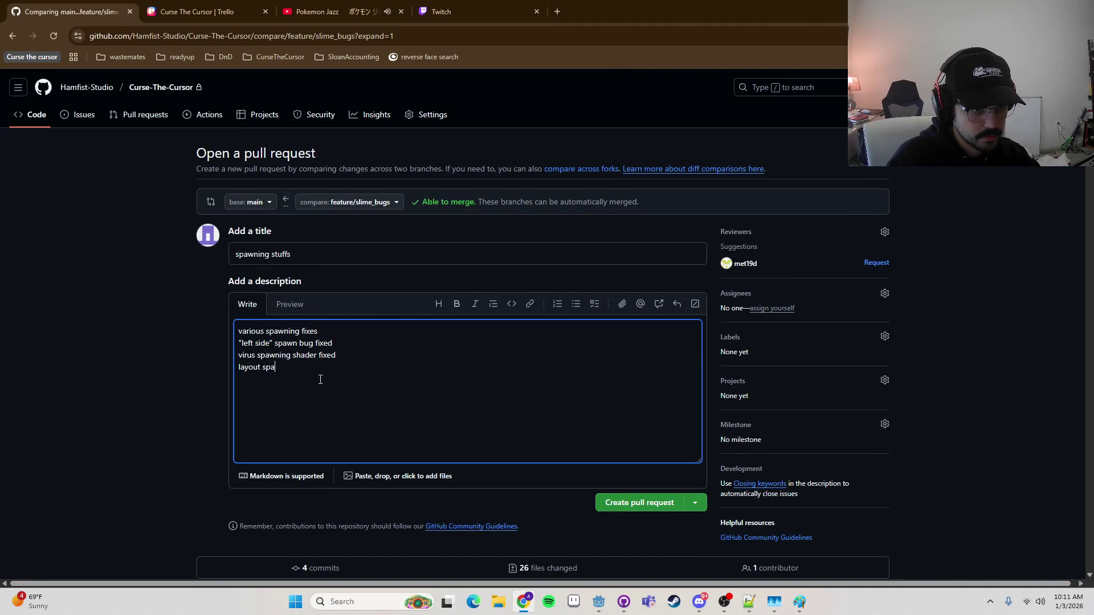
type("egions fixed")
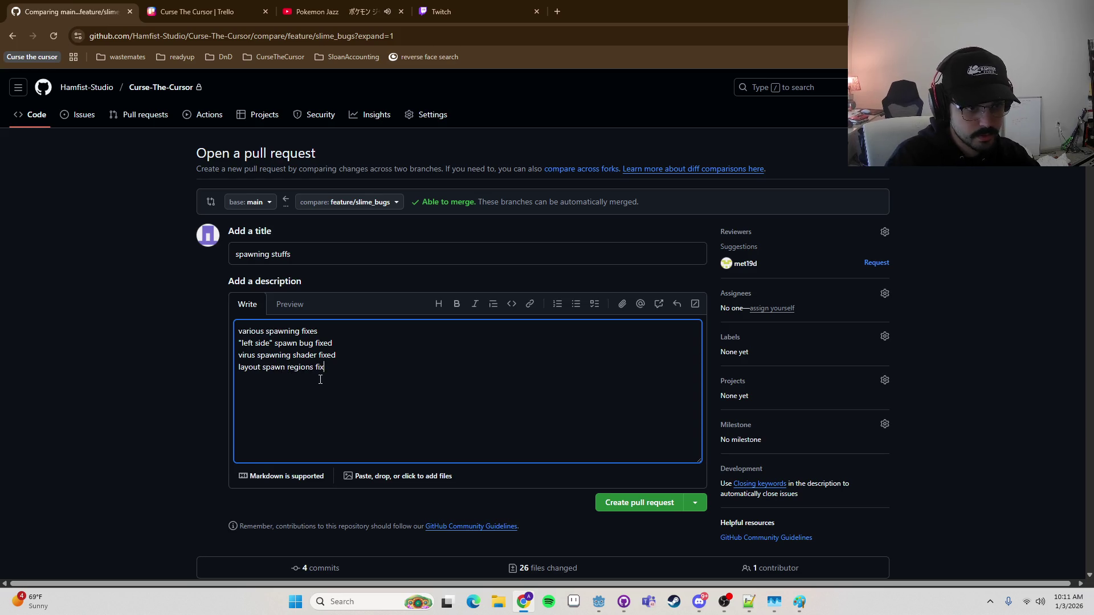
left_click(652, 510)
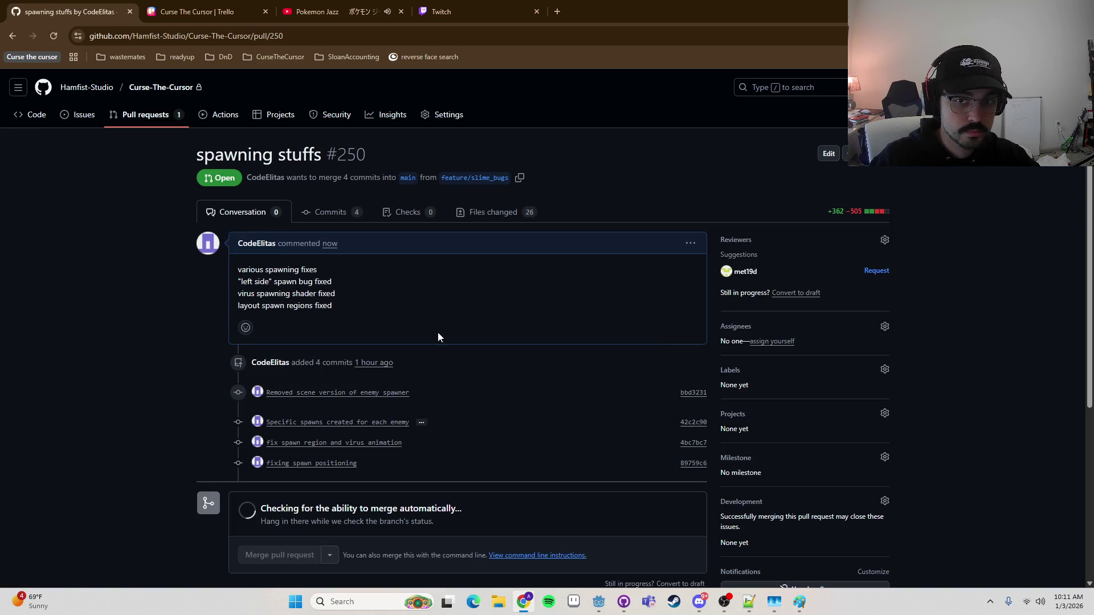
Start merging pull request #250, and close all open scene and script tabs in Godot.
scroll(481, 433, "down", 5)
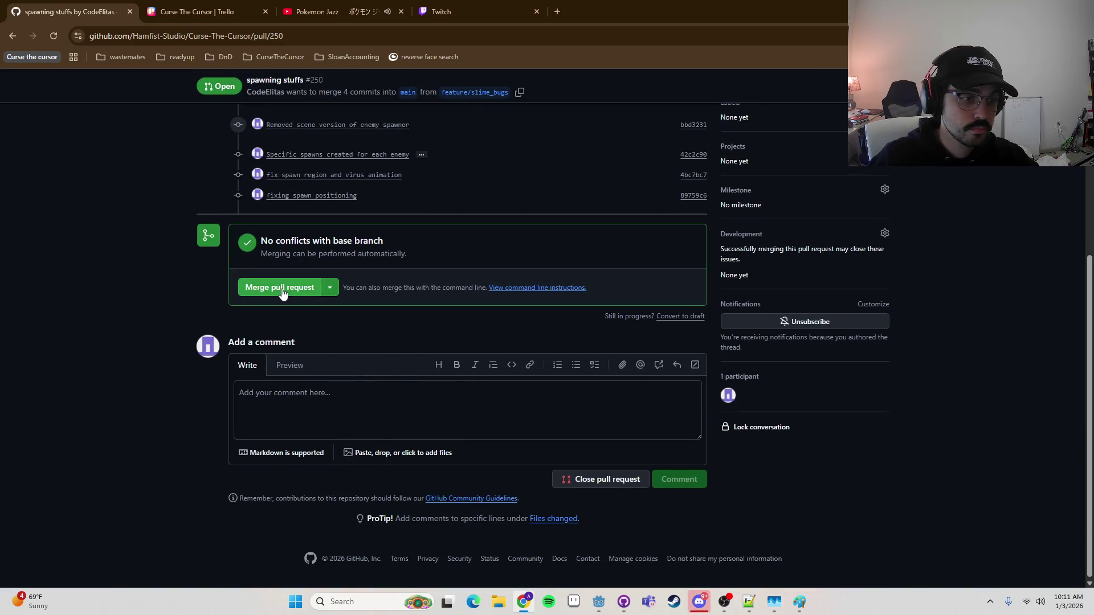
left_click(279, 286)
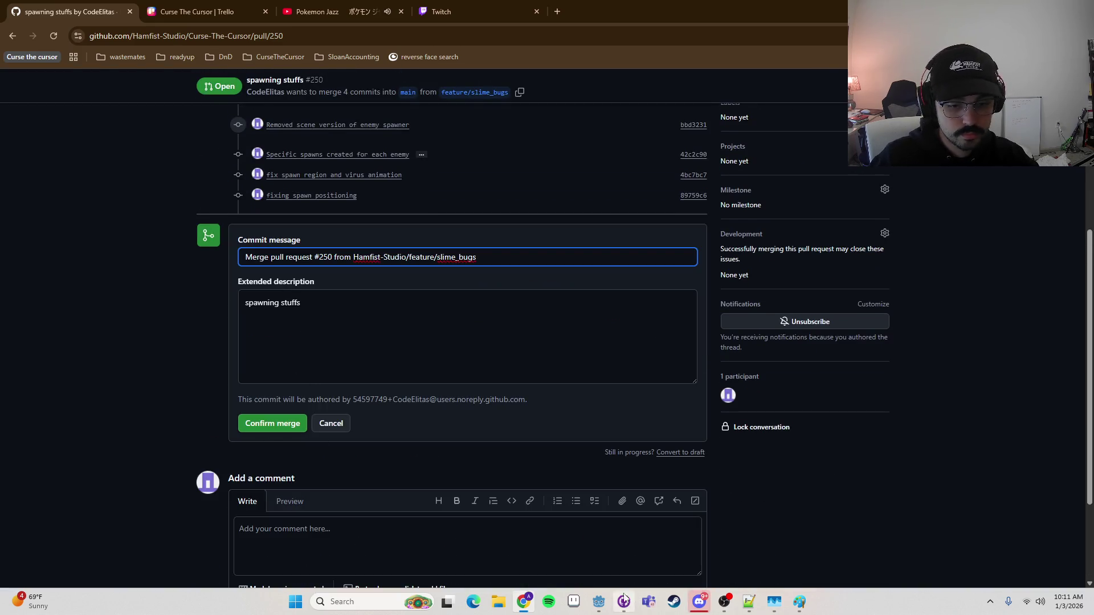
left_click(599, 602)
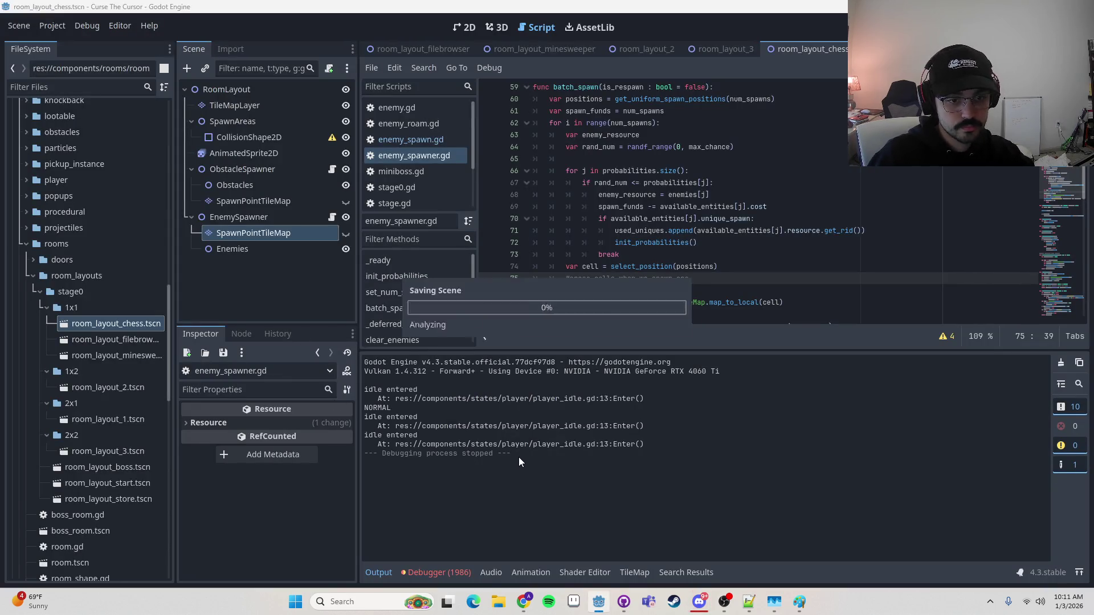
right_click(838, 53)
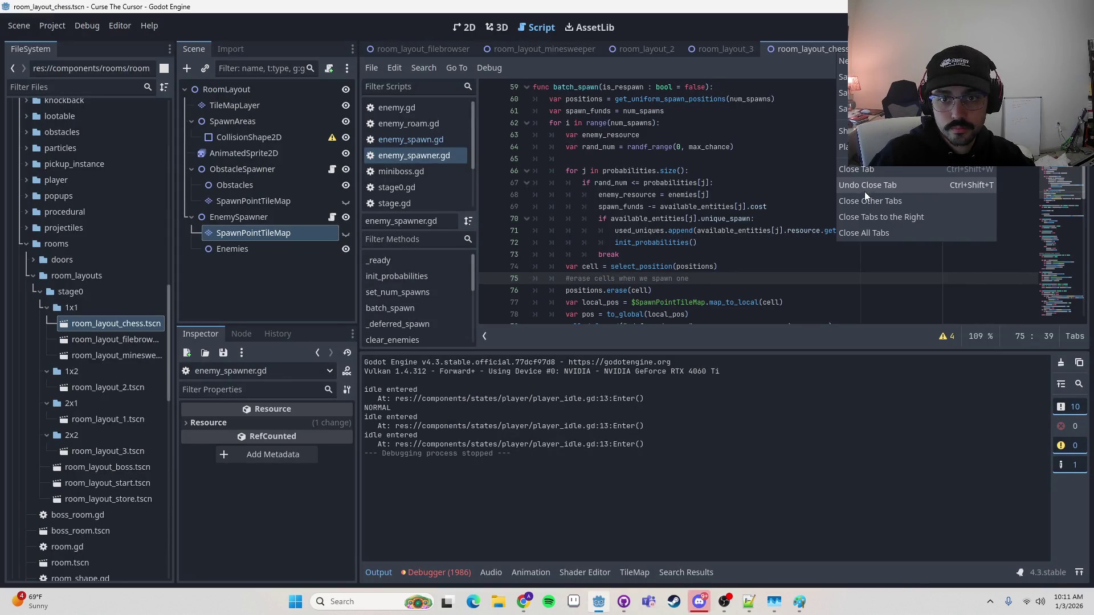
left_click(869, 233)
right_click(391, 145)
left_click(436, 200)
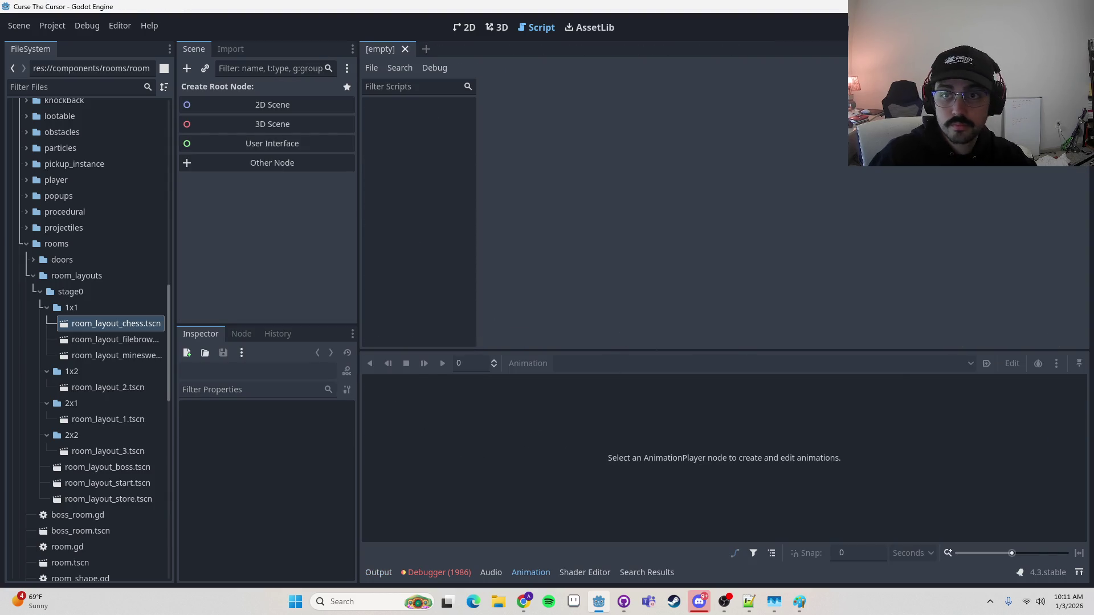
Back in the browser, confirm merging pull request #250 into main.
key("alt+Tab")
left_click(624, 602)
left_click(625, 603)
left_click(578, 381)
scroll(342, 422, "down", 1)
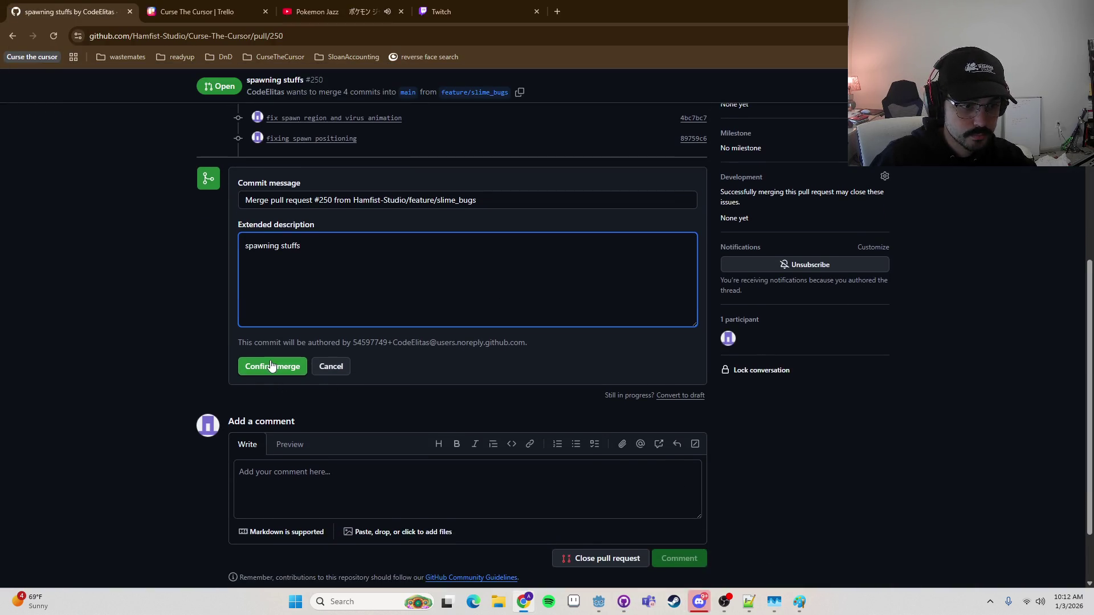
scroll(398, 310, "down", 1)
scroll(361, 381, "up", 6)
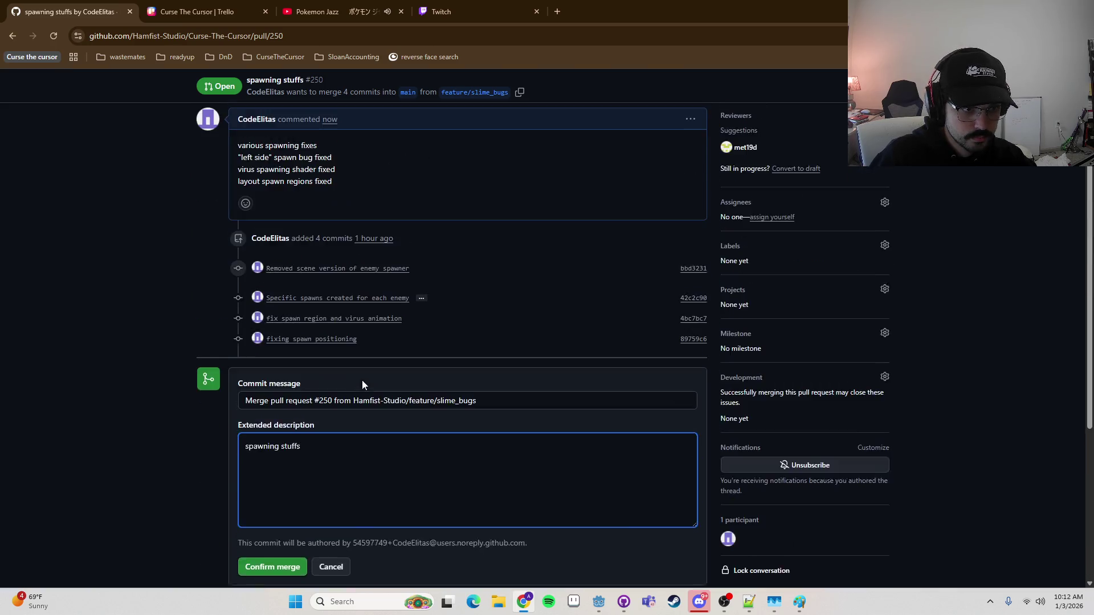
scroll(368, 378, "down", 5)
scroll(382, 392, "down", 2)
left_click(272, 292)
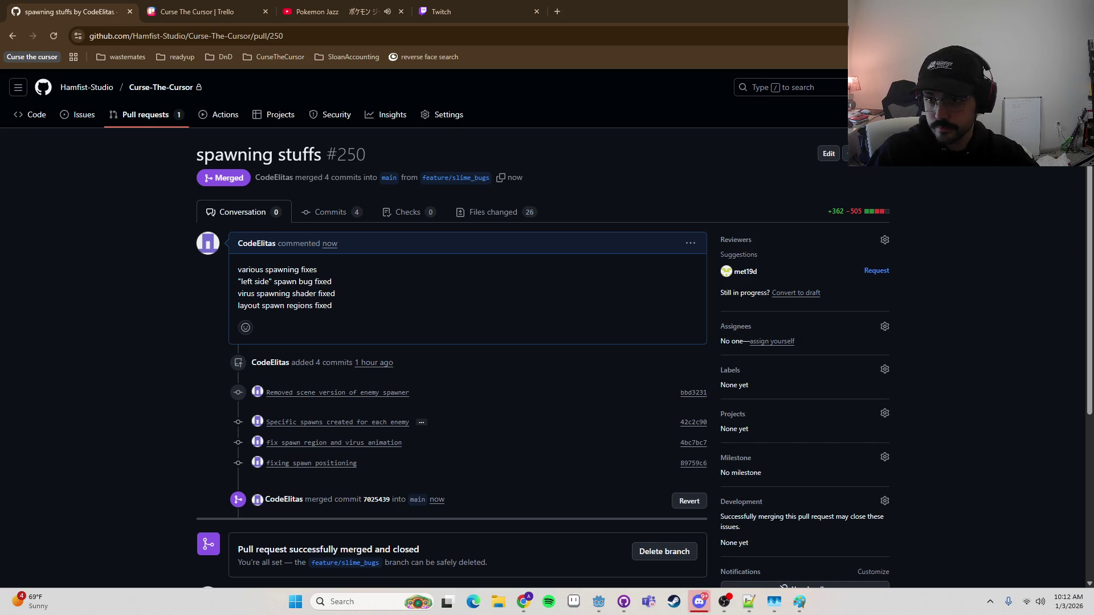
Bring up the Paint sketch and select the whole canvas, dismissing the save dialog.
key("alt+Tab")
key("alt+Tab")
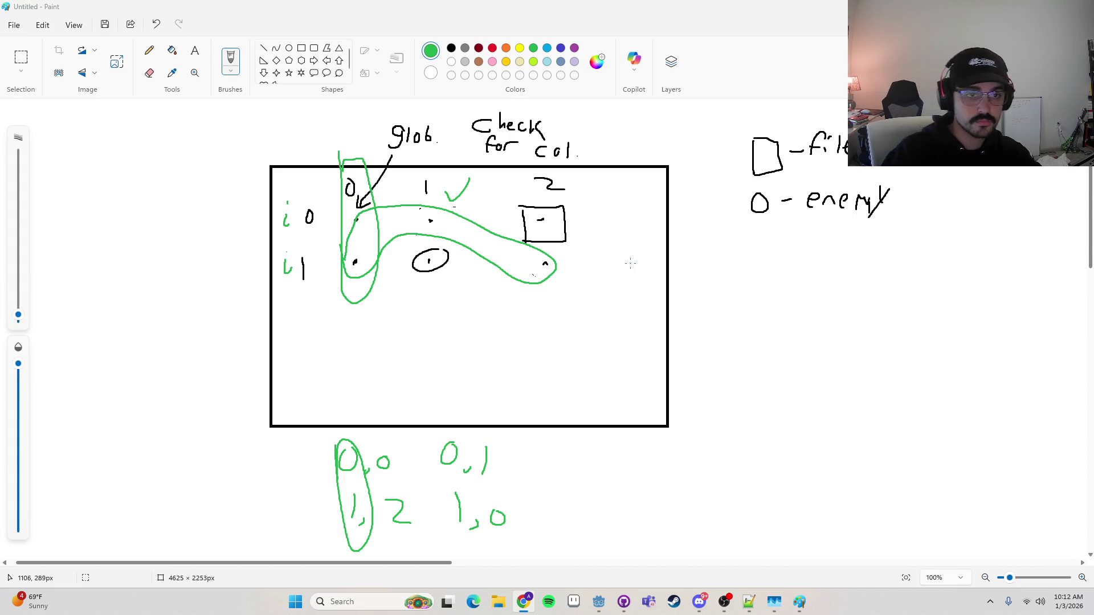
left_click(661, 227)
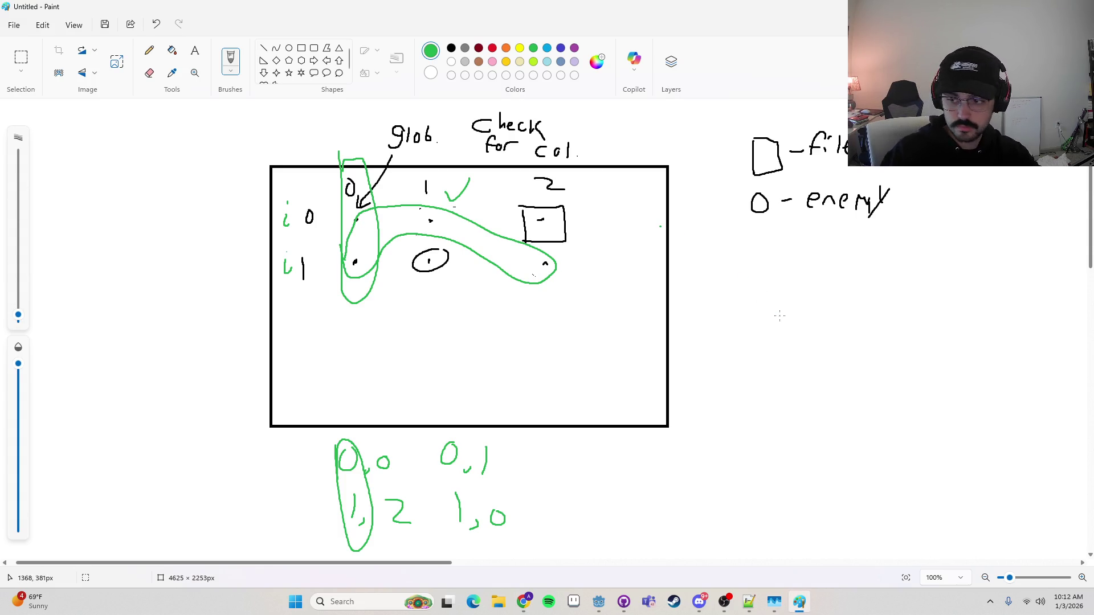
key("ctrl+a")
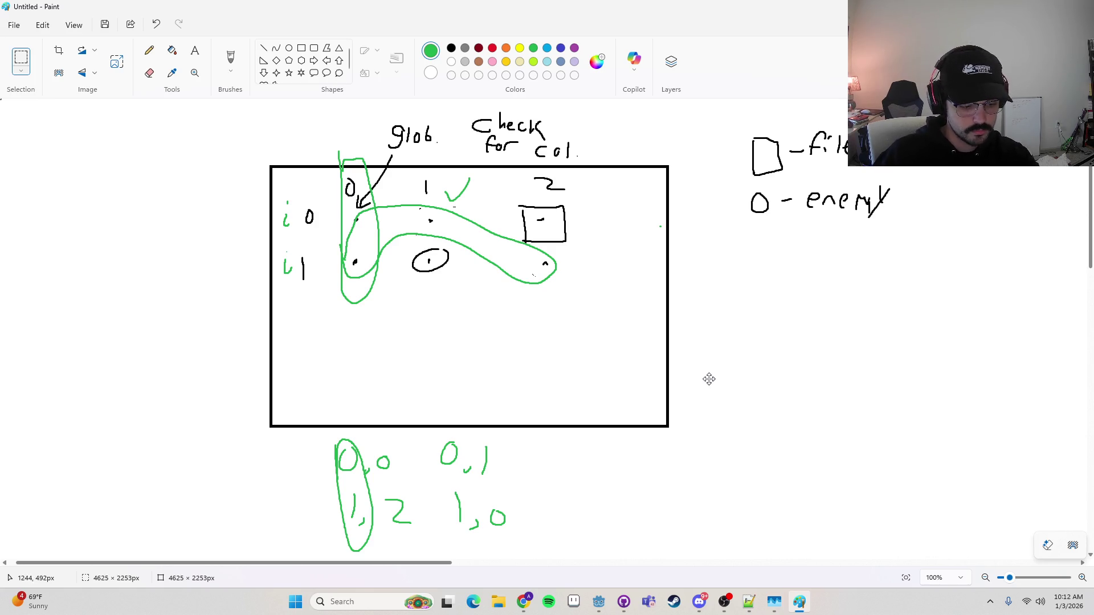
scroll(701, 379, "down", 5)
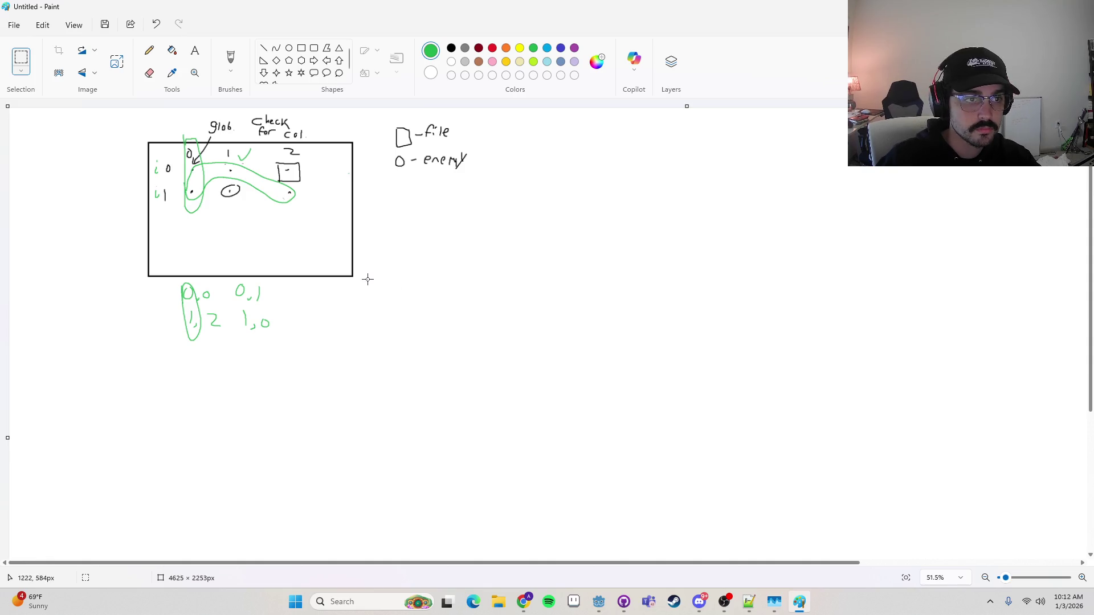
key("ctrl+s")
key("Escape")
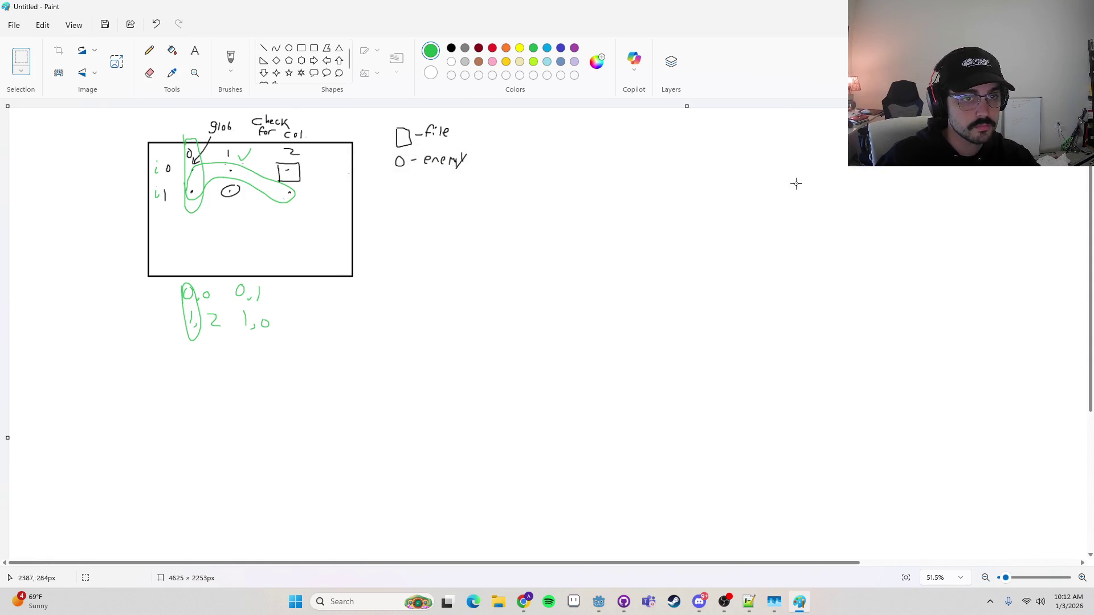
Delete the drawing to a blank canvas, undo a test brush stroke, and show the desktop.
key("alt+Tab")
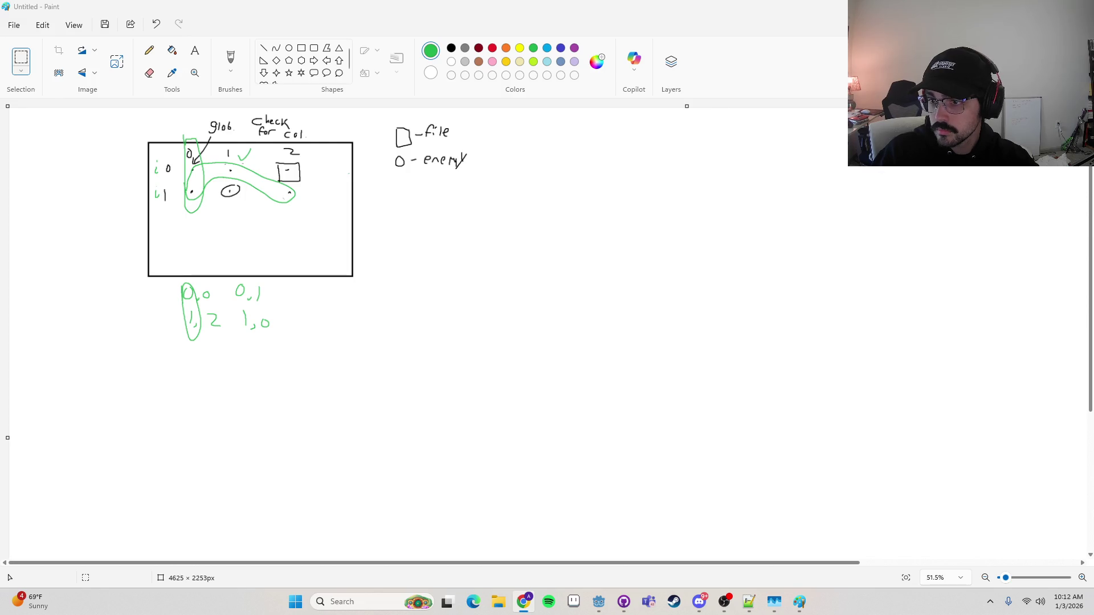
key("alt+Tab")
mouse_move(366, 313)
left_mouse_down()
mouse_move(554, 376)
mouse_move(72, 80)
left_mouse_up()
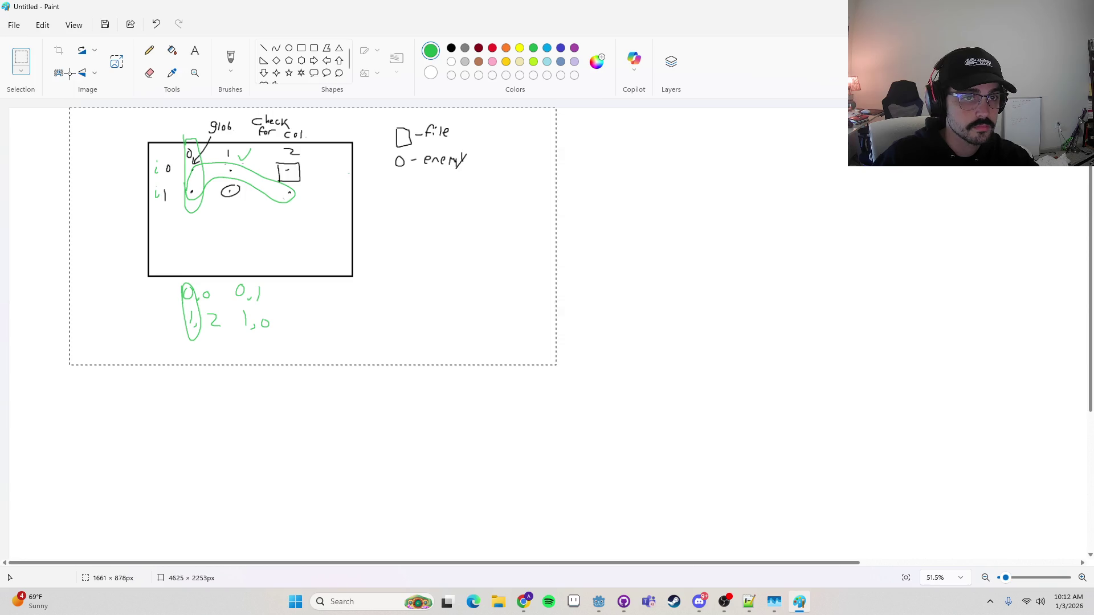
key("Delete")
scroll(171, 207, "up", 4)
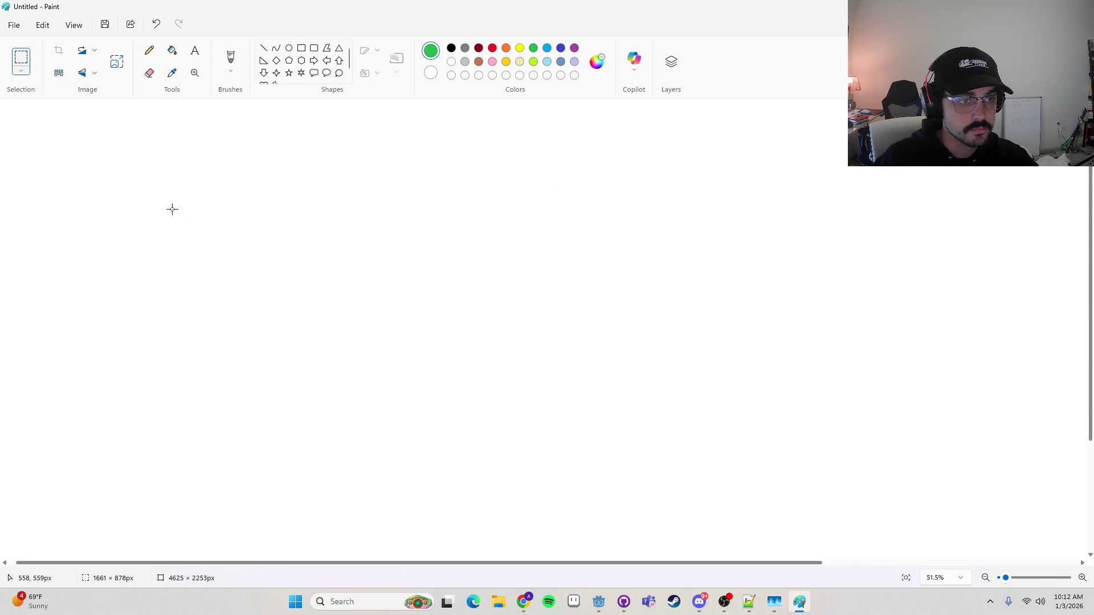
left_click(231, 61)
left_click_drag(276, 249, 305, 264)
key("ctrl+z")
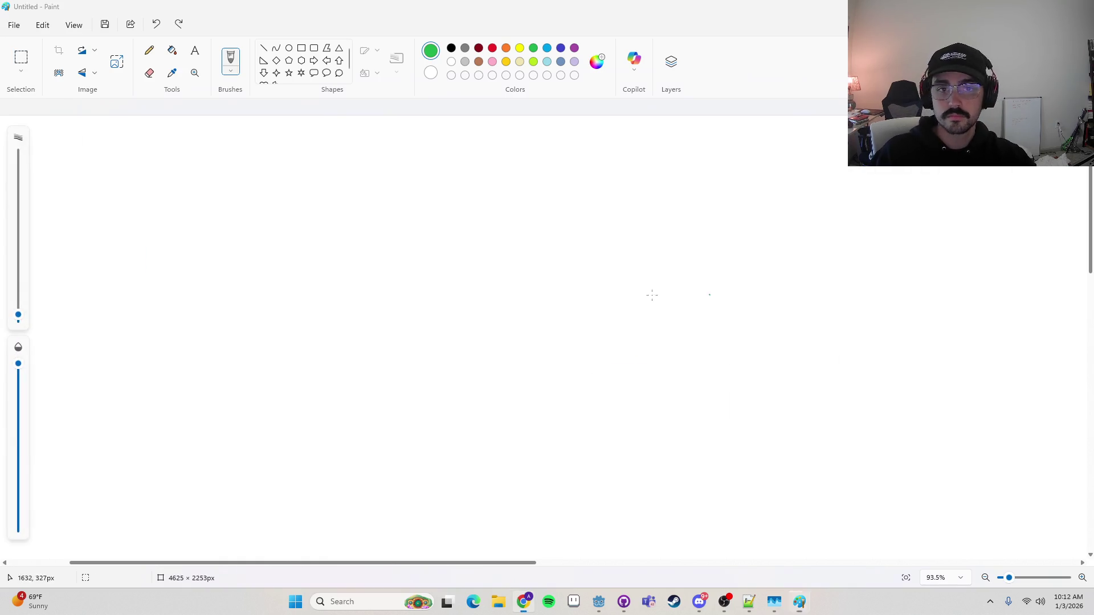
key("super+d")
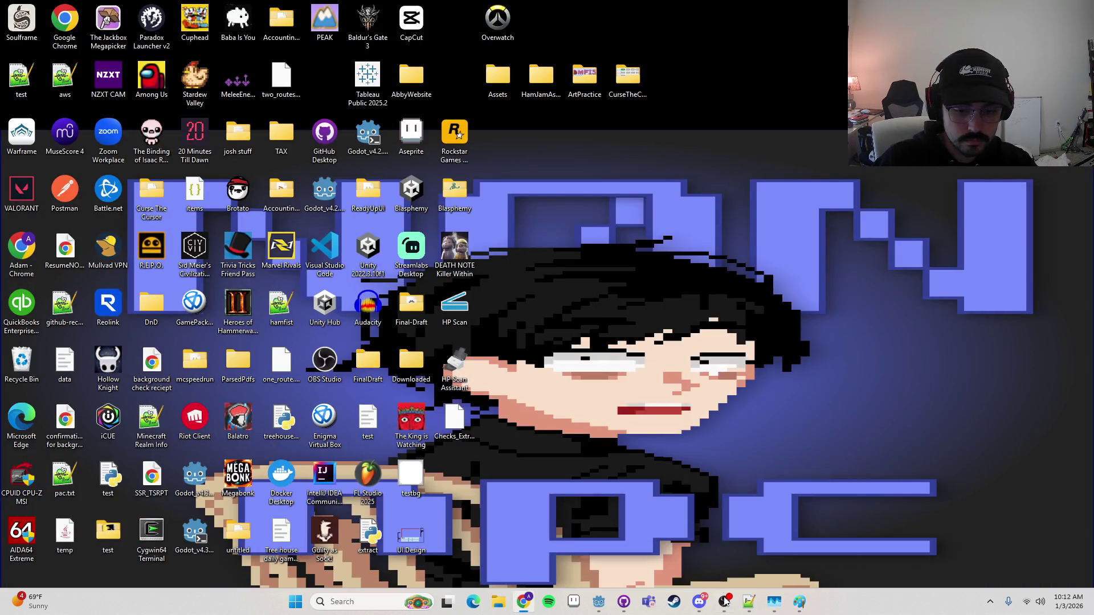
Bring GitHub Desktop forward, switch the repository to the main branch, and fetch origin.
left_click(800, 601)
left_click(598, 602)
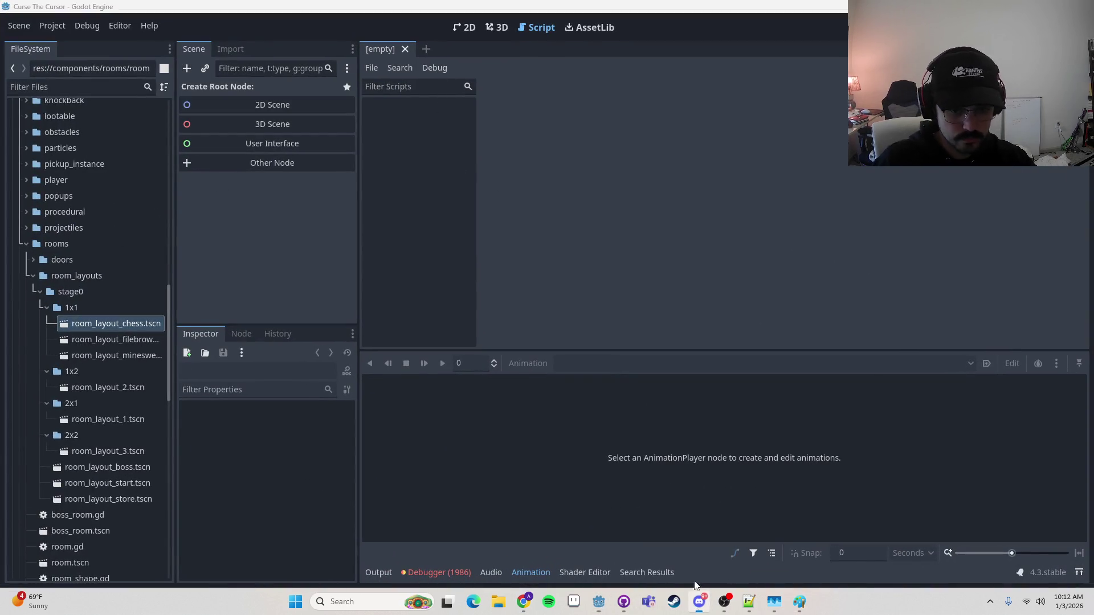
left_click(624, 603)
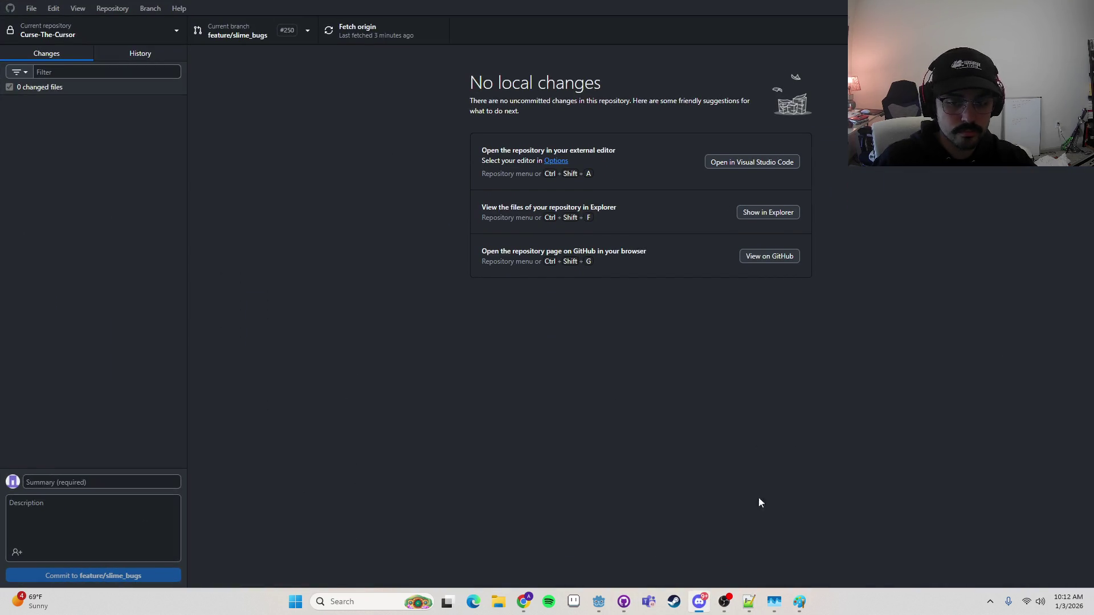
left_click(704, 606)
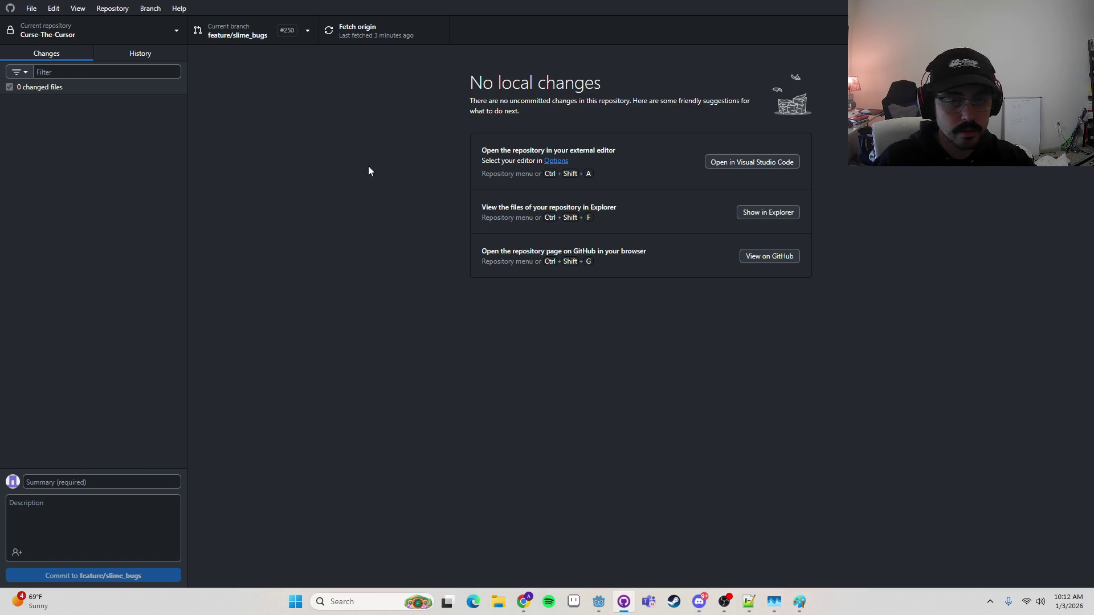
left_click(228, 40)
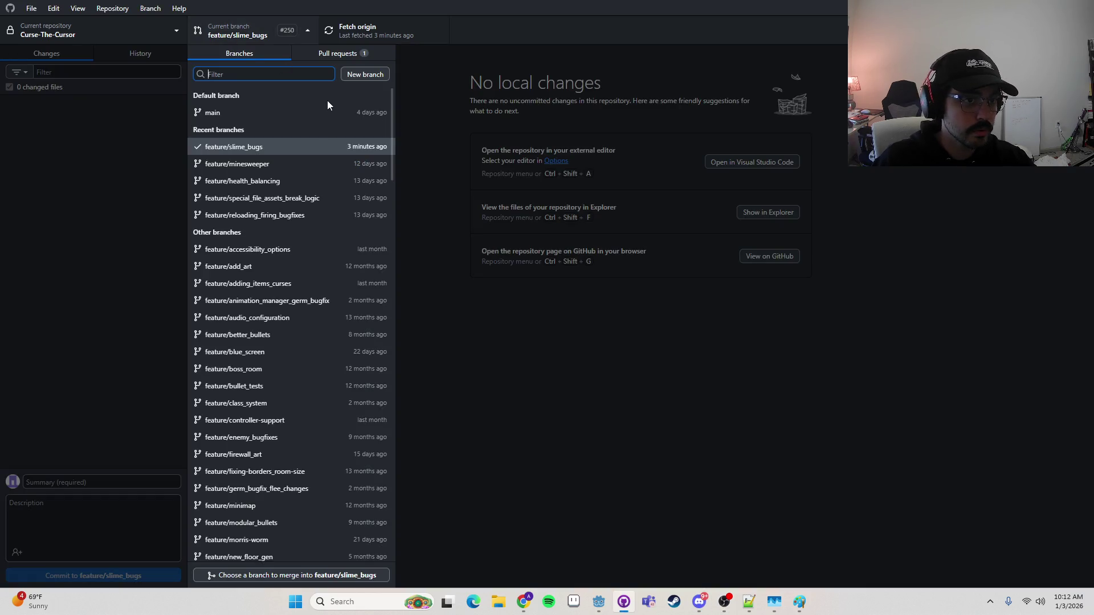
left_click(360, 33)
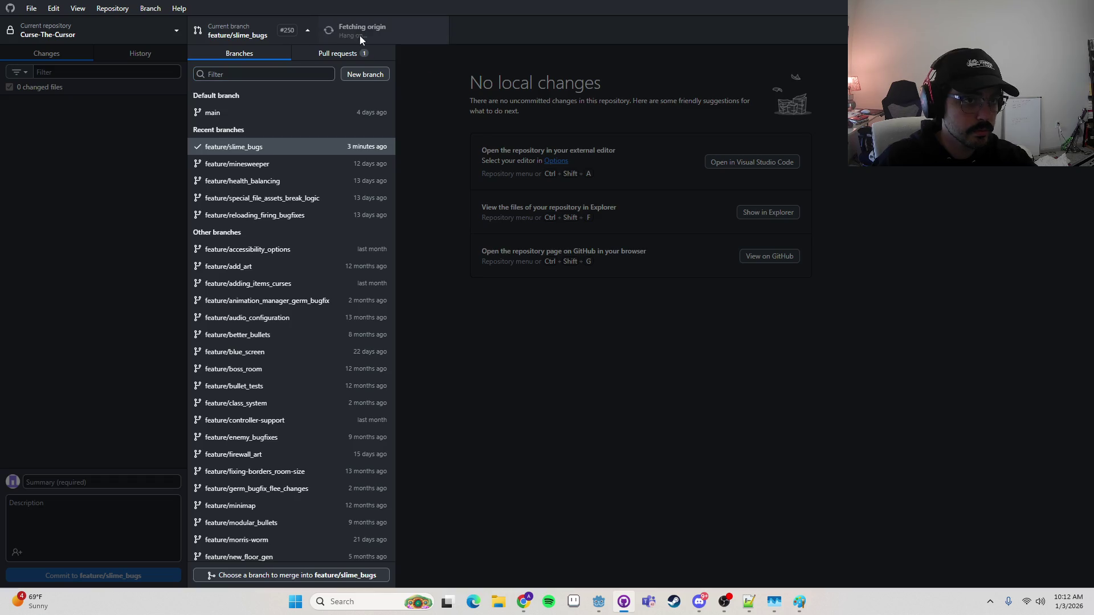
left_click(256, 114)
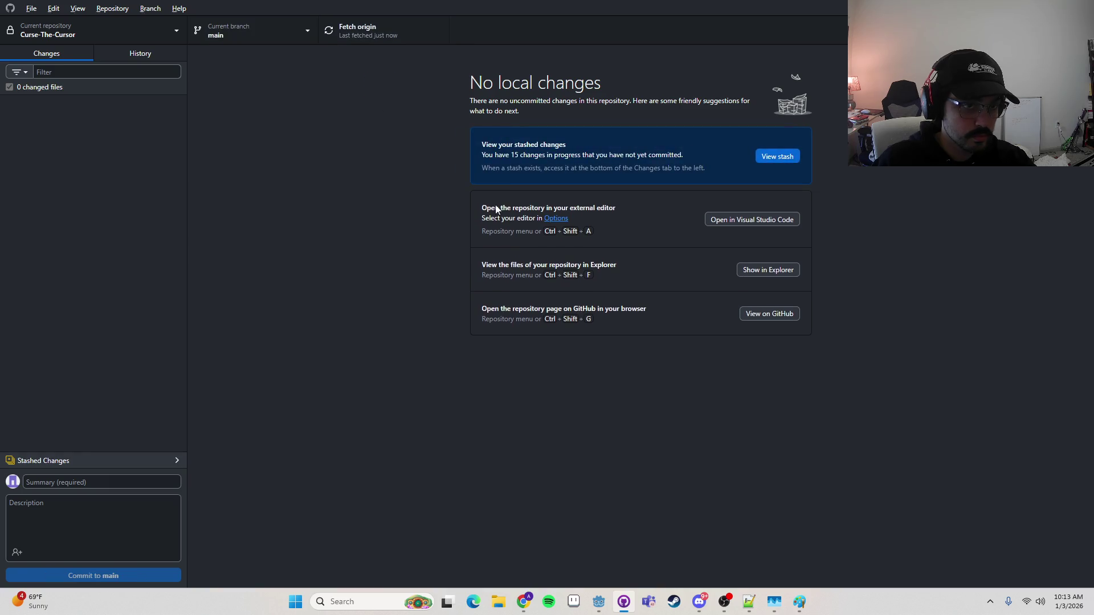
Check the browser, then fetch origin again on main.
key("alt+Tab")
left_click(220, 369)
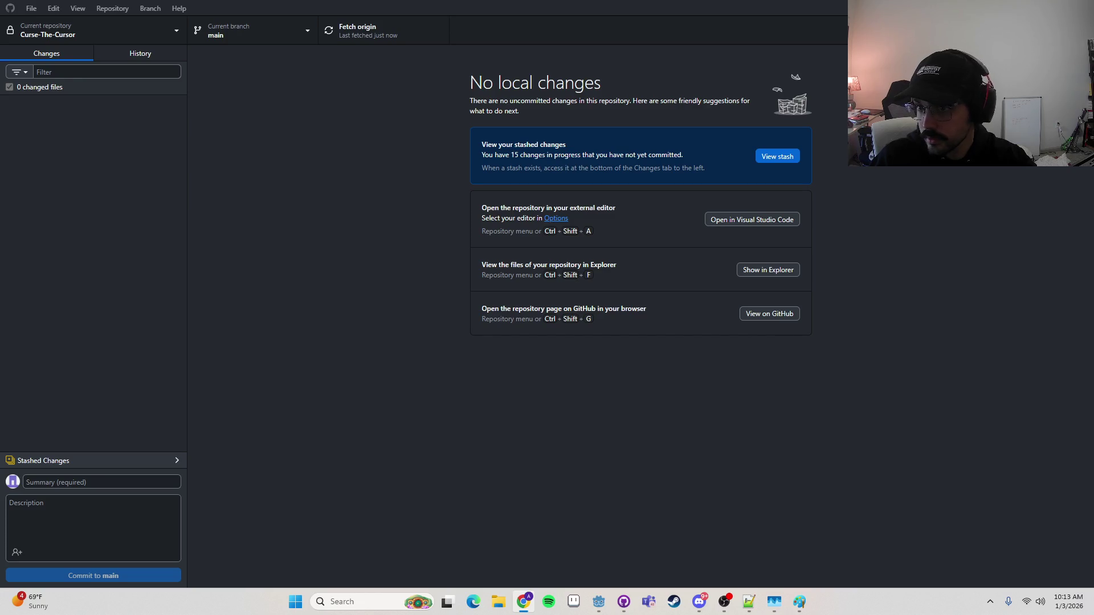
left_click(365, 34)
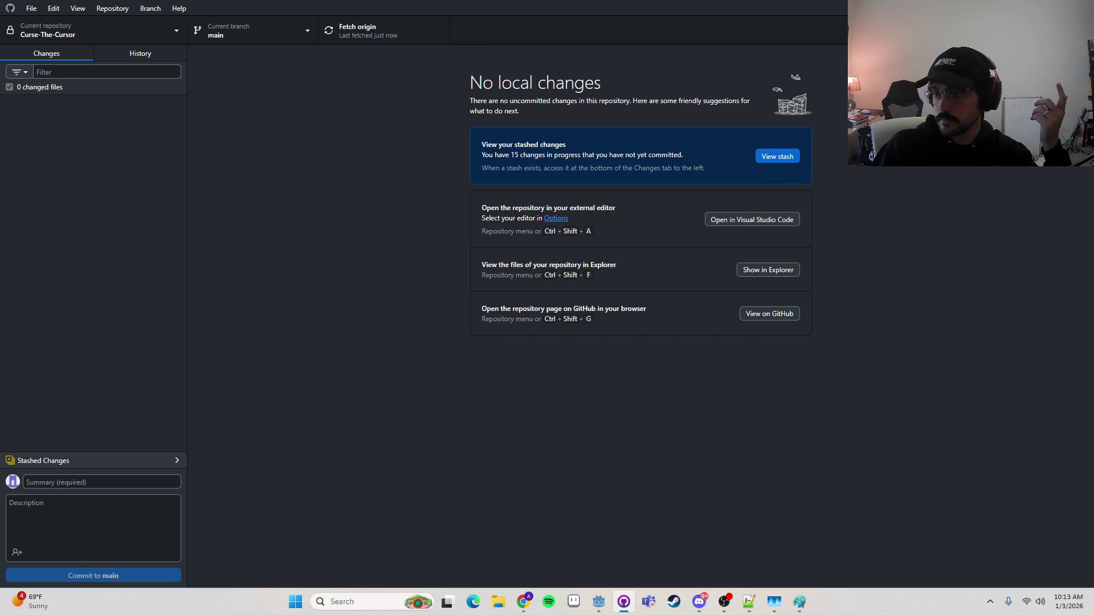
Review the main branch commit history, then go back to the uncommitted Changes view.
key("alt+Tab")
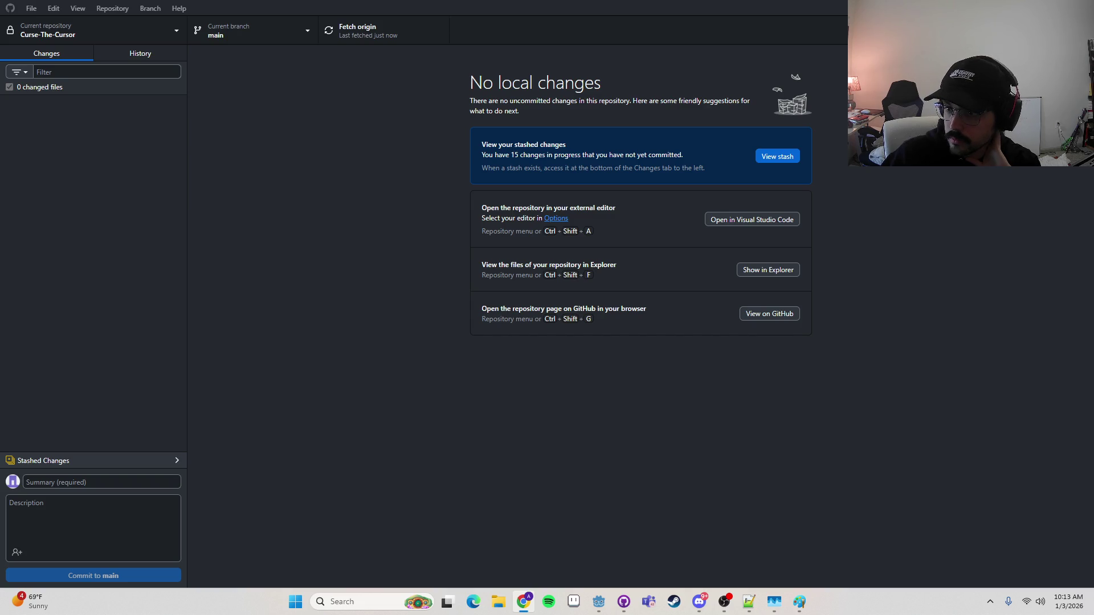
left_click(249, 34)
left_click(124, 84)
left_click(128, 55)
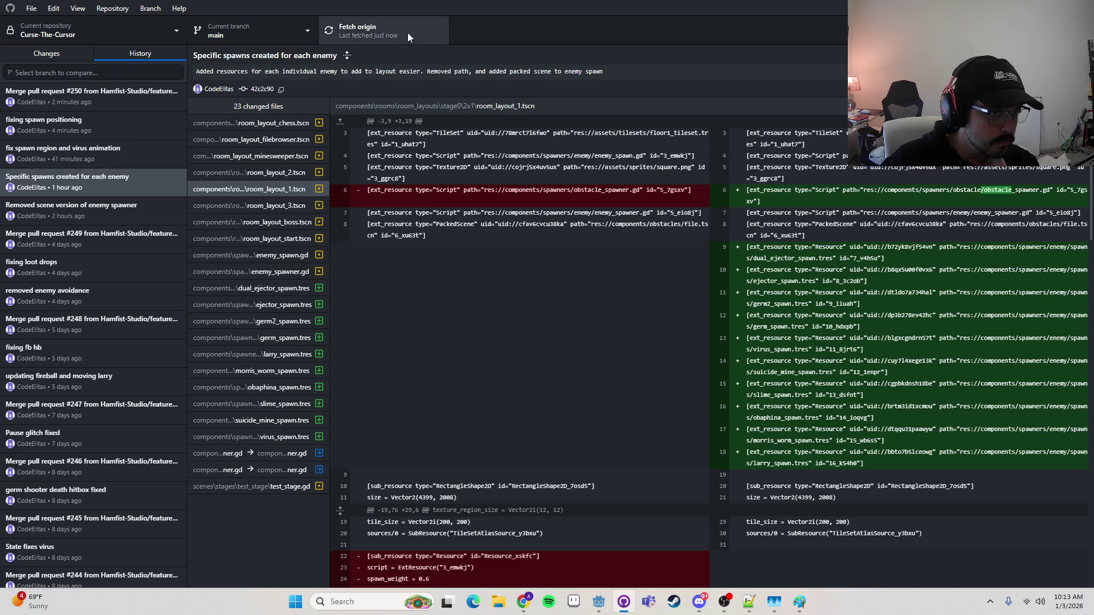
left_click(211, 29)
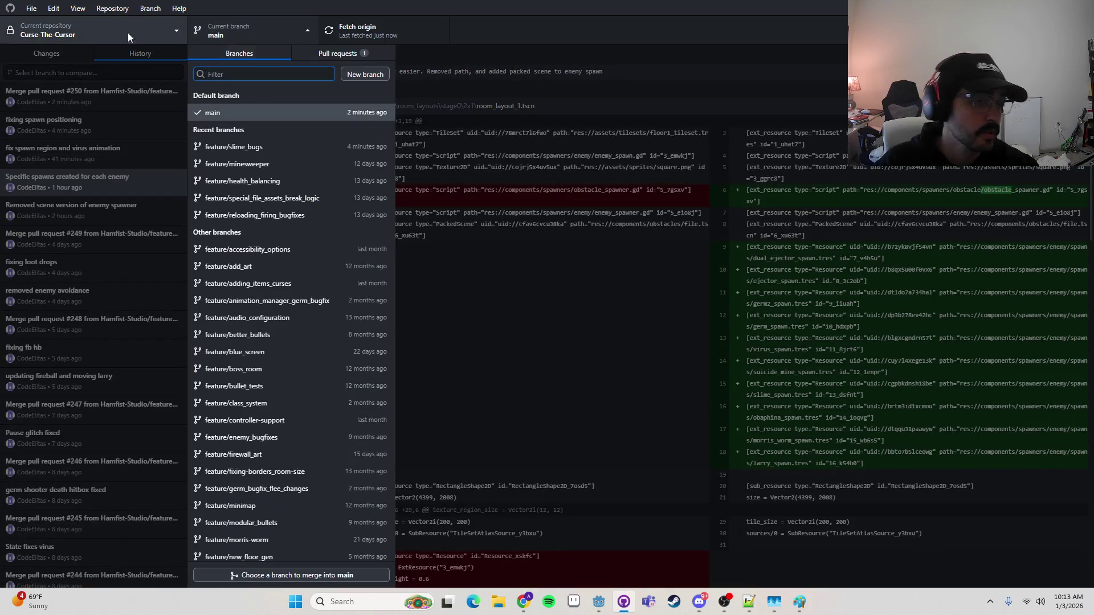
left_click(164, 40)
left_click(523, 251)
key("ctrl+1")
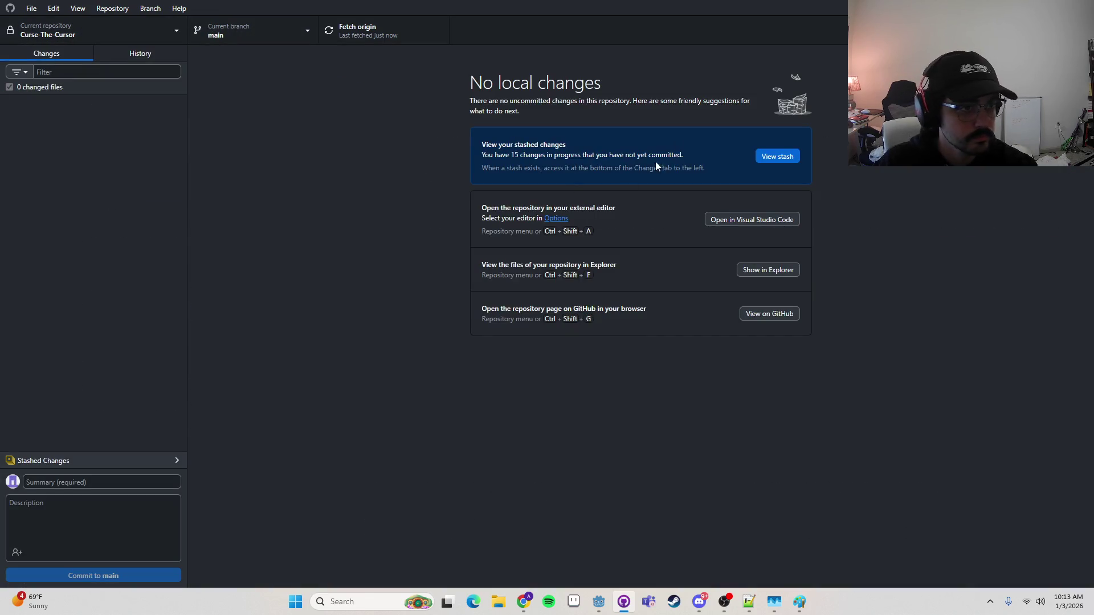
key("alt+Tab")
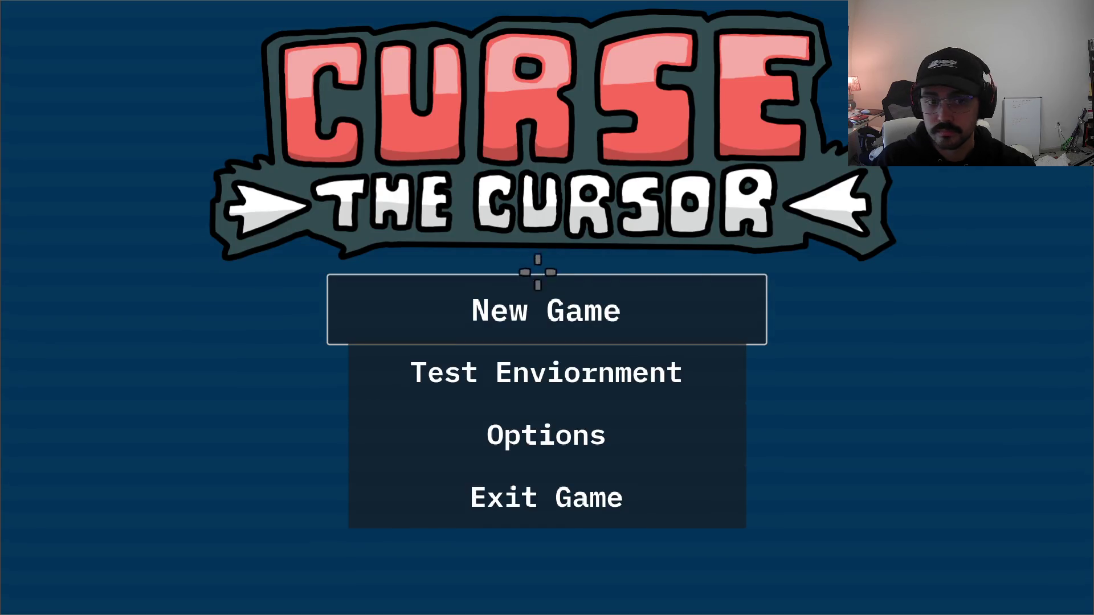
Start a new game, fire one shot on the Minesweeper board, then exit the game.
left_click(542, 301)
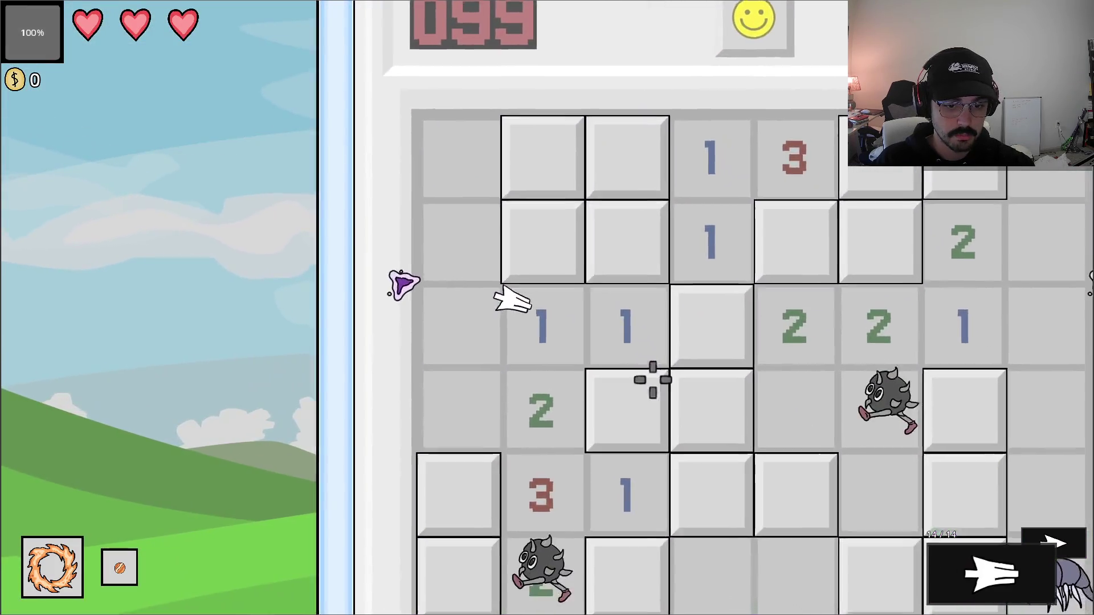
left_click(539, 531)
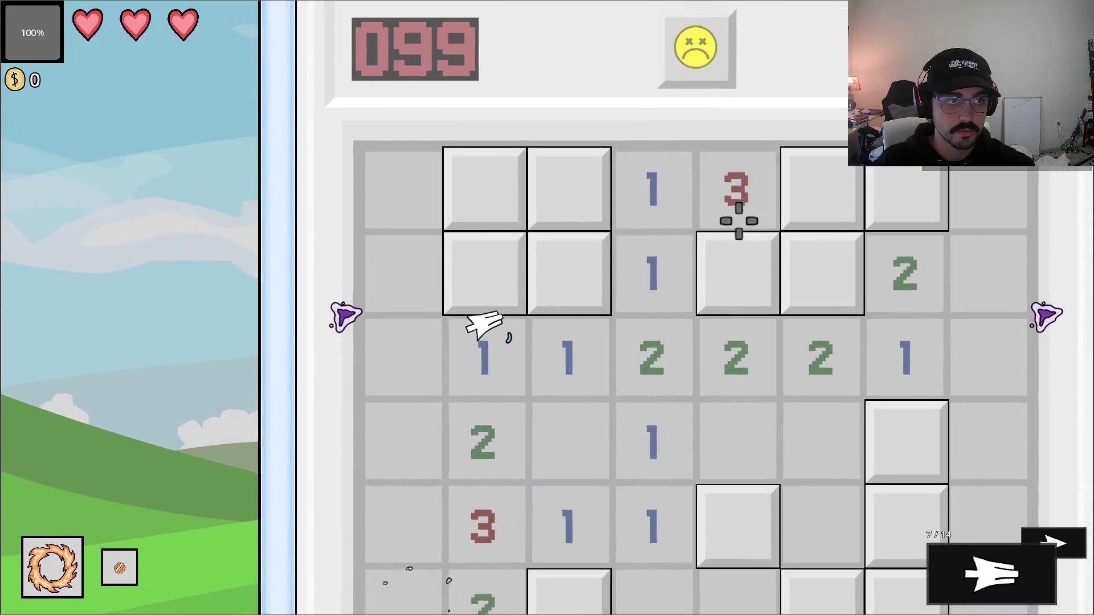
key("Escape")
left_click(224, 317)
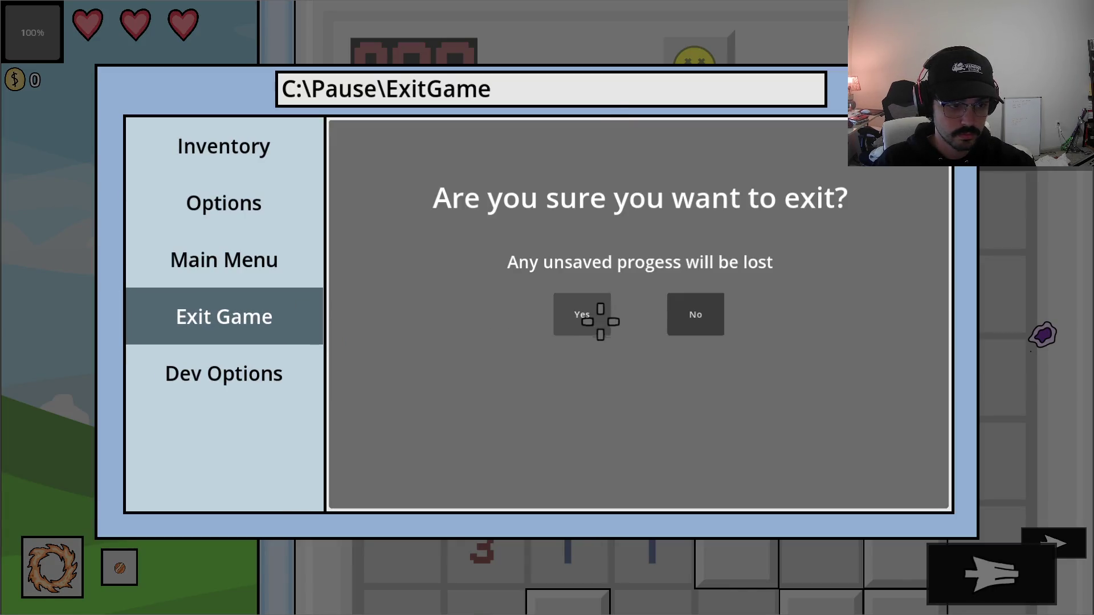
left_click(596, 317)
left_click(92, 84)
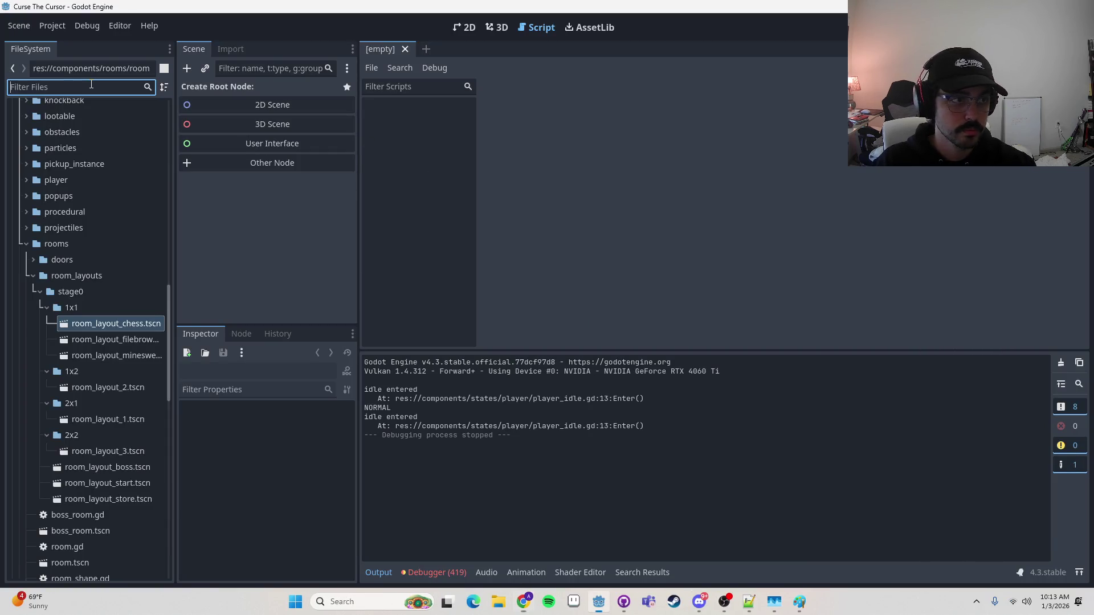
Filter the files for 'fireball', open fireball.tres, then clear the filter again.
type("fireball")
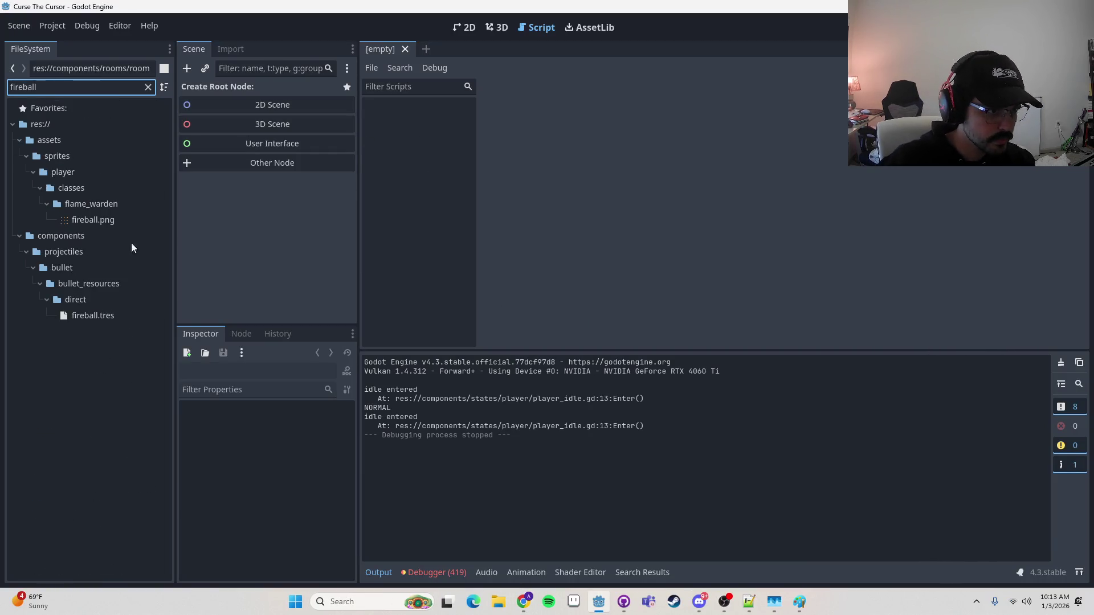
left_click(94, 313)
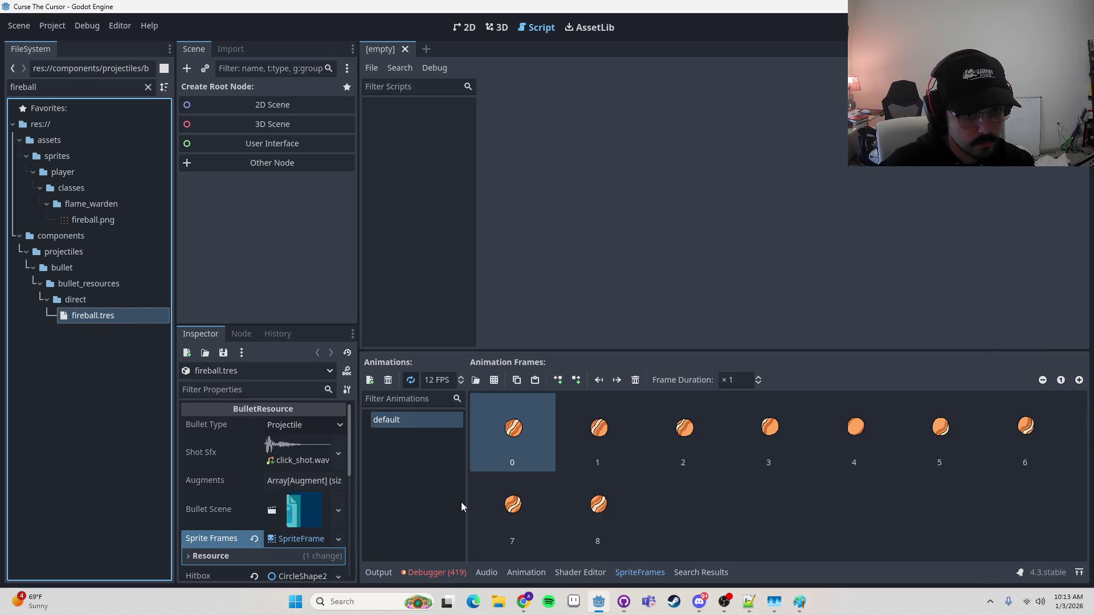
key("alt+Tab")
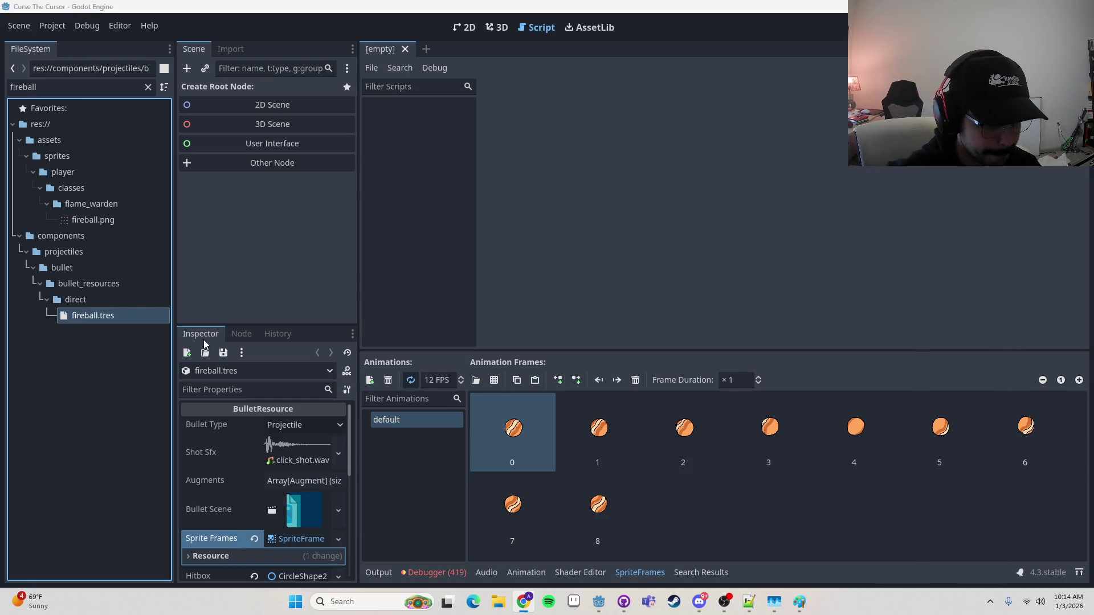
double_click(65, 87)
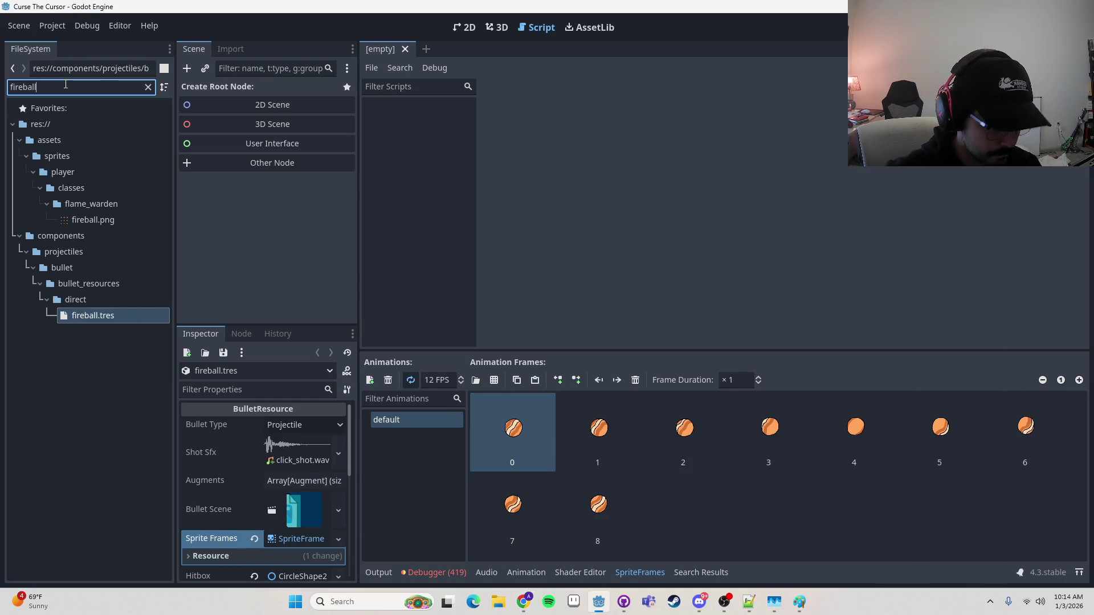
key("BackSpace")
scroll(94, 291, "up", 5)
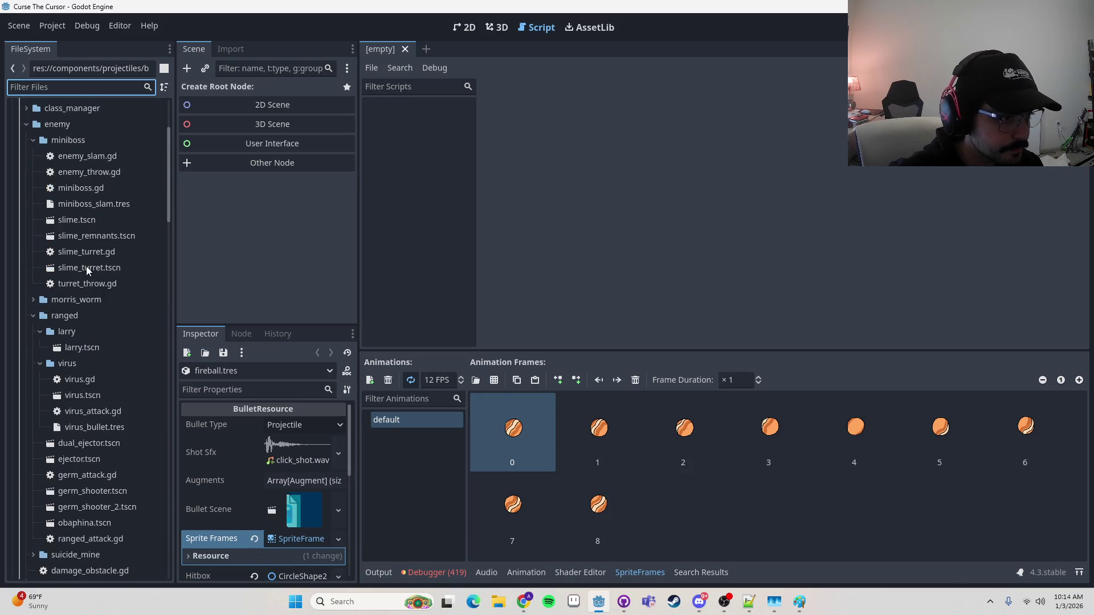
scroll(89, 270, "up", 3)
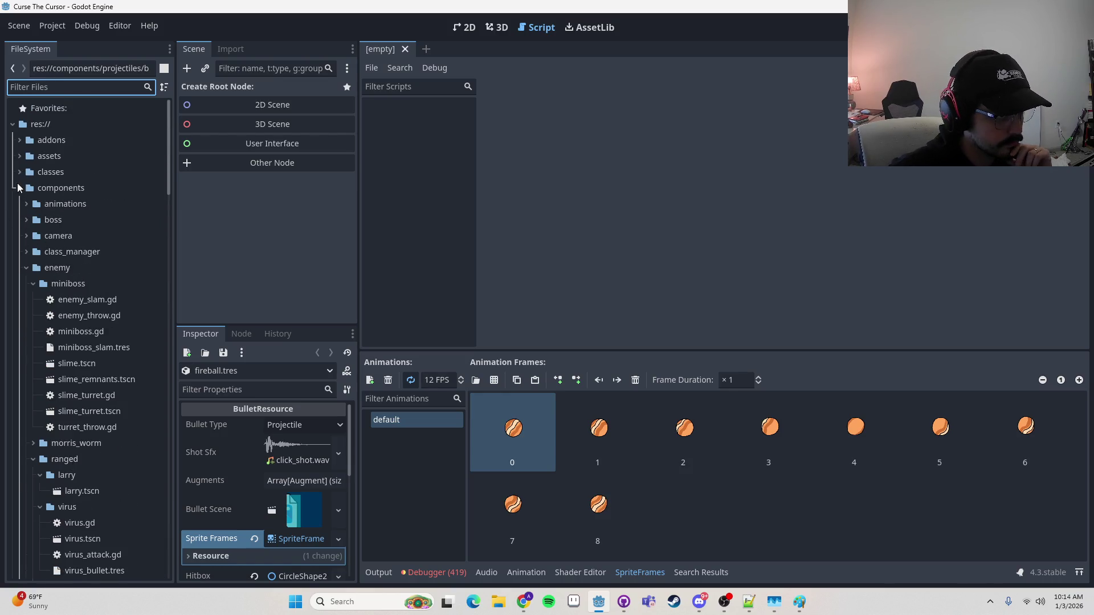
Expand classes > fire_warden > passives > hearth_flame and open the hearth_flame scene.
left_click(20, 175)
left_click(27, 205)
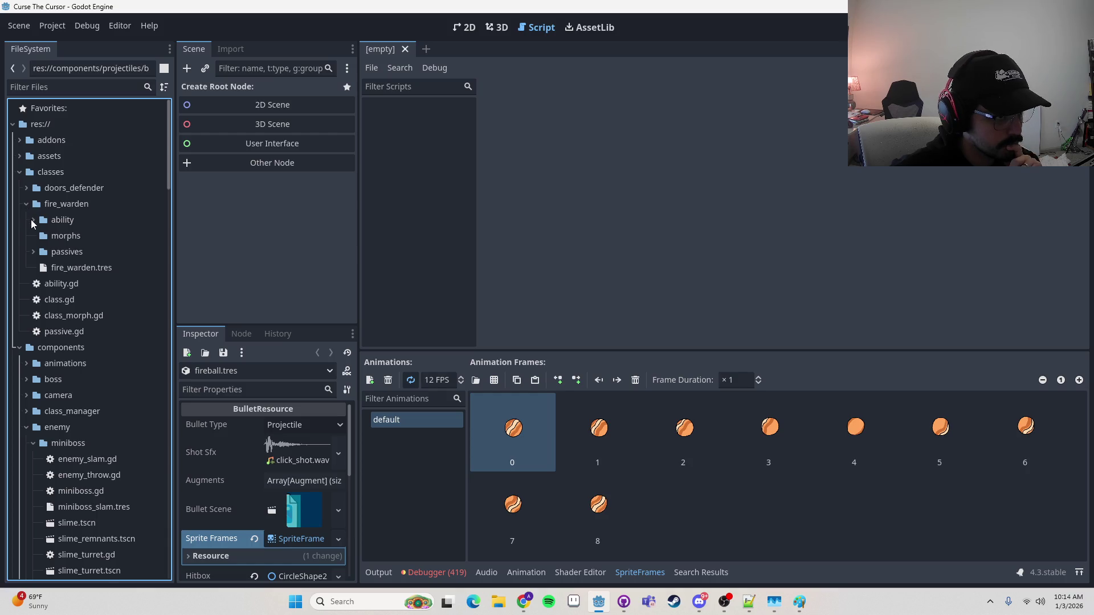
left_click(31, 221)
left_click(33, 222)
left_click(33, 252)
left_click(35, 282)
left_click(35, 282)
left_click(39, 267)
left_click(74, 299)
double_click(74, 299)
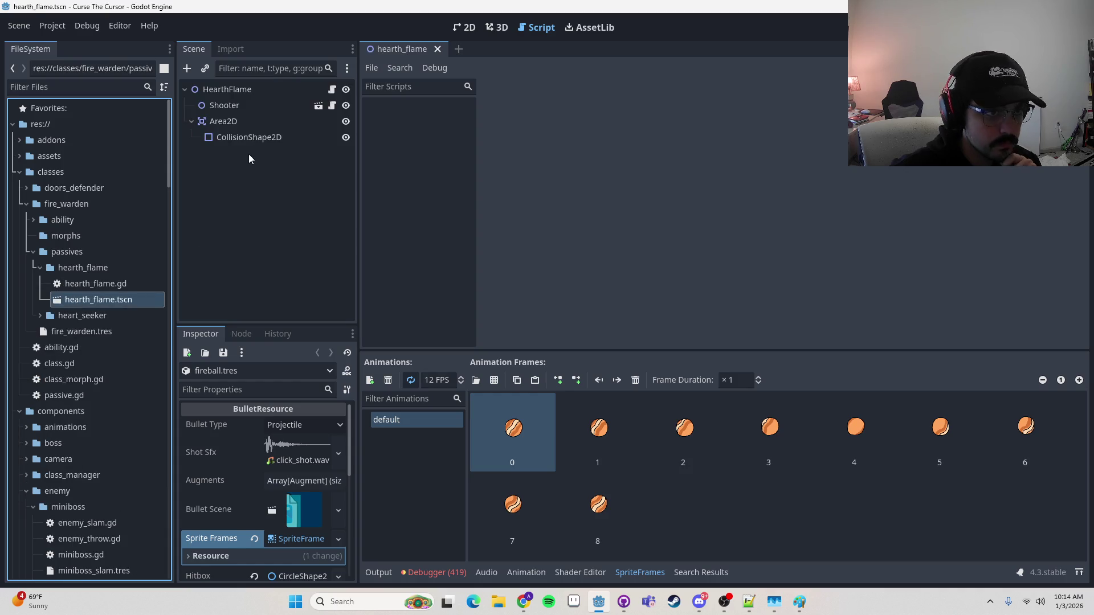
Inspect the Shooter node, then filter for 'bullet' and open bullet.tscn.
left_click(247, 95)
left_click(285, 107)
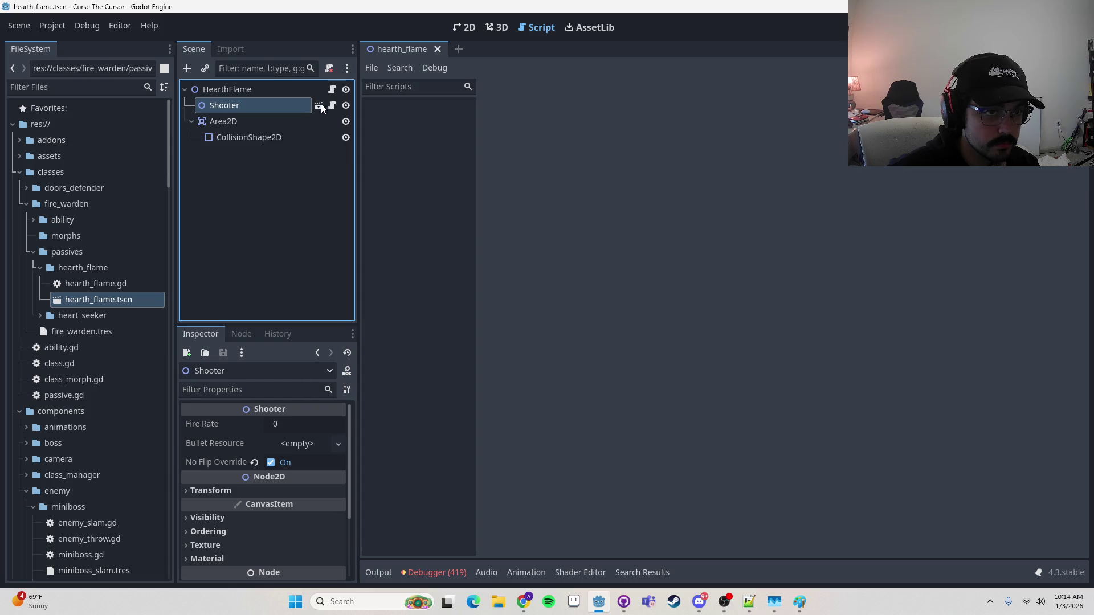
left_click(74, 89)
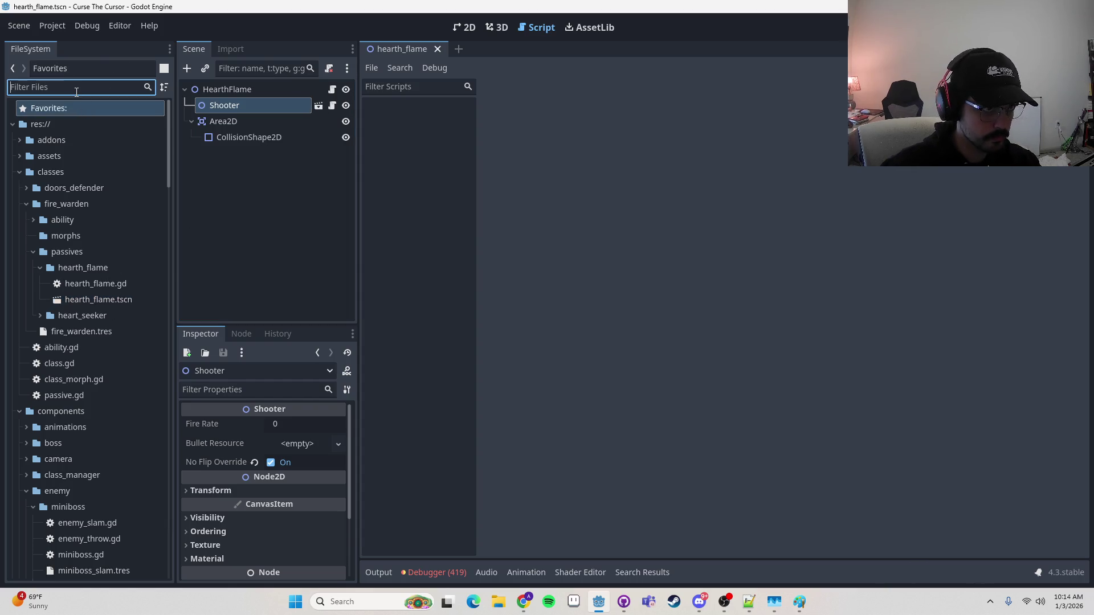
type("bullet")
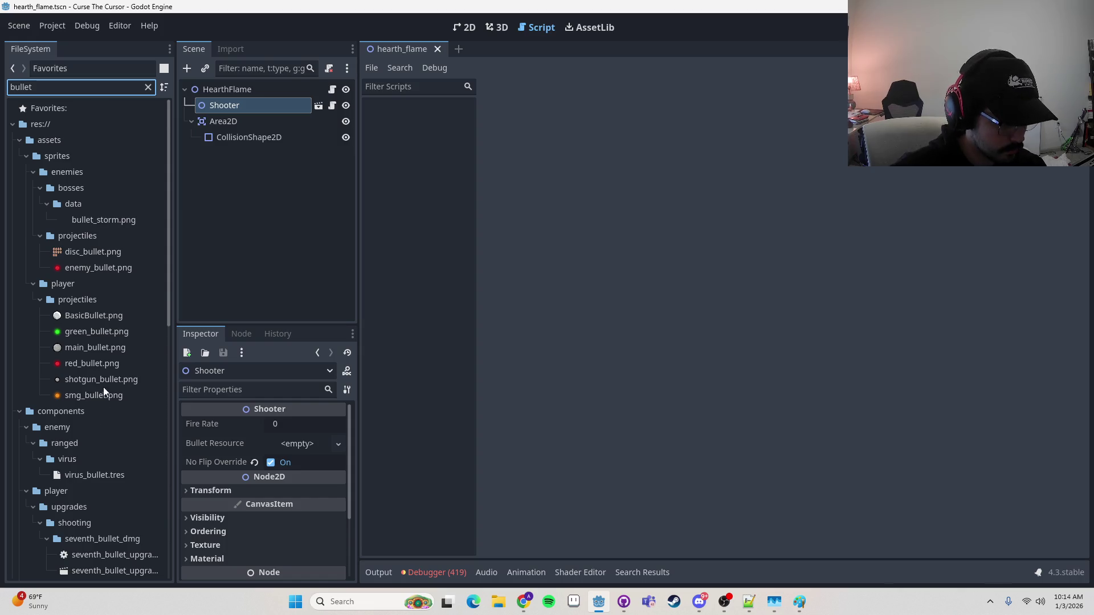
scroll(79, 399, "down", 5)
scroll(82, 358, "down", 3)
double_click(94, 319)
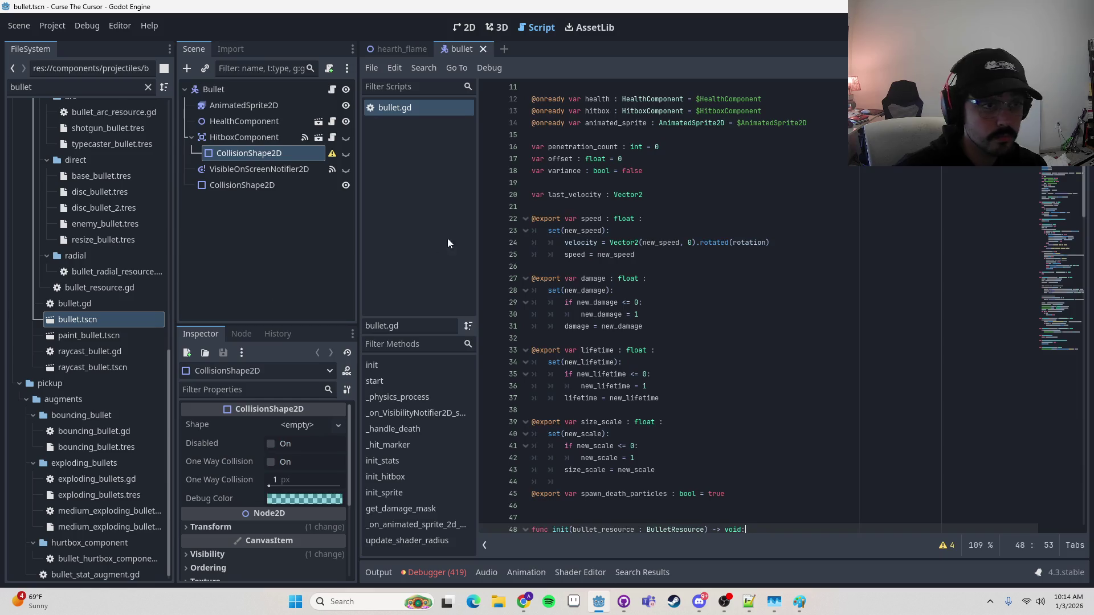
Clear the 'bullet' filter and expand pickup > augments in the FileSystem dock.
left_click(243, 245)
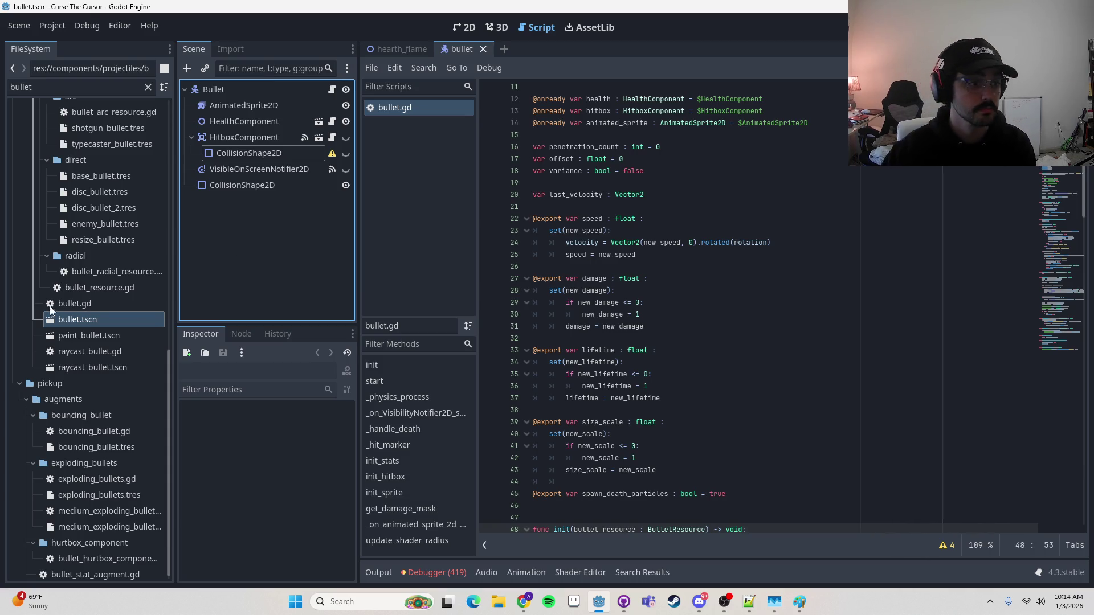
scroll(87, 334, "down", 1)
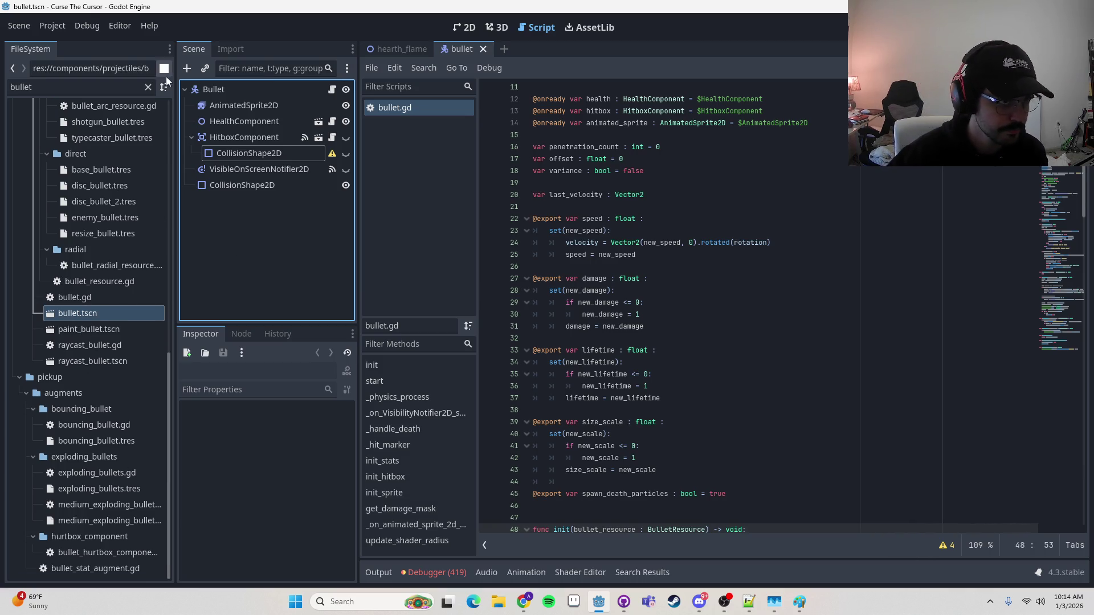
left_click(148, 87)
left_click_drag(170, 308, 169, 541)
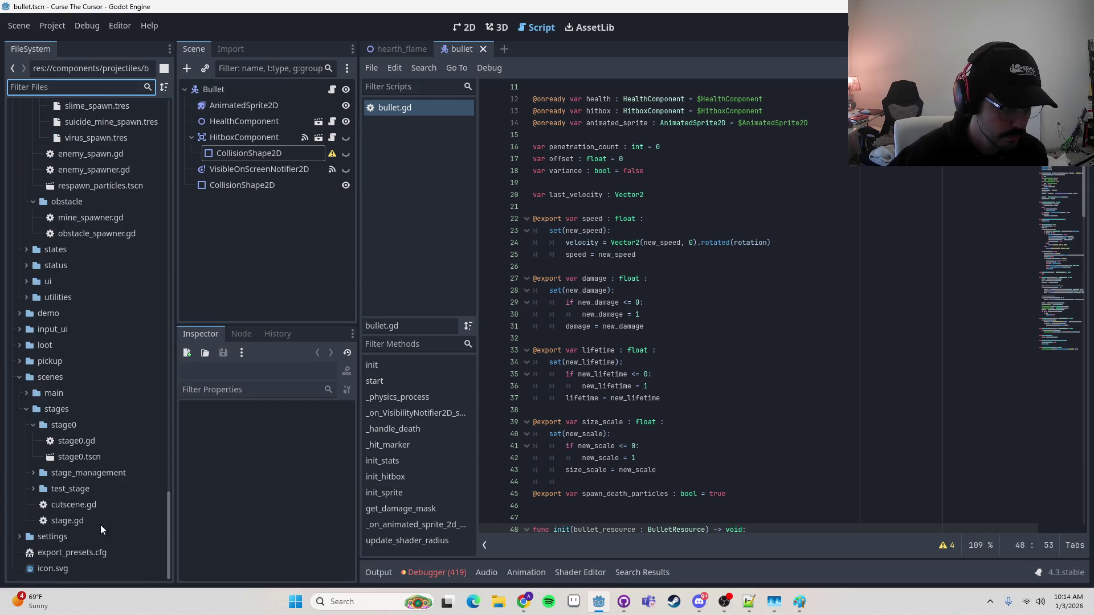
left_click(20, 361)
left_click(26, 378)
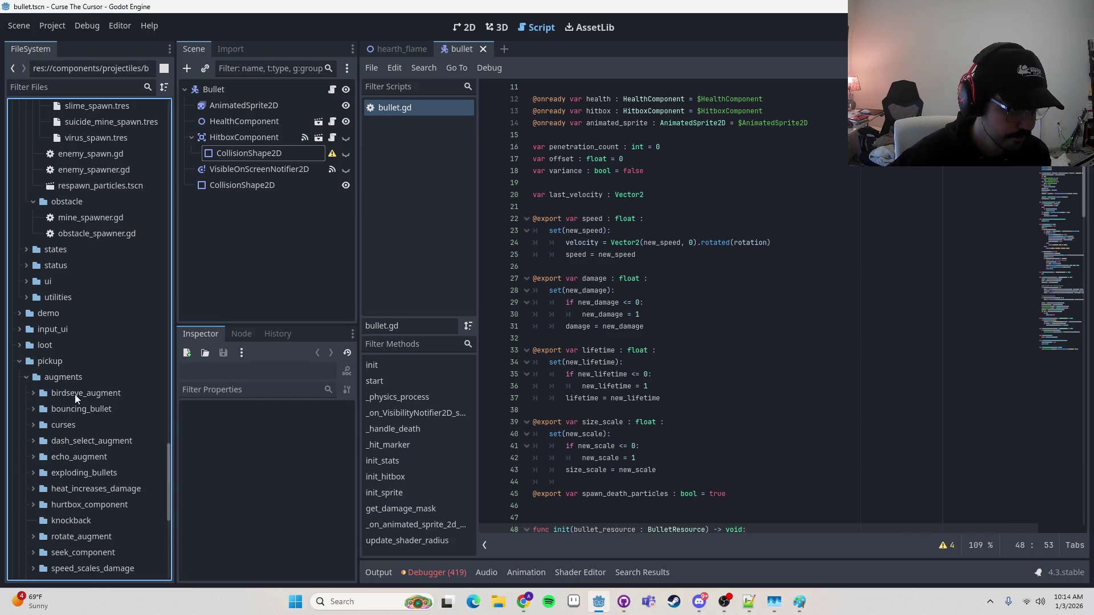
scroll(75, 399, "down", 3)
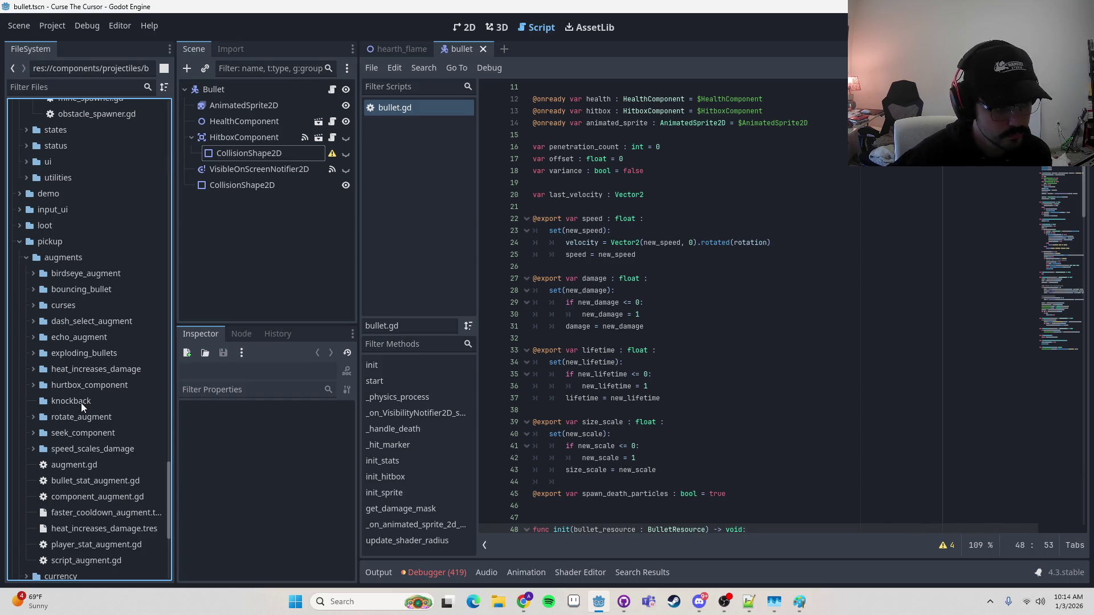
right_click(49, 257)
Add a folder named particle_emitter_augment inside augments via Create New > Folder.
left_click(212, 269)
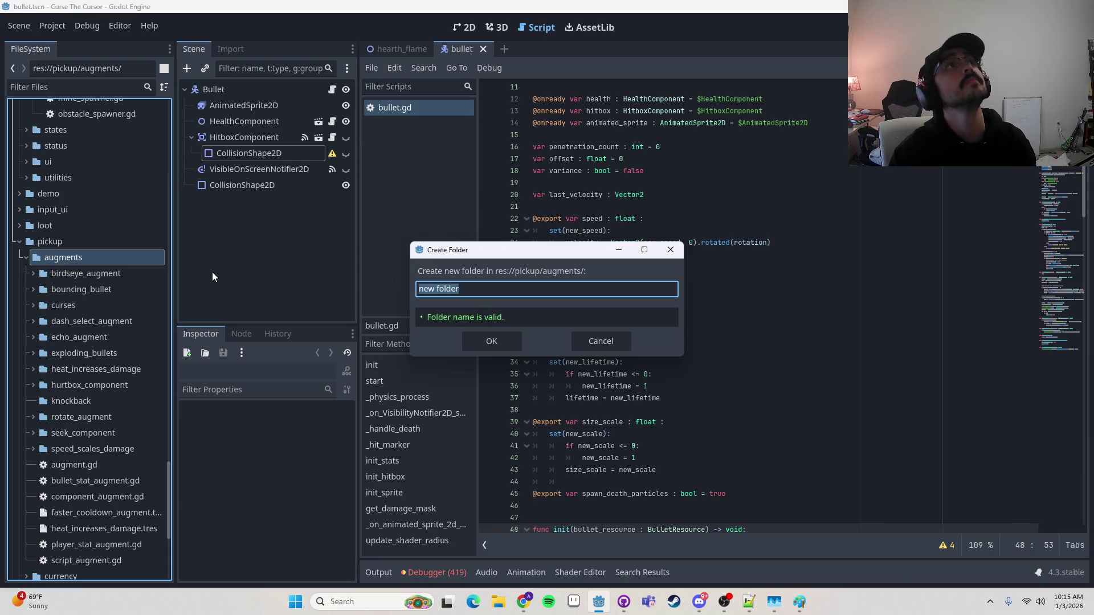
type("particle_a")
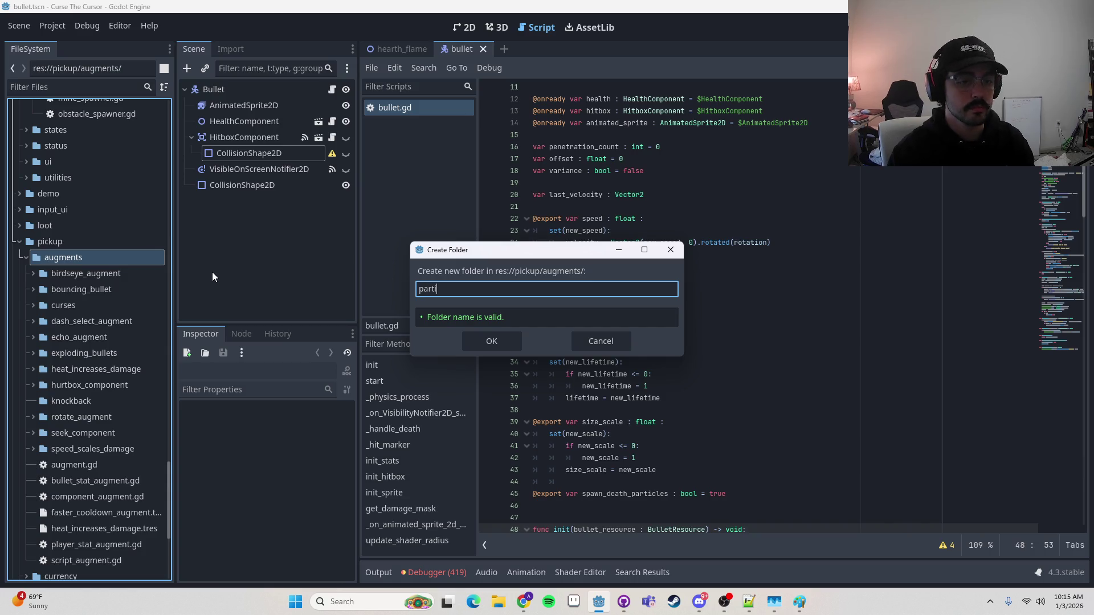
type("ugment")
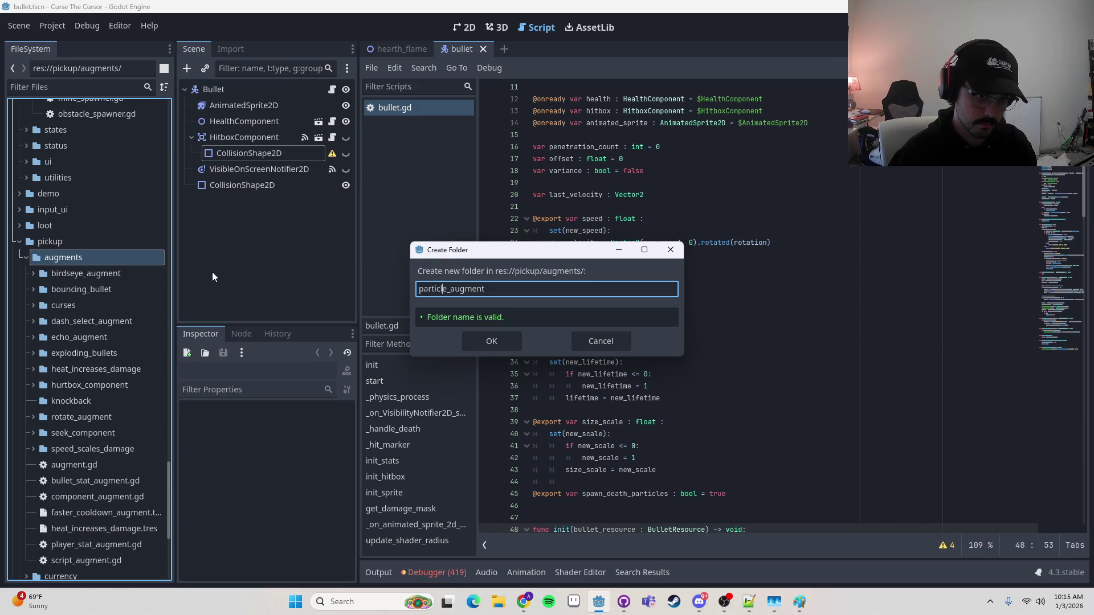
type("_emitter")
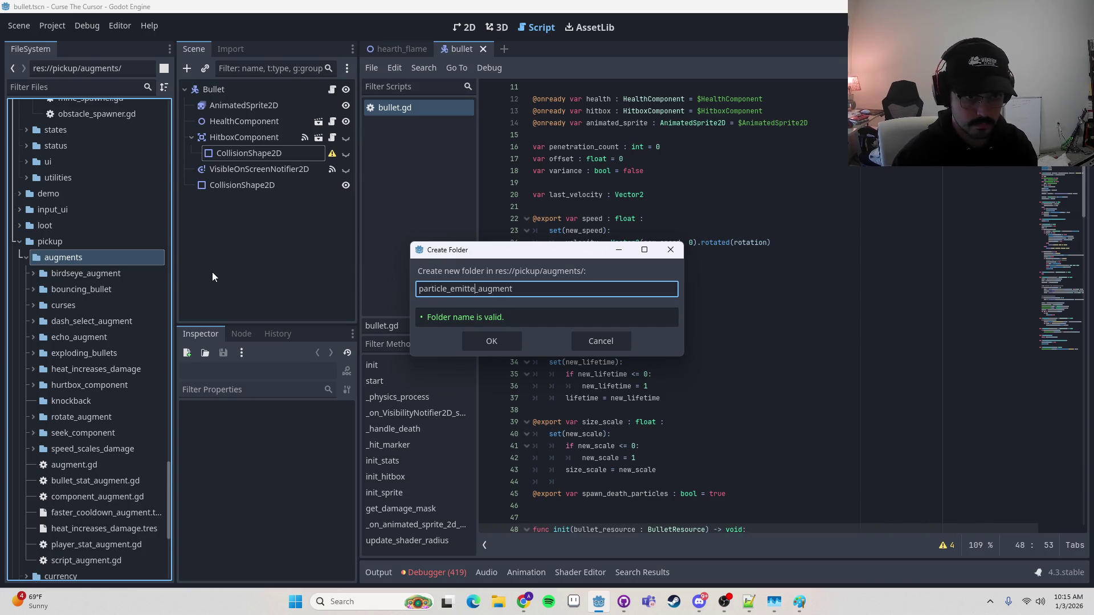
key("Return")
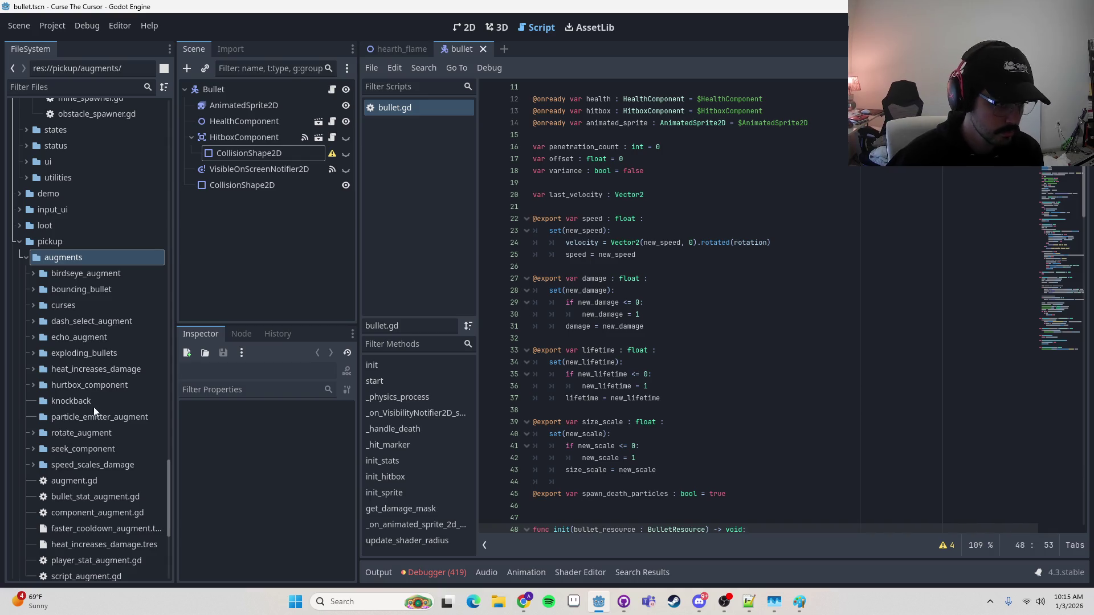
Create a ComponentAugment resource in the new folder, saved as particle_emitter_augment.tres.
right_click(92, 418)
mouse_move(222, 346)
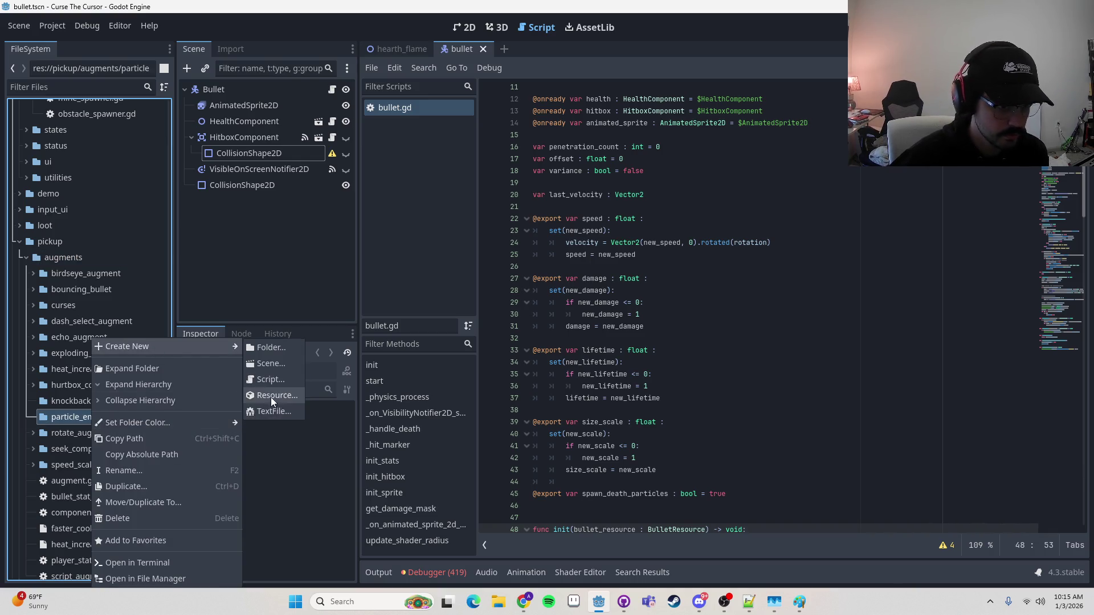
left_click(271, 395)
type("bullet")
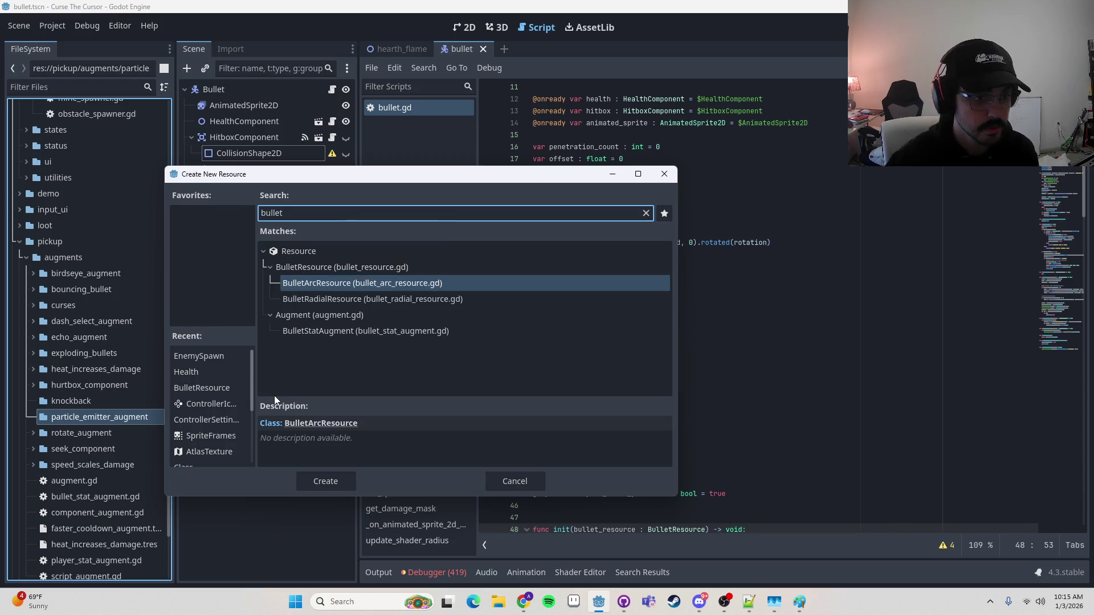
key("Down")
key("BackSpace")
key("BackSpace")
key("BackSpace")
type("compo")
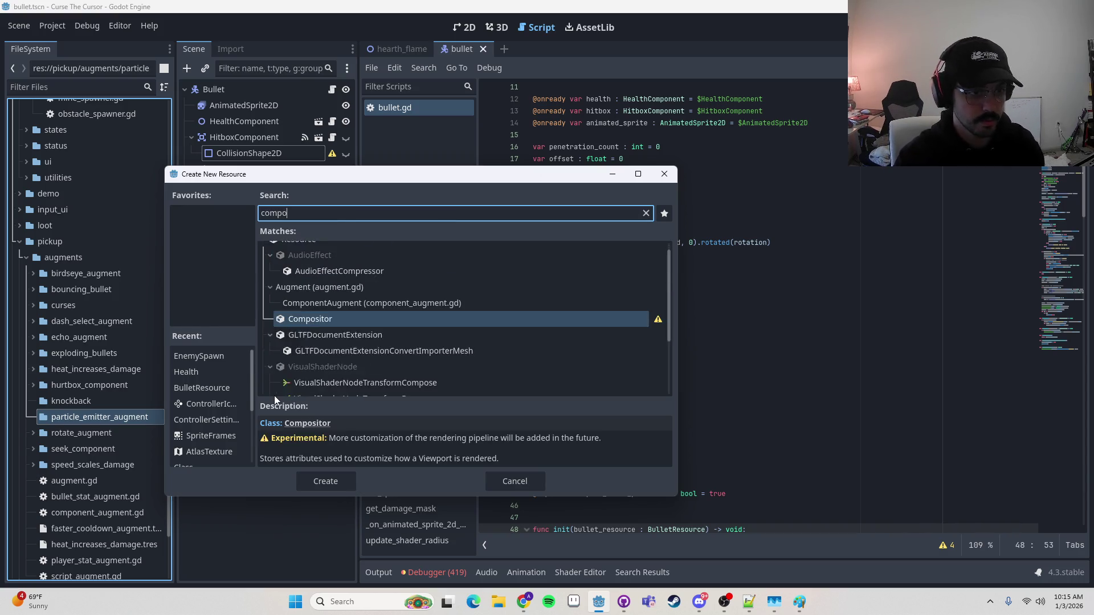
type("nent")
key("Return")
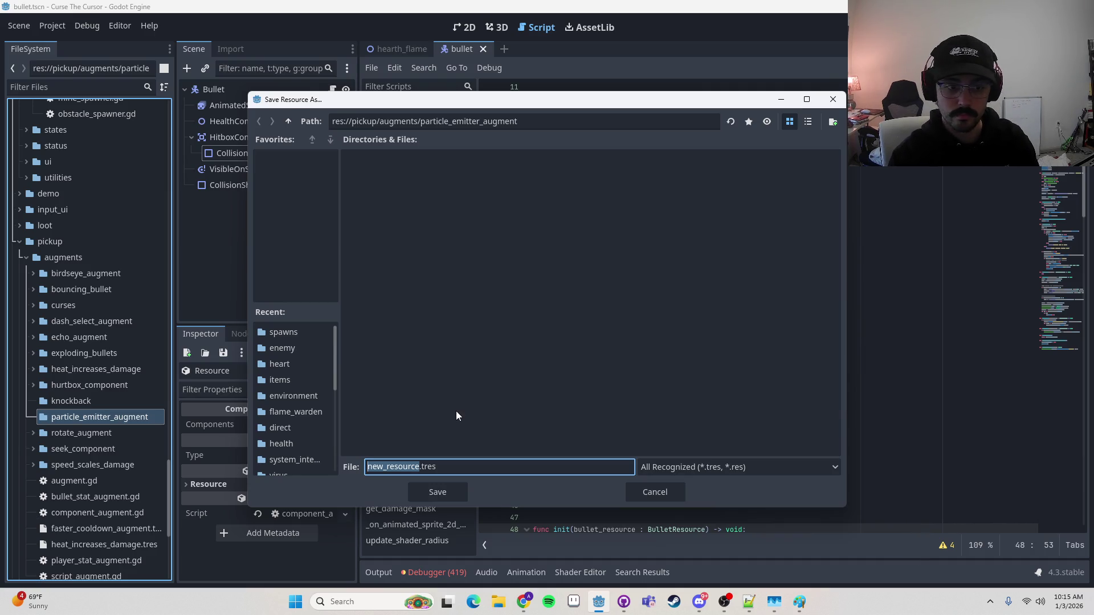
type("particle")
type("_")
type("emitter_auge")
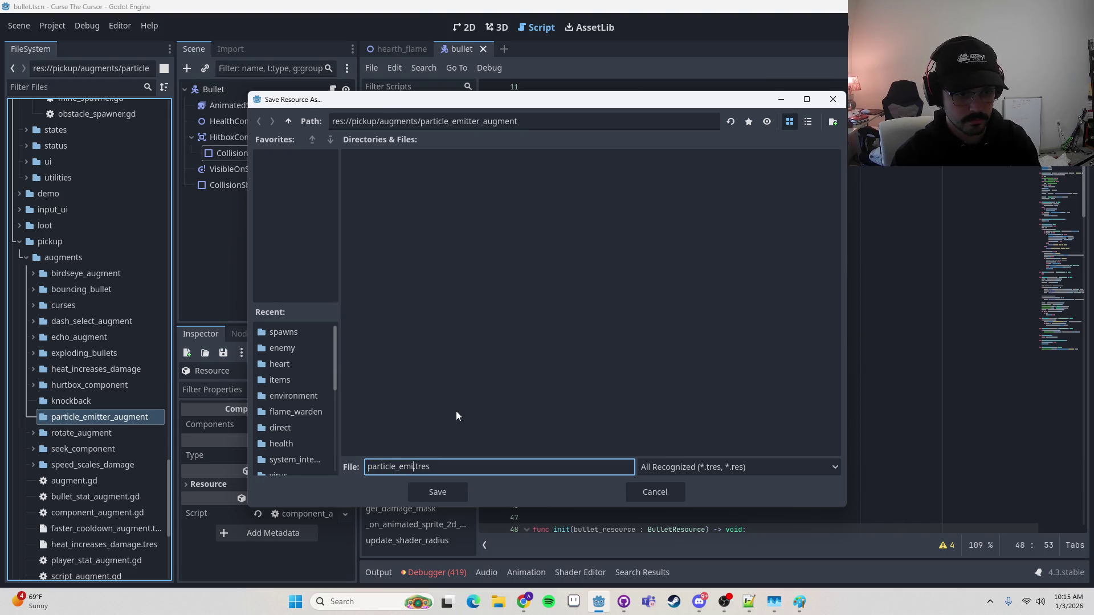
key("BackSpace")
type("ment")
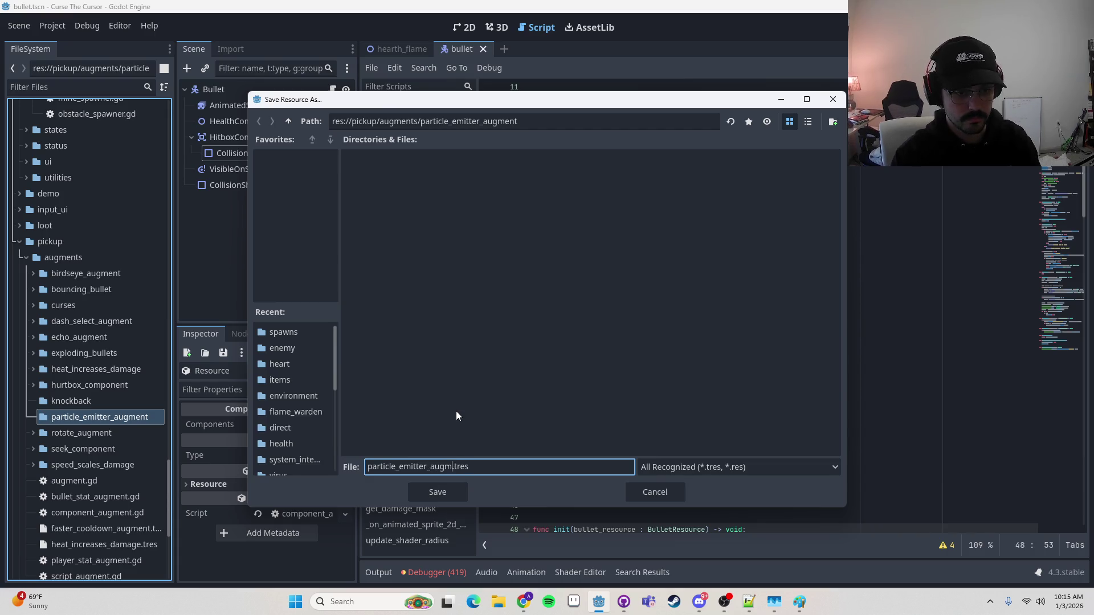
key("Return")
Open particle_emitter_augment.tres and add one empty element to its Components array.
left_click(34, 385)
left_click(32, 383)
left_click(31, 433)
left_click(29, 432)
double_click(70, 416)
left_click(63, 433)
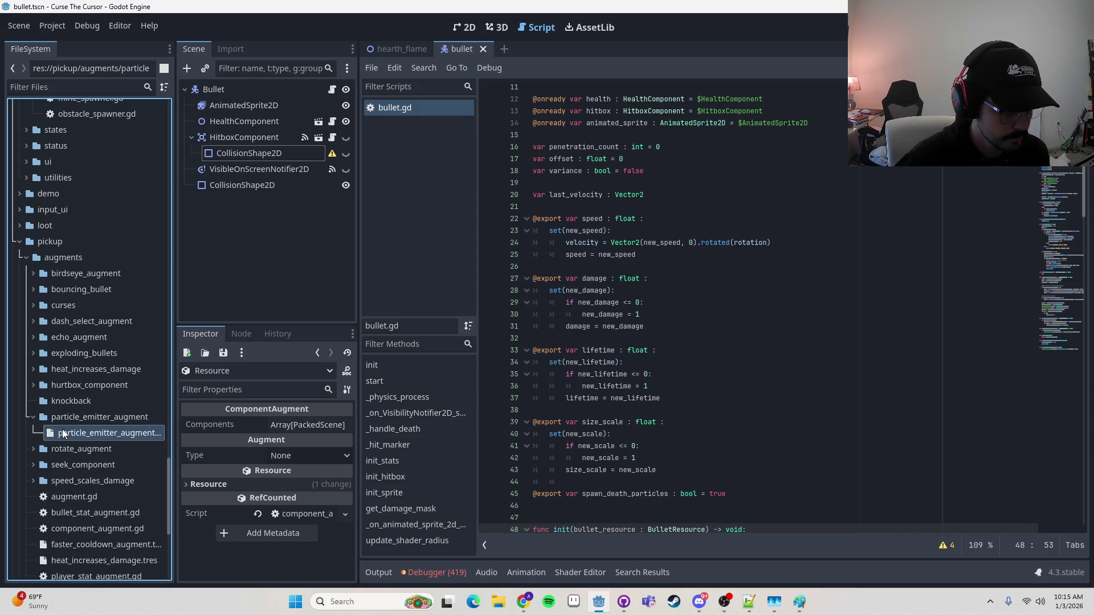
left_click(299, 424)
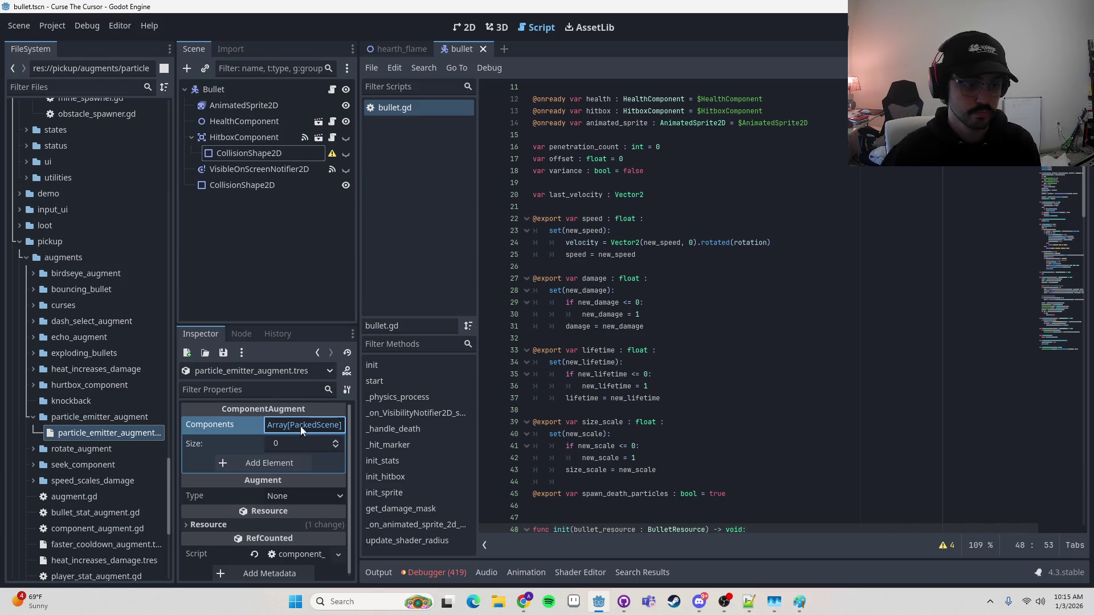
left_click(284, 463)
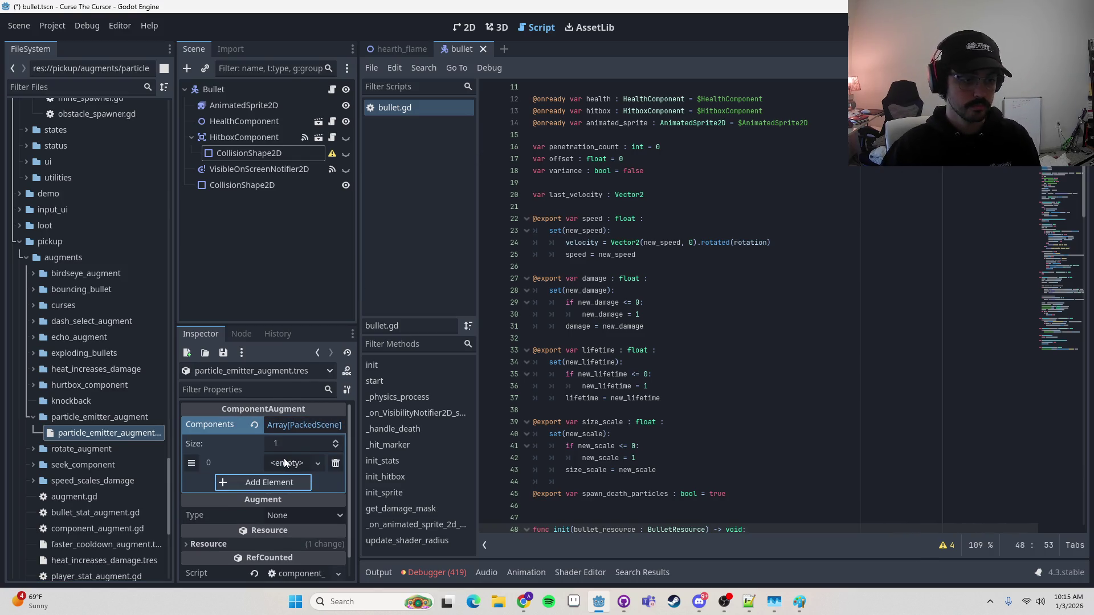
left_click(284, 463)
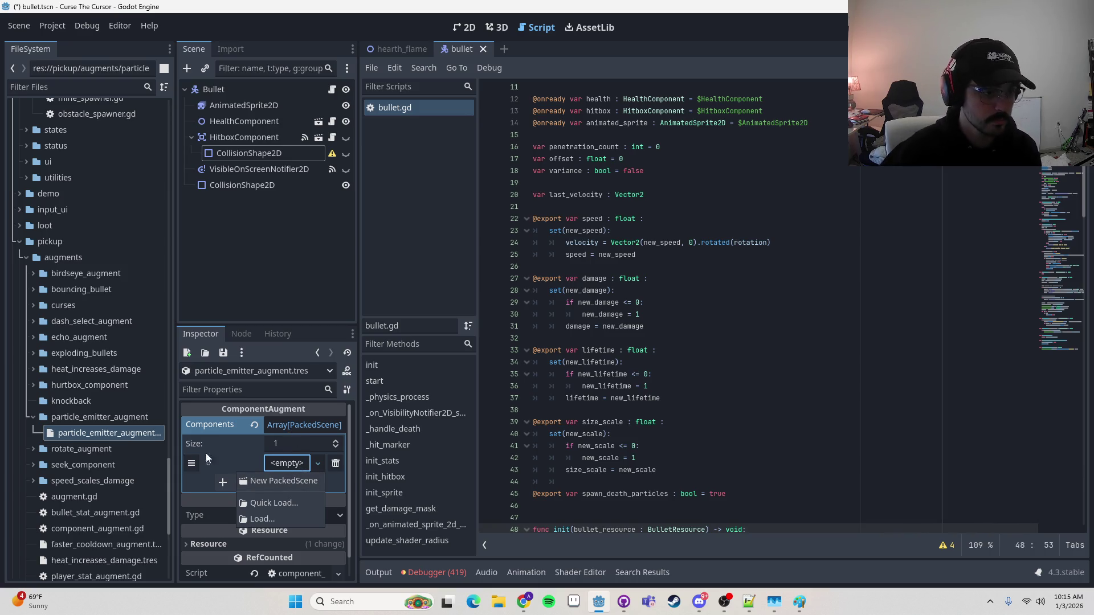
left_click(85, 418)
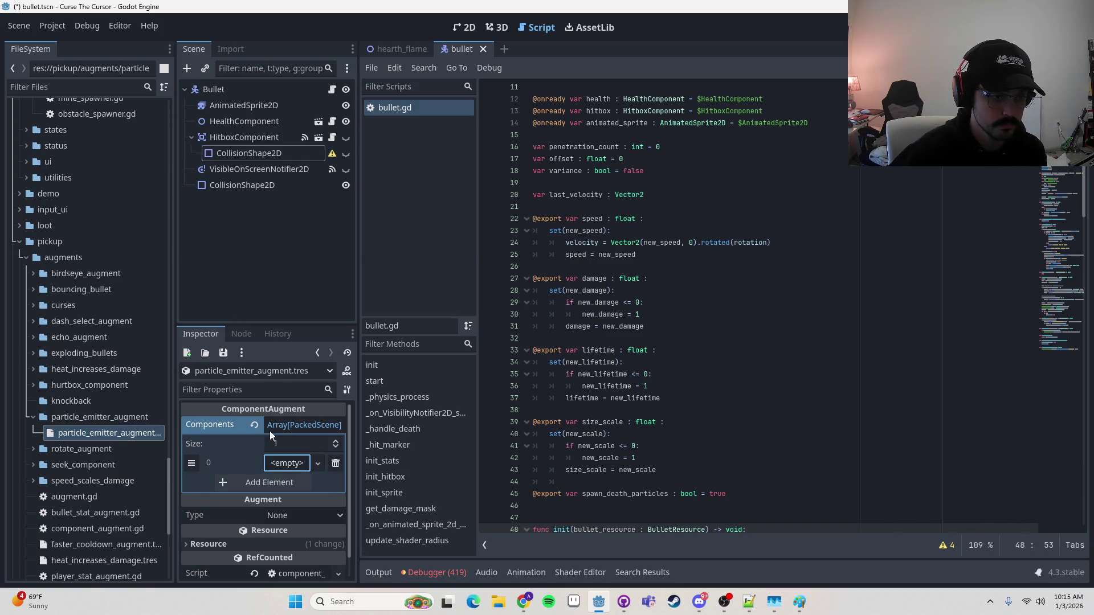
right_click(102, 419)
Create the particle_emitter_augment.gd script and change it to extend ComponentAugment.
mouse_move(186, 346)
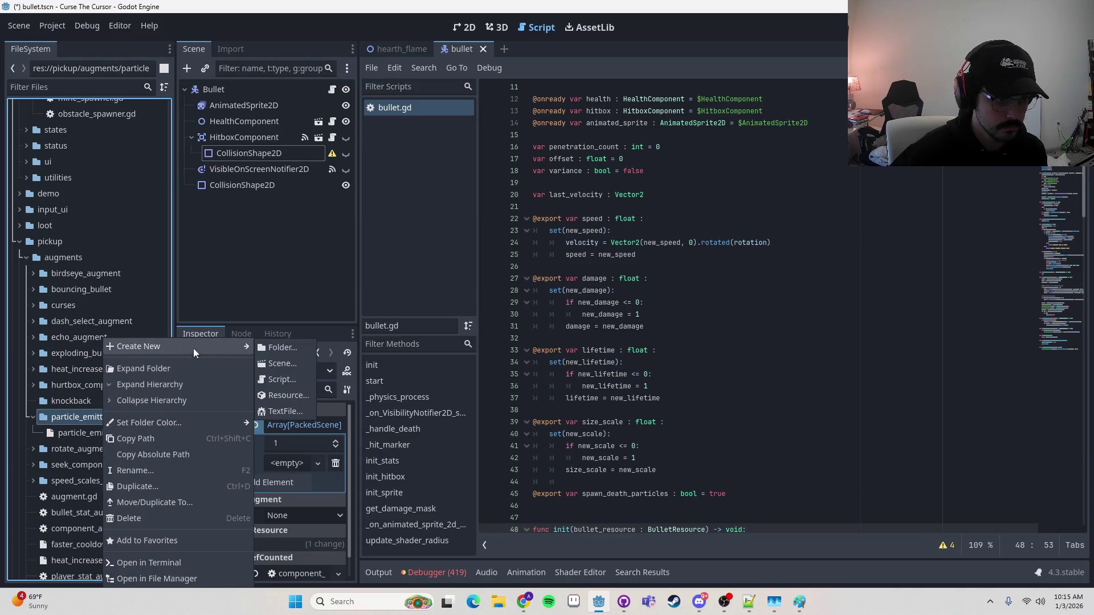
left_click(291, 380)
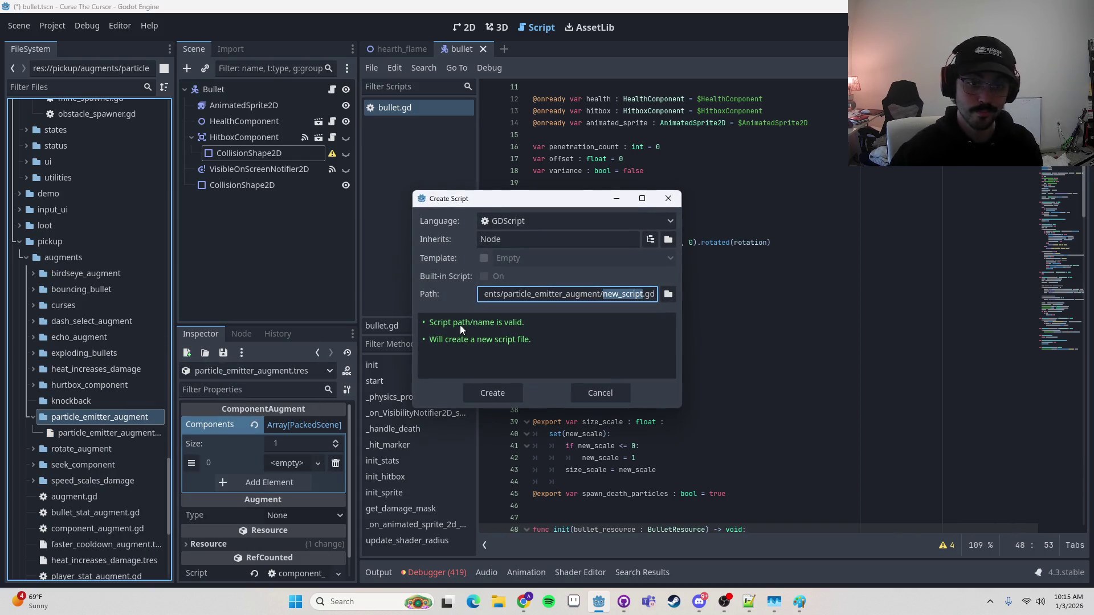
type("particle")
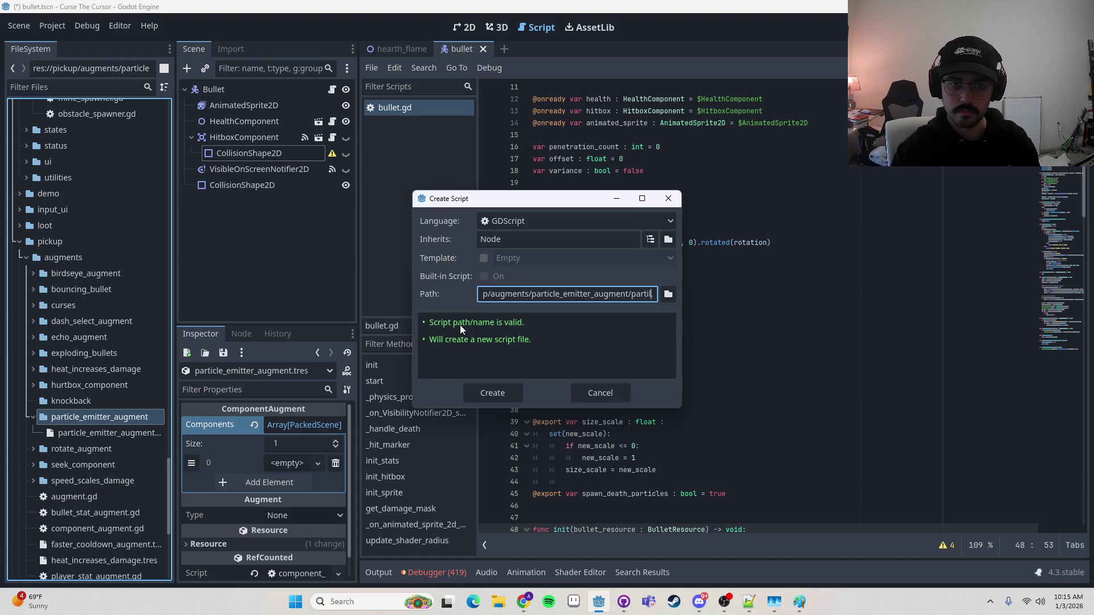
type("_emitter_augme")
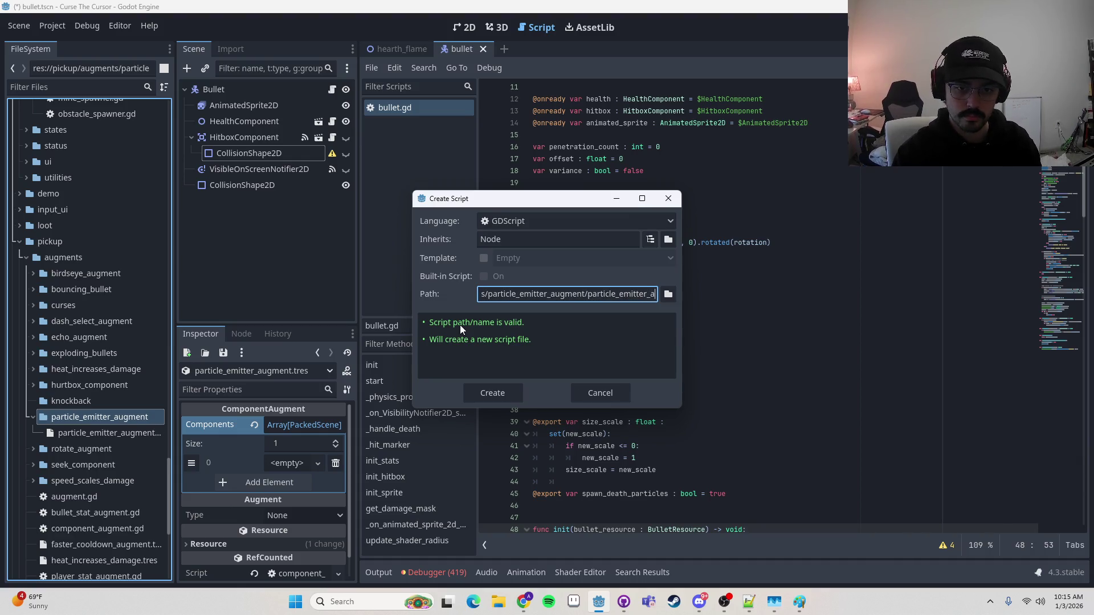
type("nt")
key("Return")
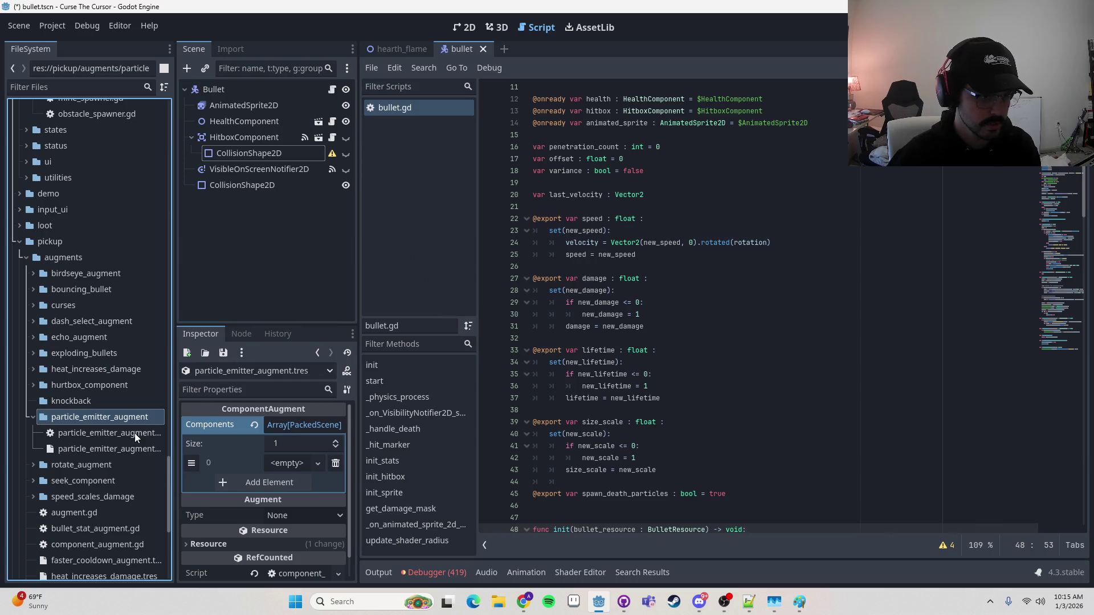
left_click(135, 433)
key("BackSpace")
key("BackSpace")
key("BackSpace")
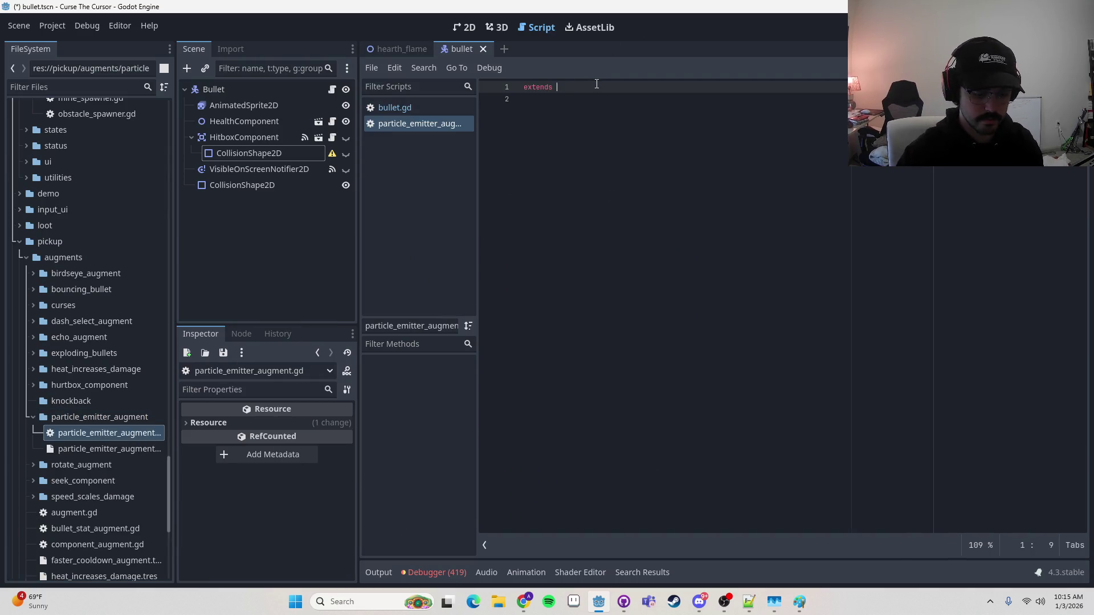
type("Comp")
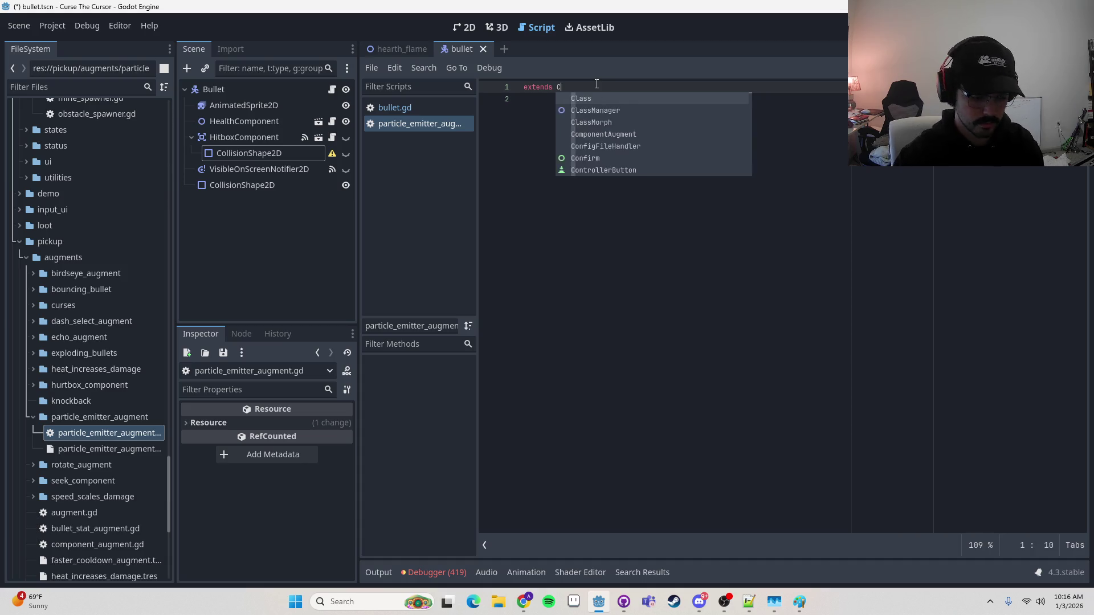
key("Return")
Add 'class_name ParticleEmitterAugment' above the extends line, save, and add blank lines below.
key("Home")
key("Return")
key("Up")
type("class_name ParticleEm")
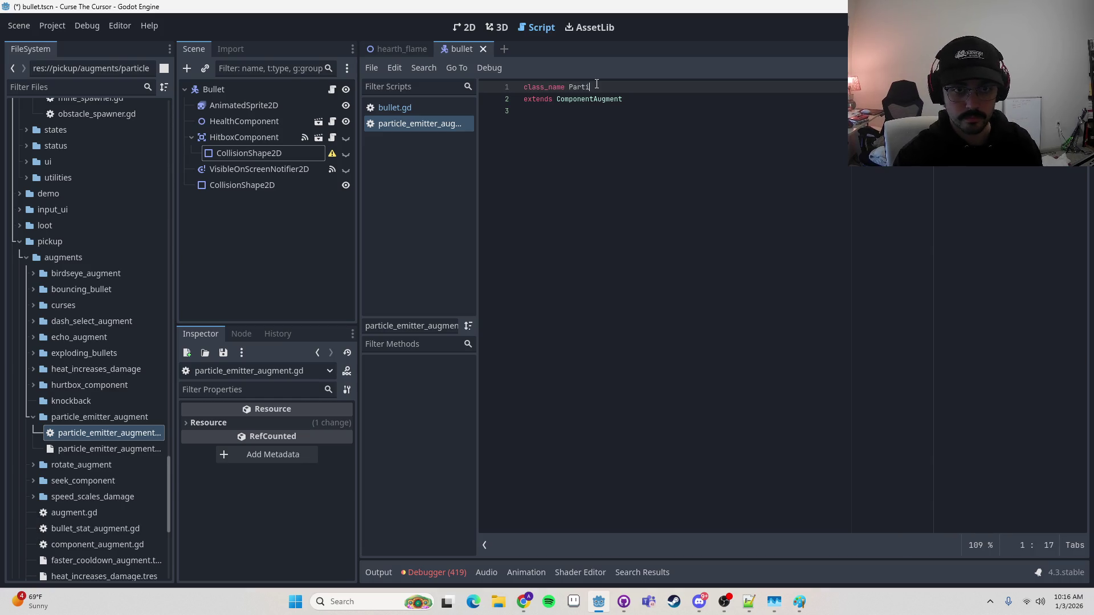
type("itterAugmen")
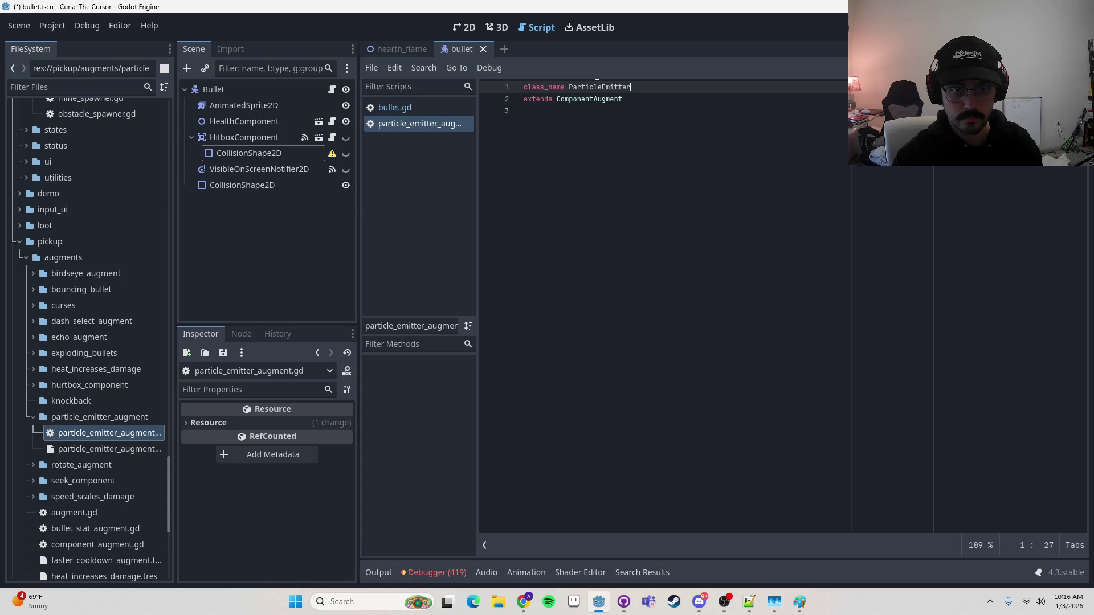
type("t")
key("ctrl+s")
key("Down")
key("Down")
key("Return")
key("Return")
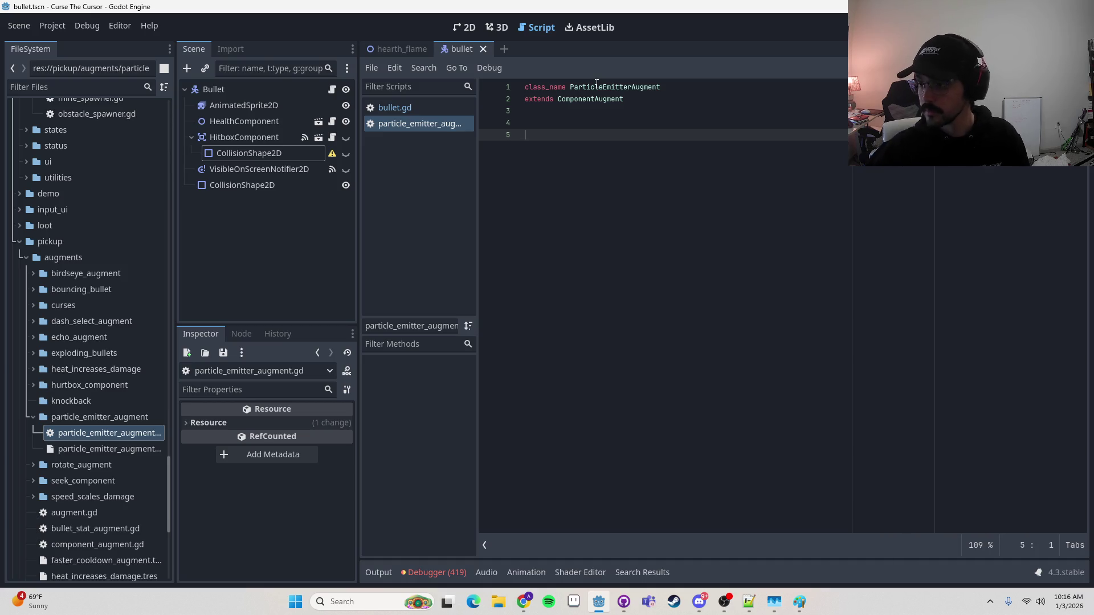
key("alt+Tab")
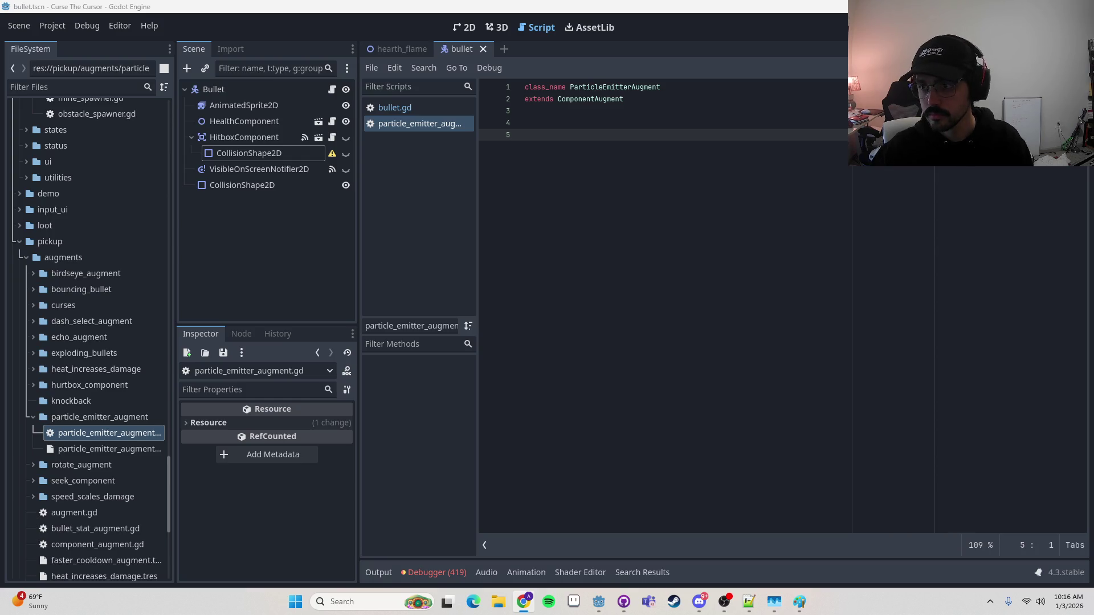
left_click(603, 154)
right_click(604, 154)
left_click(602, 111)
left_click(588, 152)
type("@export ")
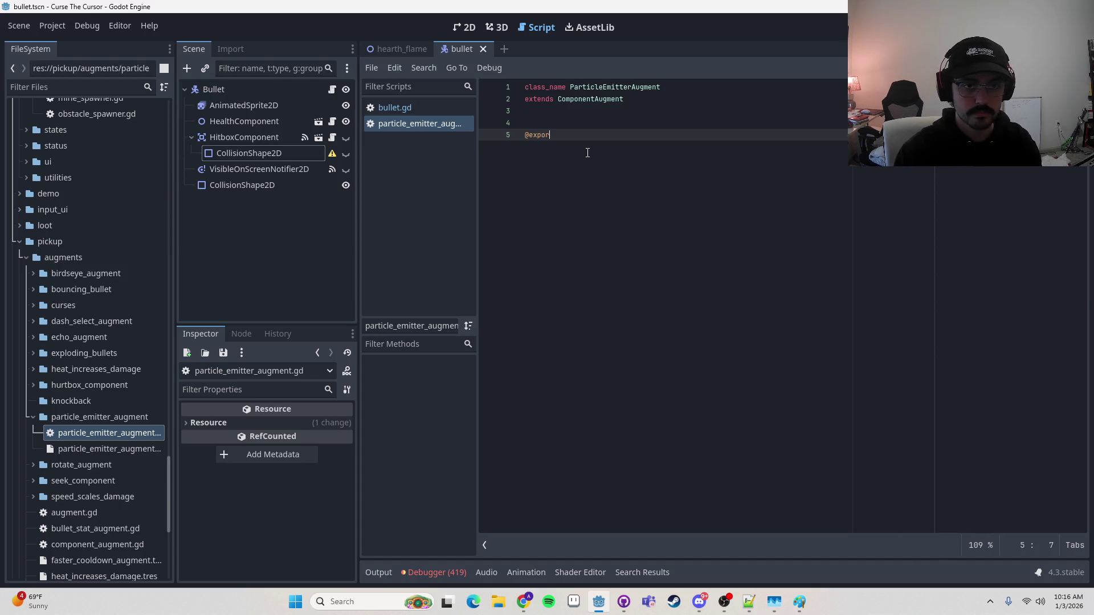
type("var particles: ")
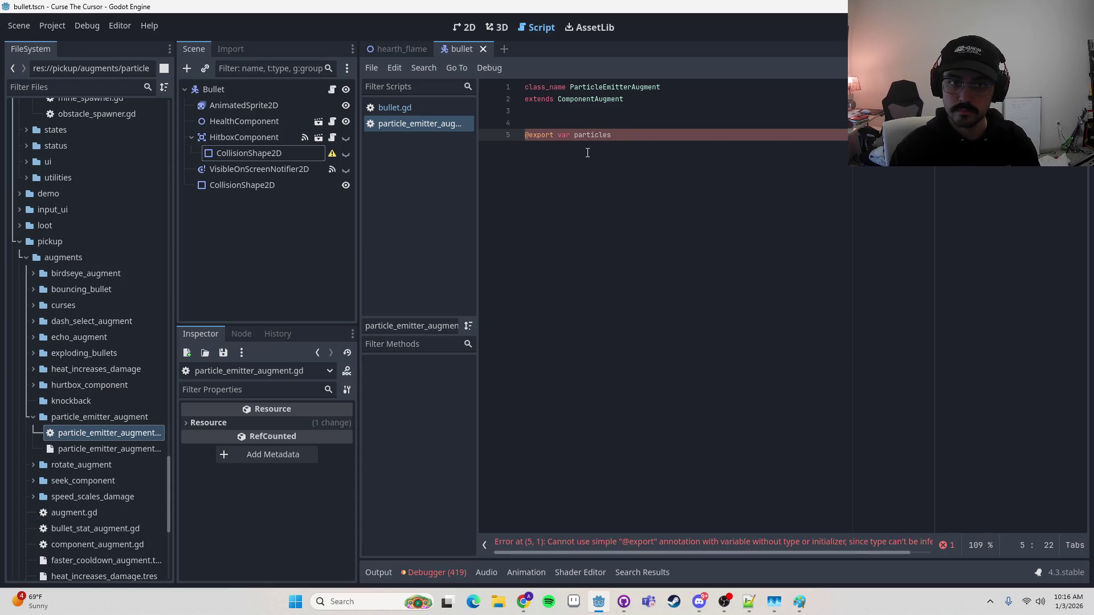
type("Array[")
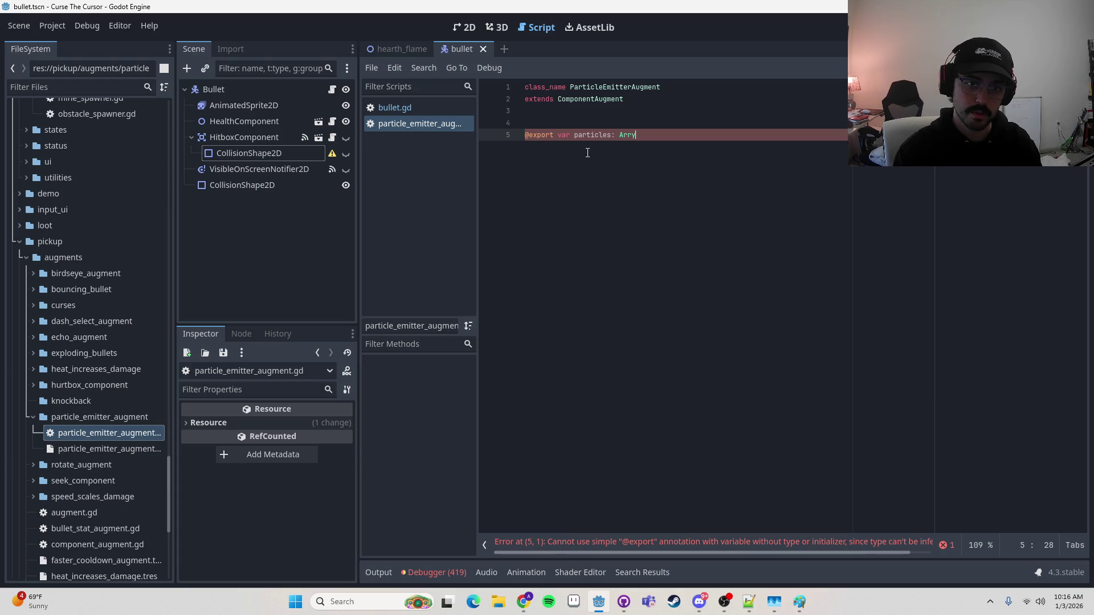
key("Escape")
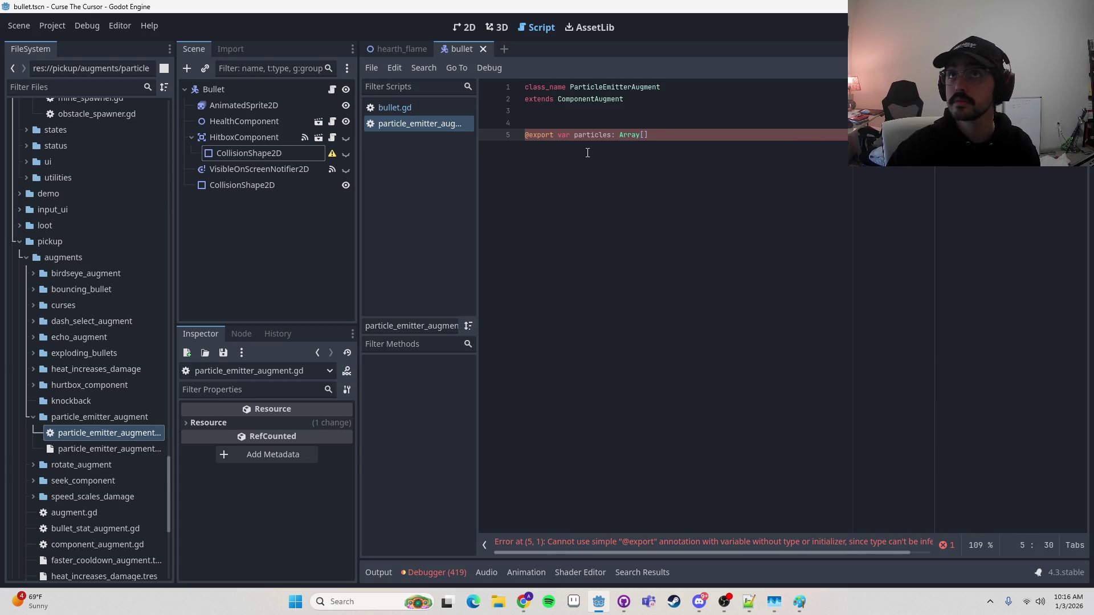
type("Texture2")
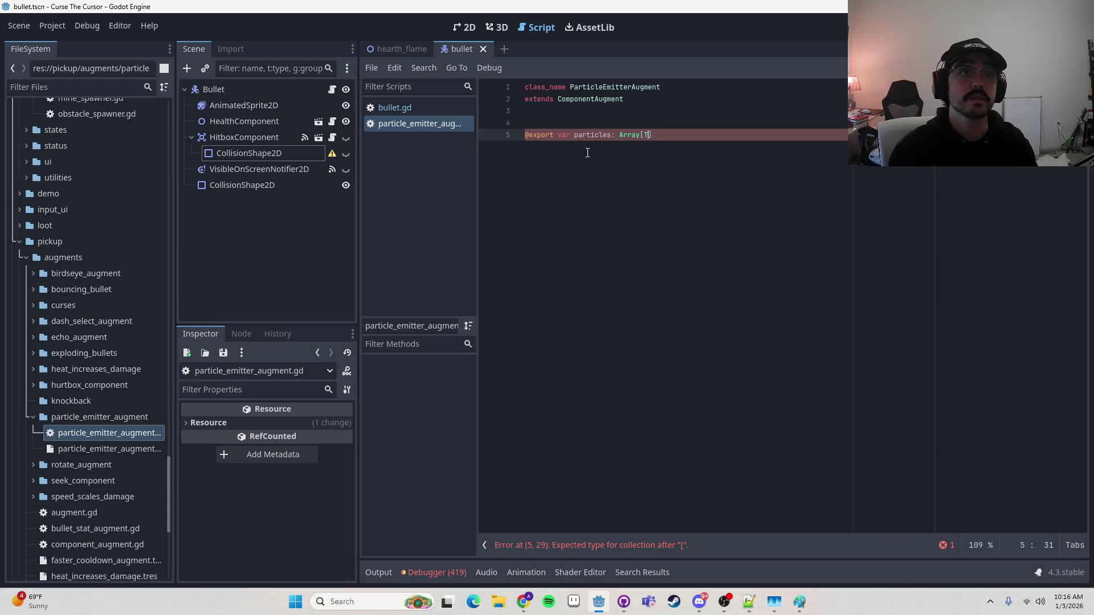
type("D]")
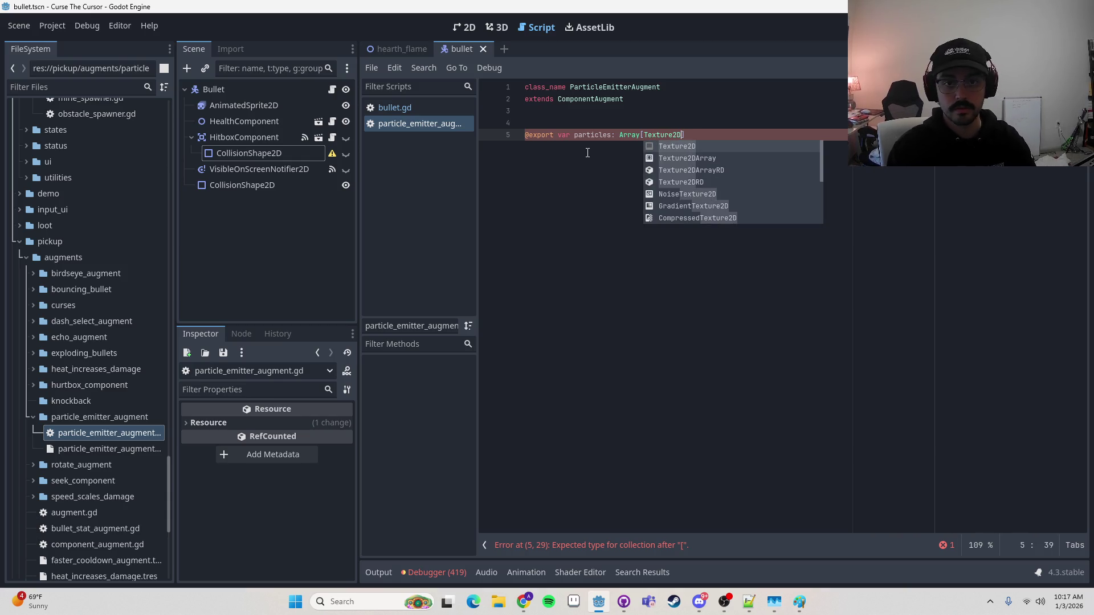
type(" = []")
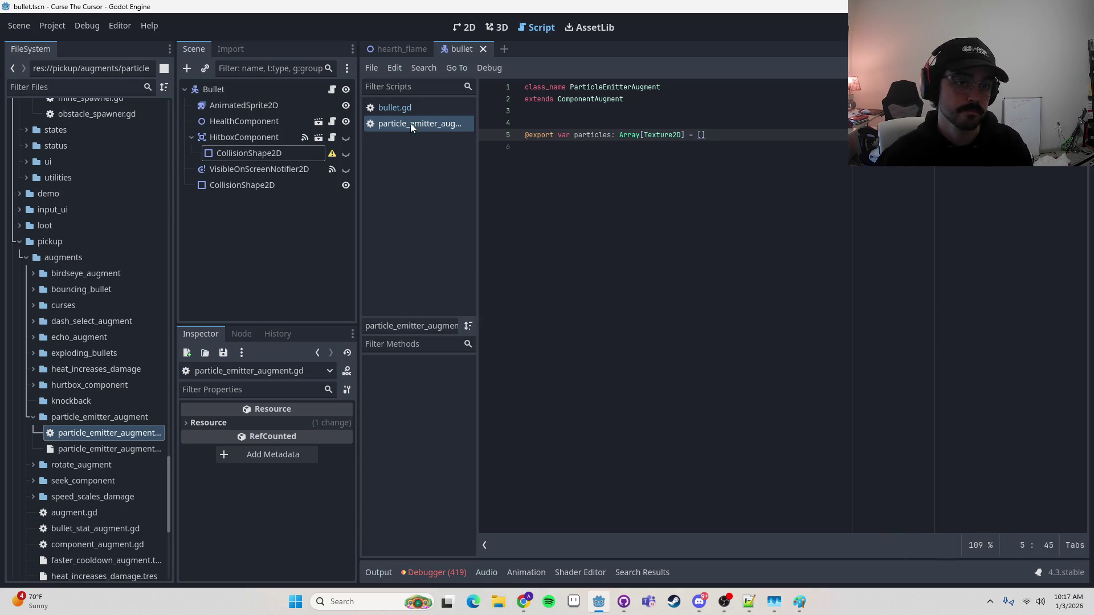
left_click(108, 451)
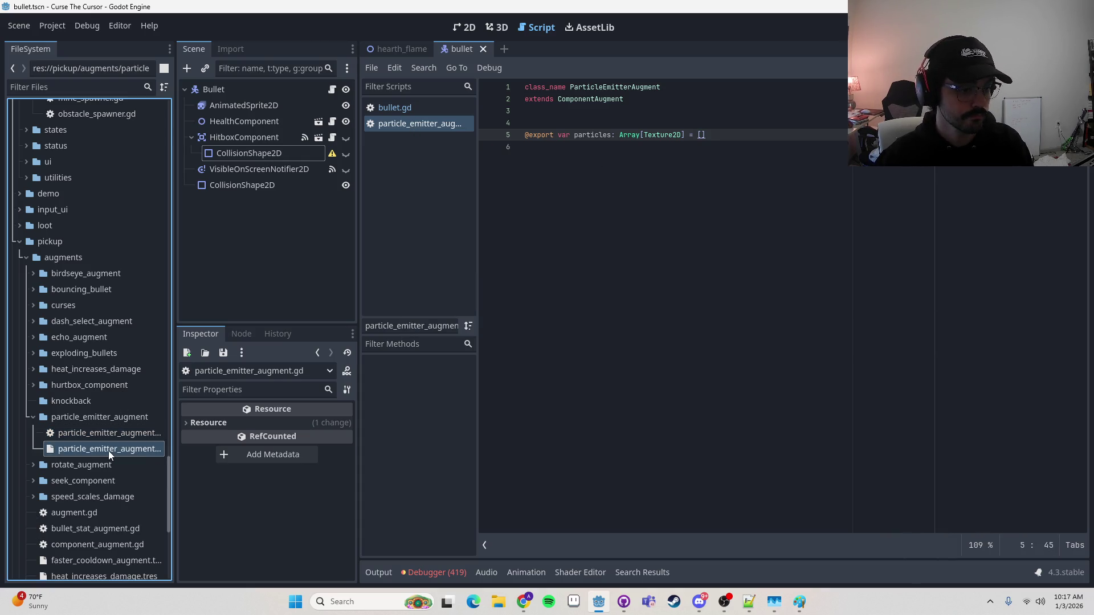
Delete the old .tres and create a new ParticleEmitterAugment resource, dismissing the save prompt.
key("Delete")
key("Return")
right_click(88, 421)
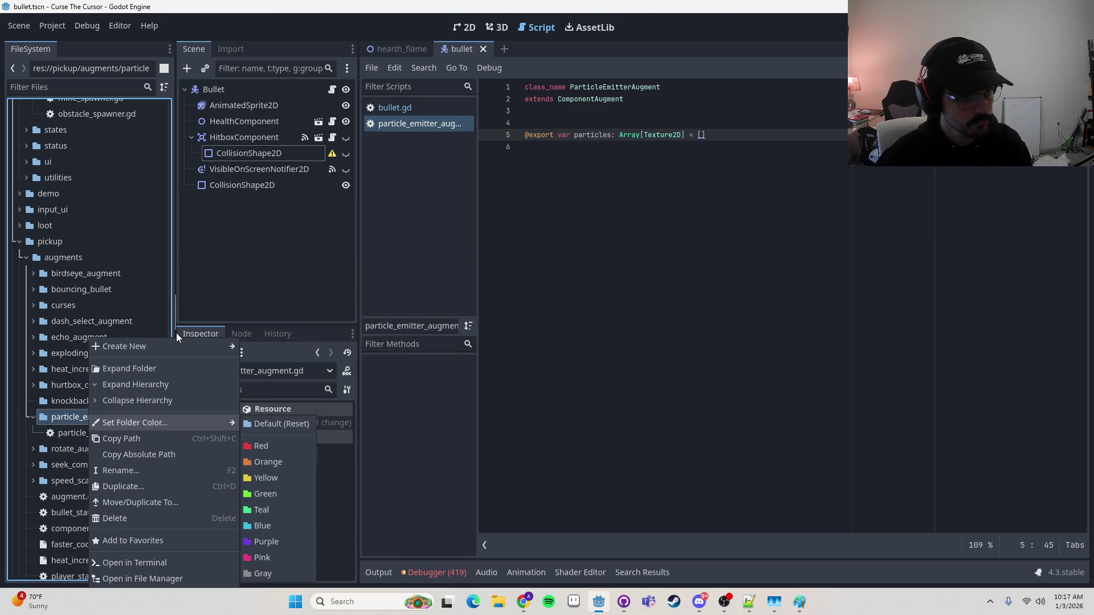
mouse_move(223, 346)
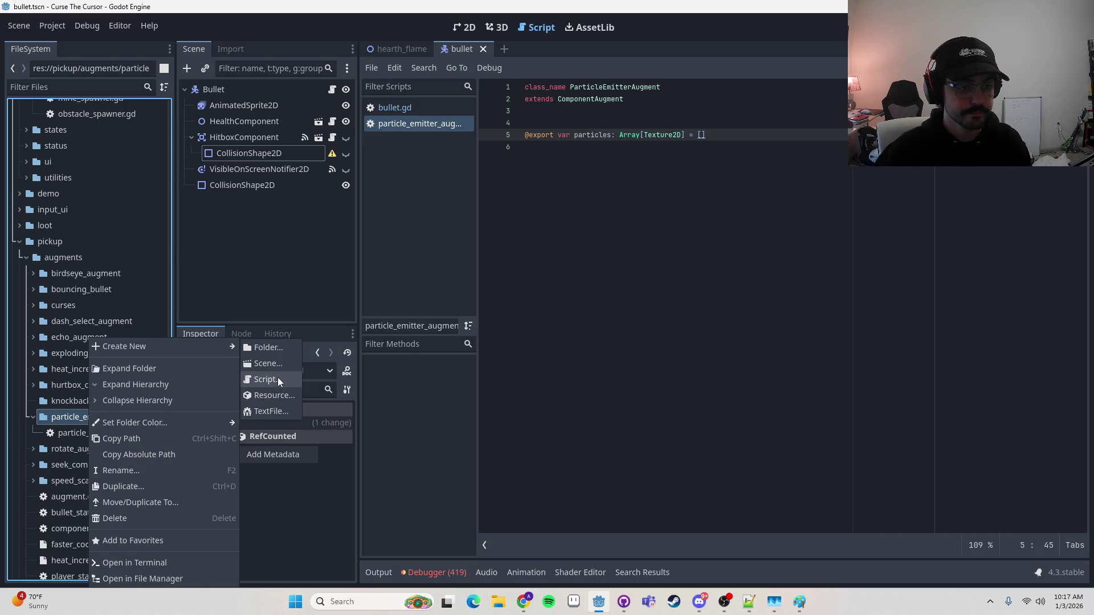
left_click(274, 395)
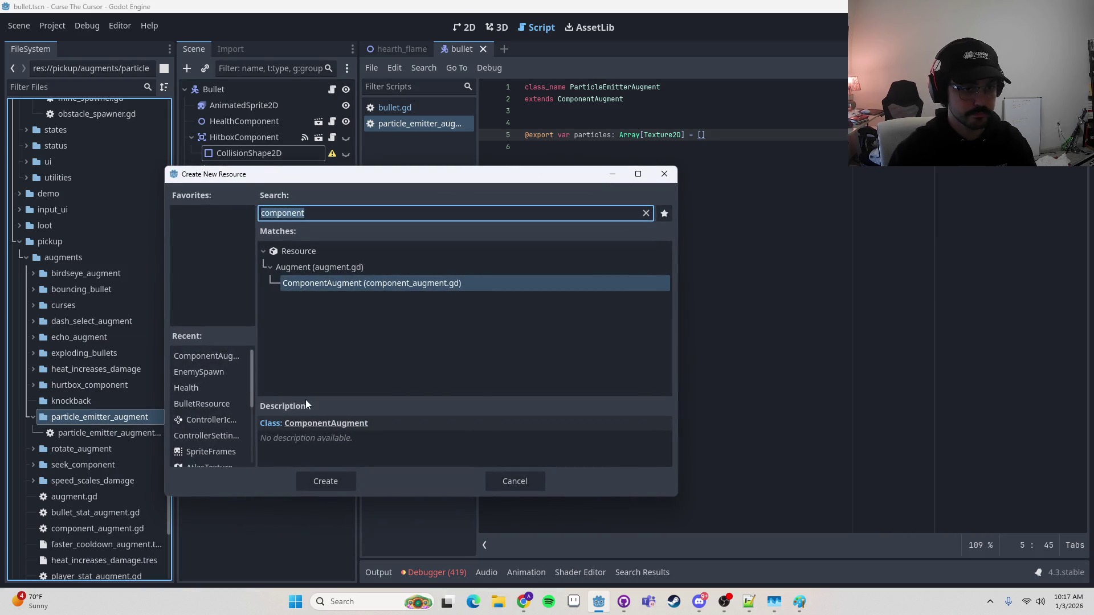
type("particl")
key("Return")
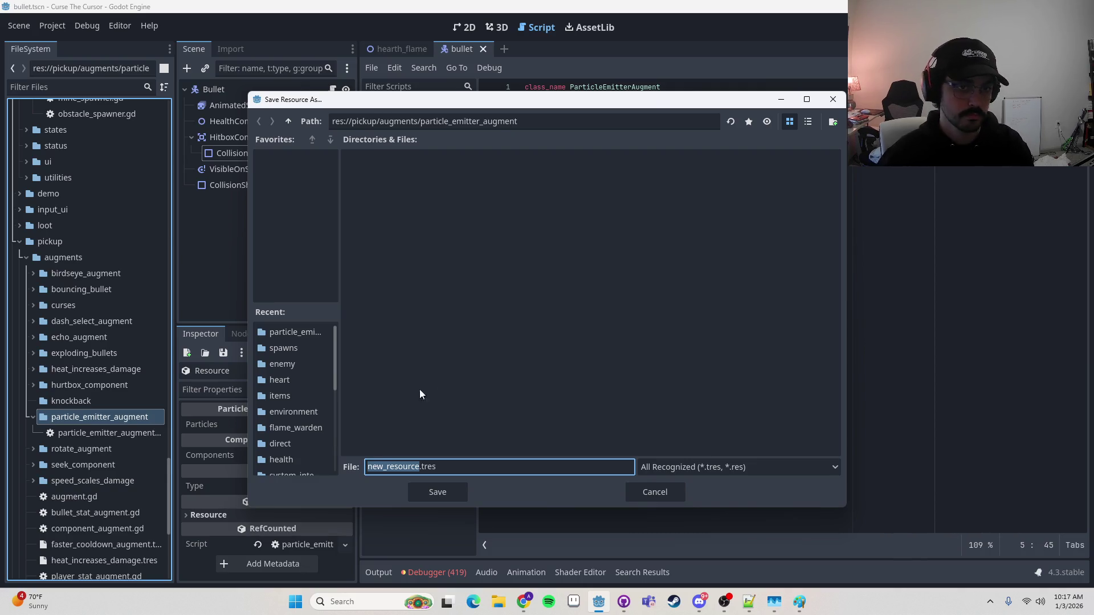
key("Escape")
left_click(693, 150)
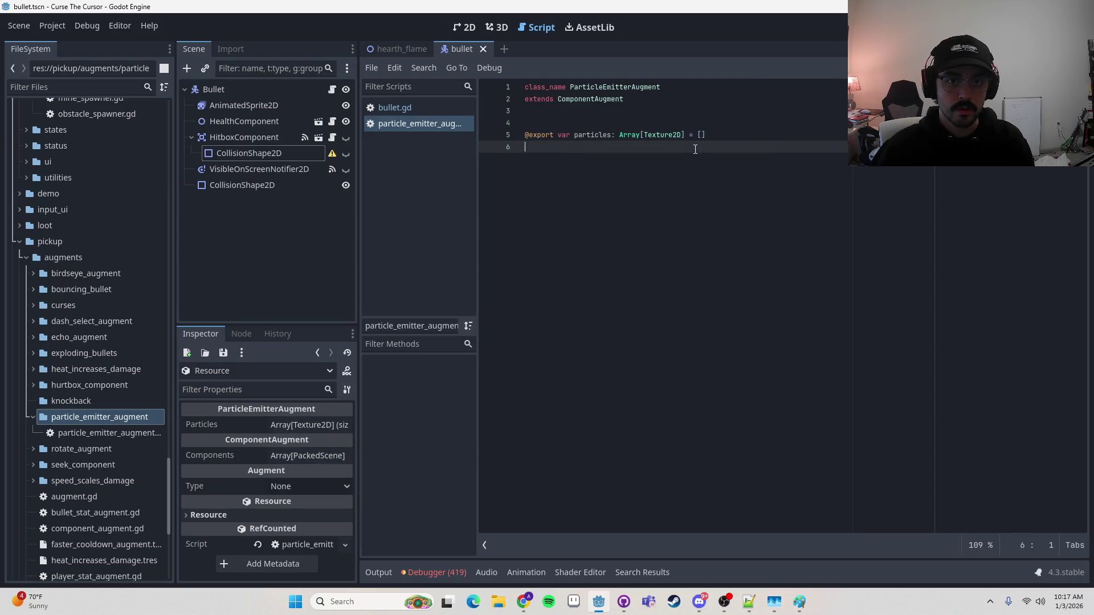
Look up the parent ComponentAugment script, then begin a new line 7 in particle_emitter_augment.gd.
left_click(590, 99, "ctrl")
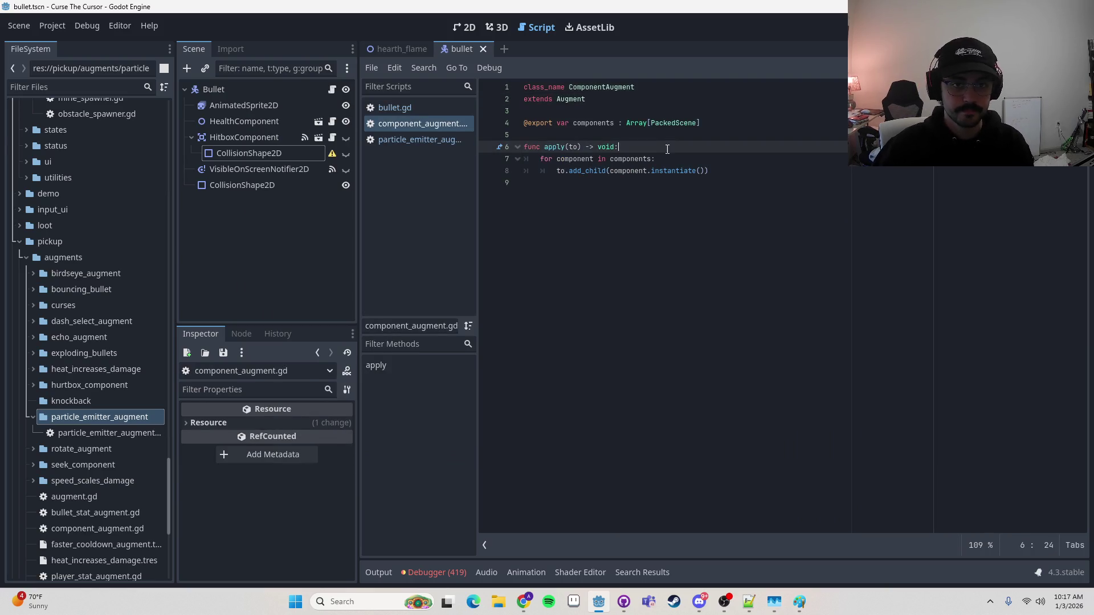
double_click(570, 159)
double_click(593, 123)
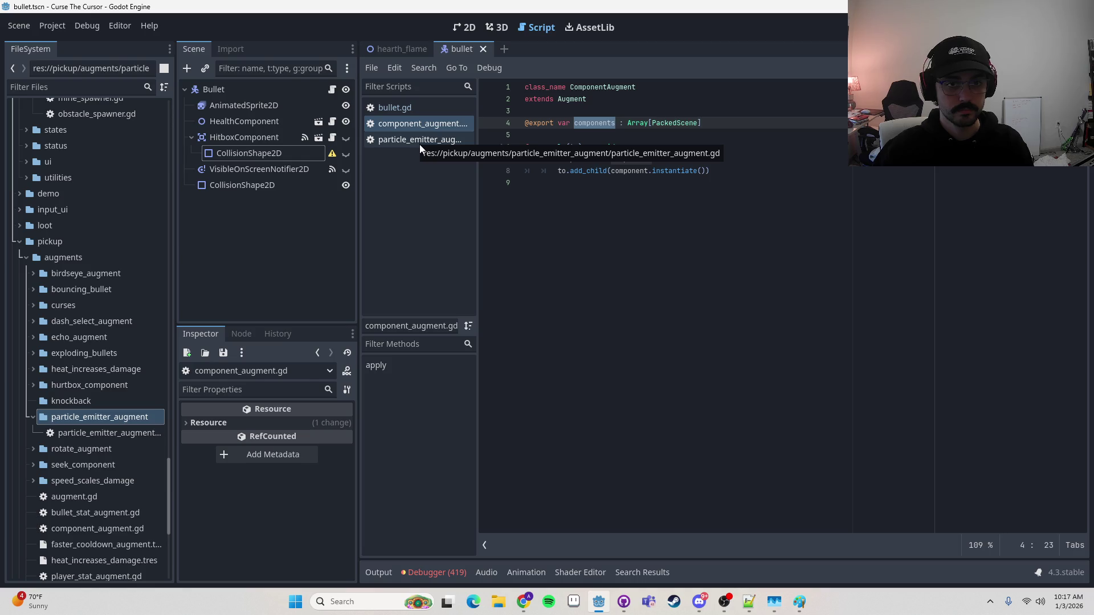
double_click(87, 436)
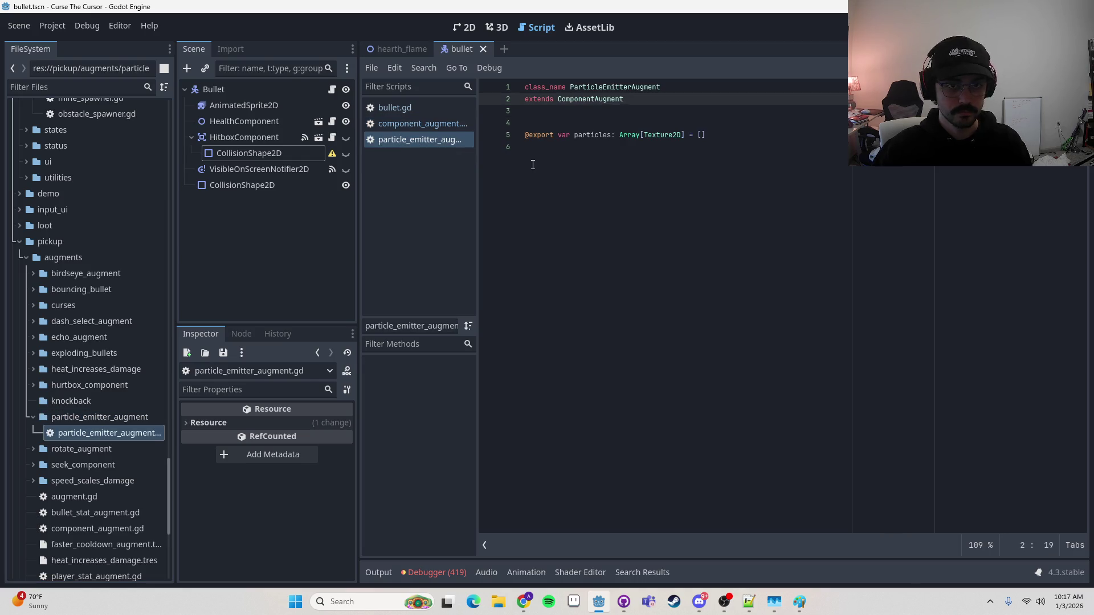
left_click(671, 163)
key("Return")
type("var")
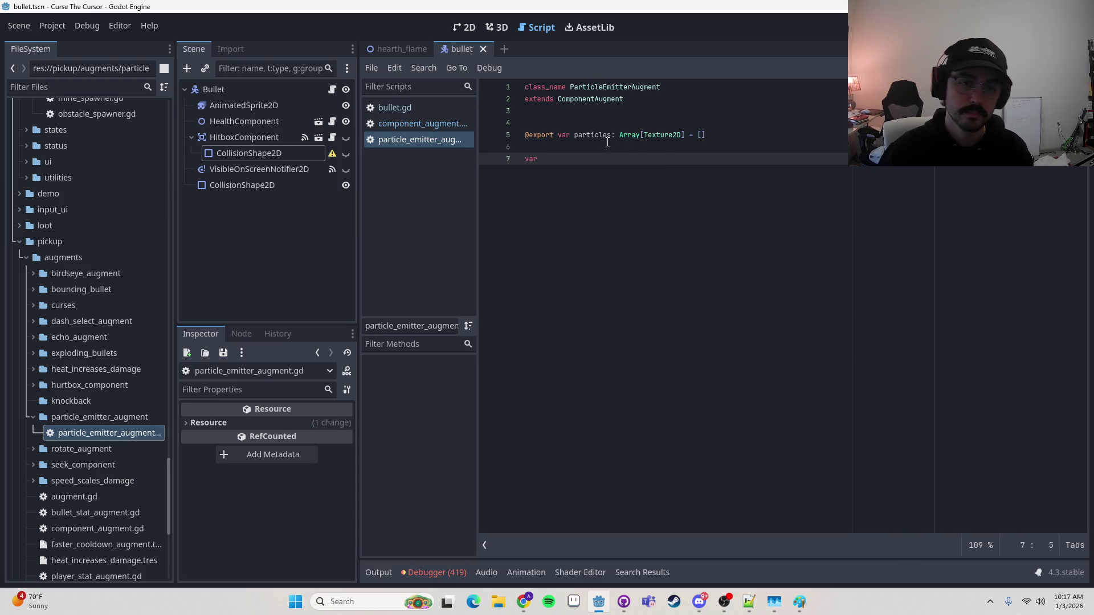
Check ComponentAugment's apply declaration and paste 'func apply(to) -> void:' onto line 7.
left_click(422, 124)
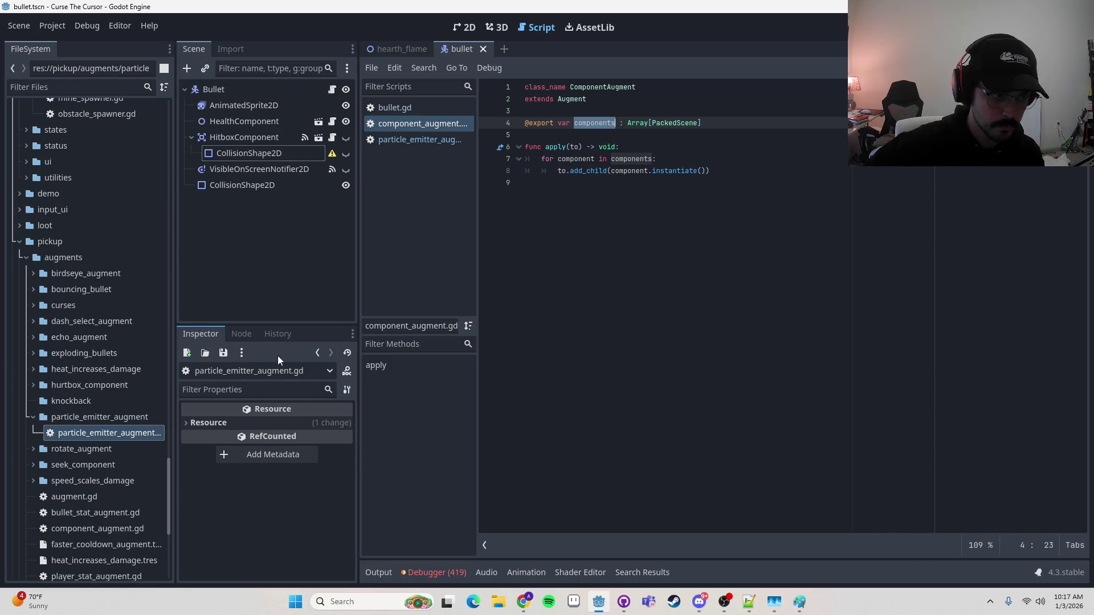
right_click(104, 419)
mouse_move(149, 349)
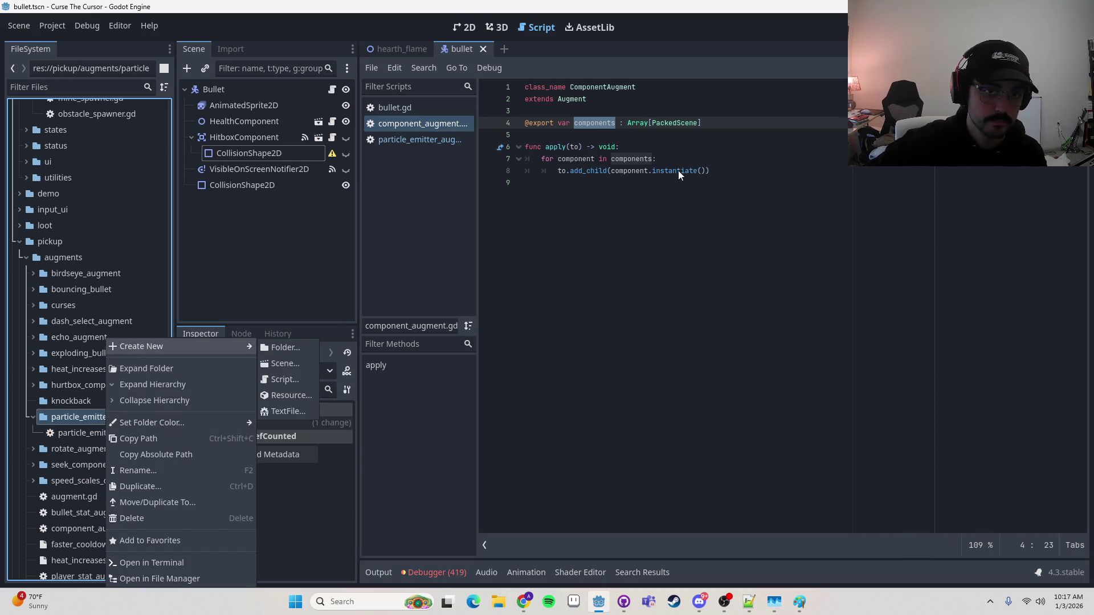
left_click(593, 108)
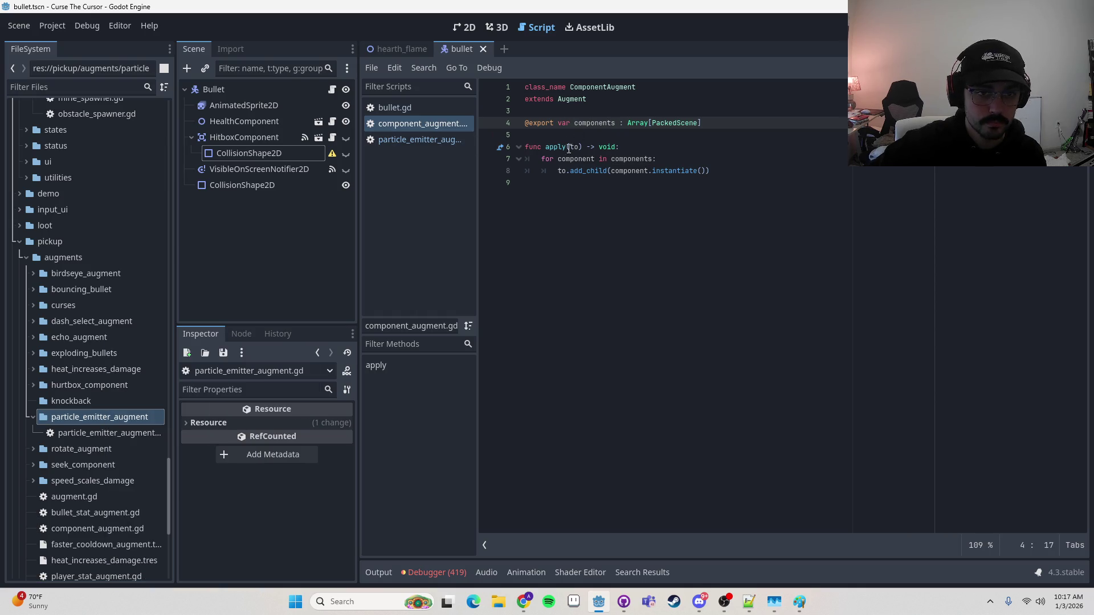
left_click(547, 147)
left_click(548, 147)
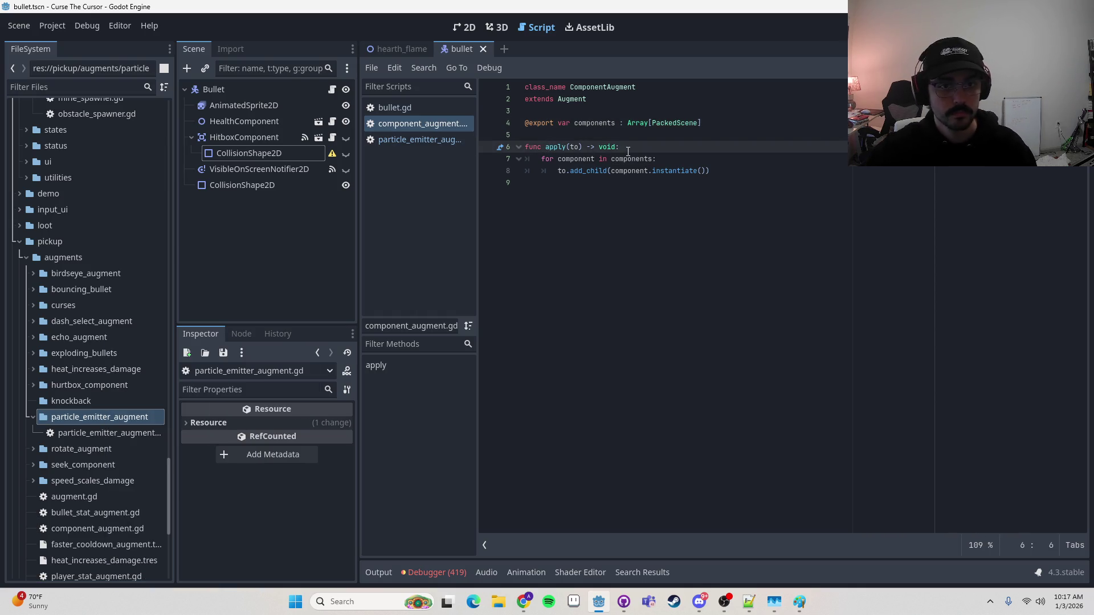
left_click(420, 140)
double_click(569, 162)
type("func apply(to) -> void:")
key("Return")
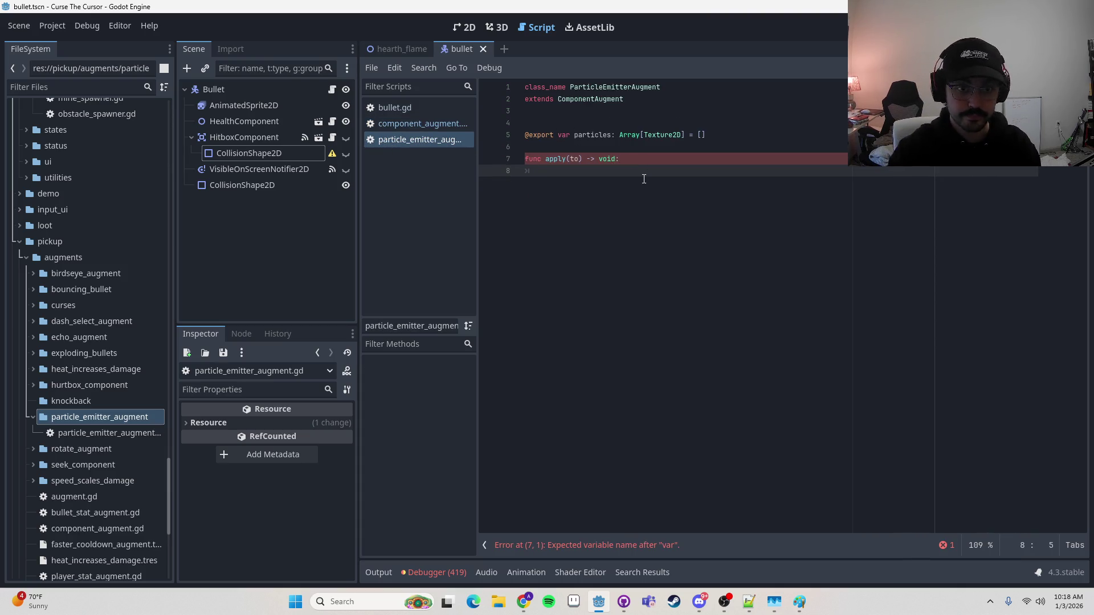
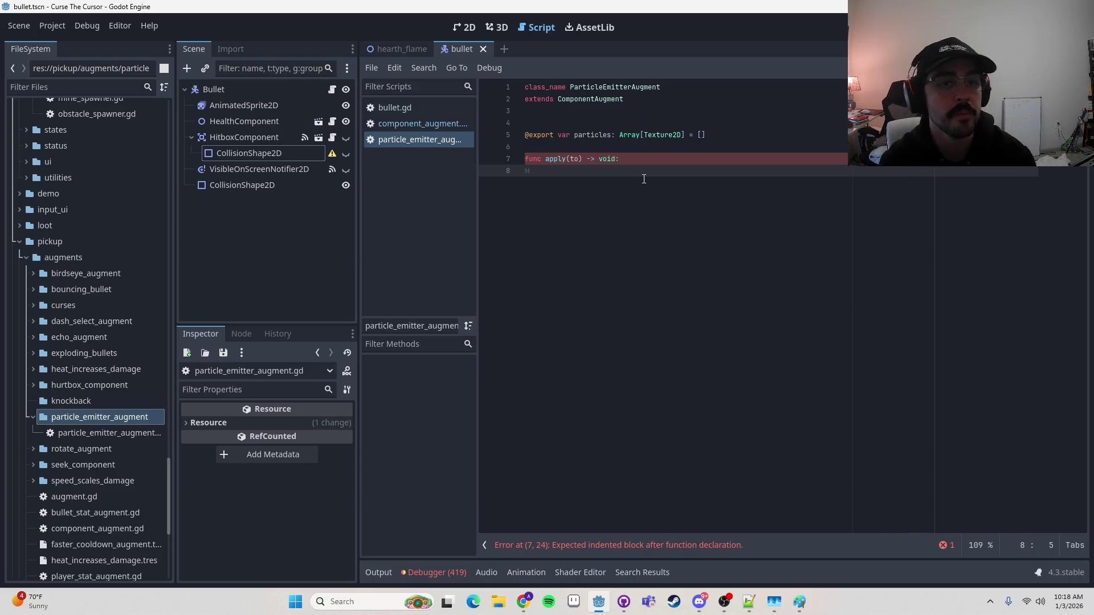
Select all eight lines of code in particle_emitter_augment.gd and delete them.
left_click(583, 146)
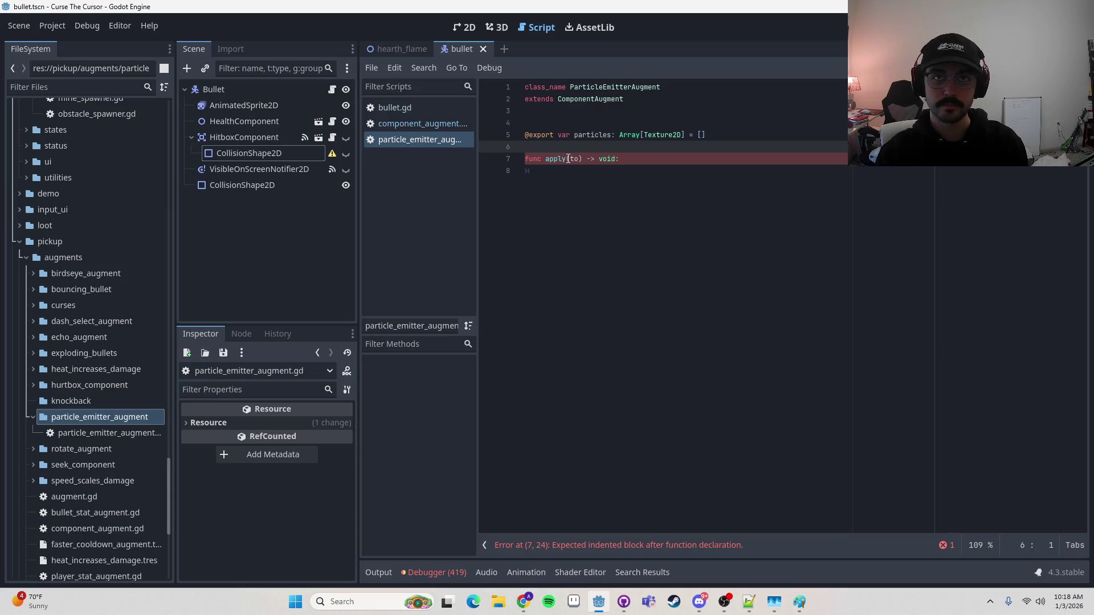
left_click_drag(577, 172, 515, 122)
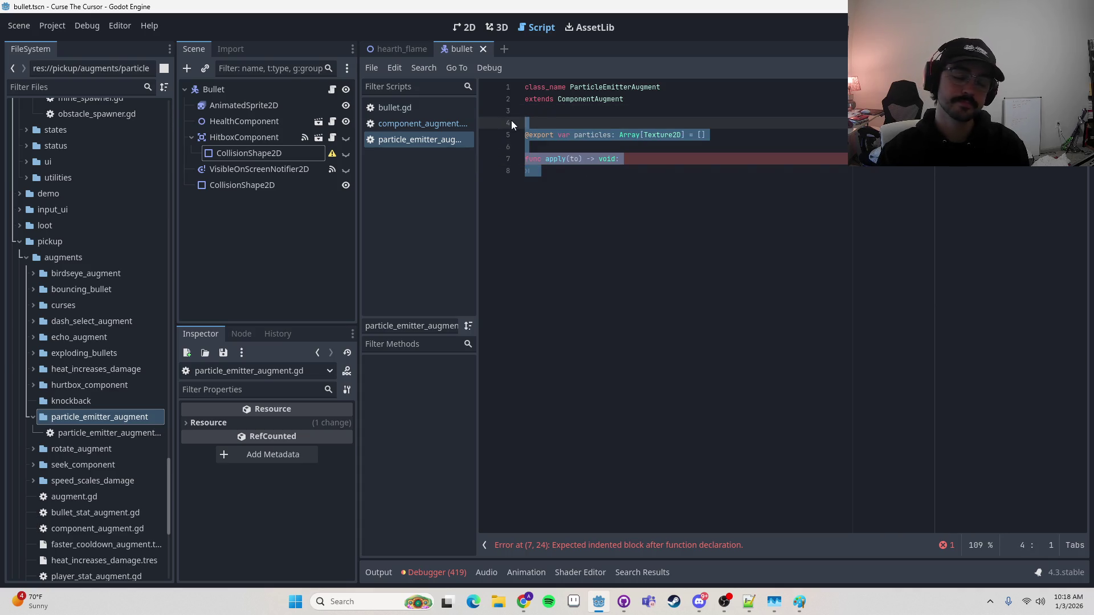
left_click(581, 220)
left_click_drag(557, 170, 501, 90)
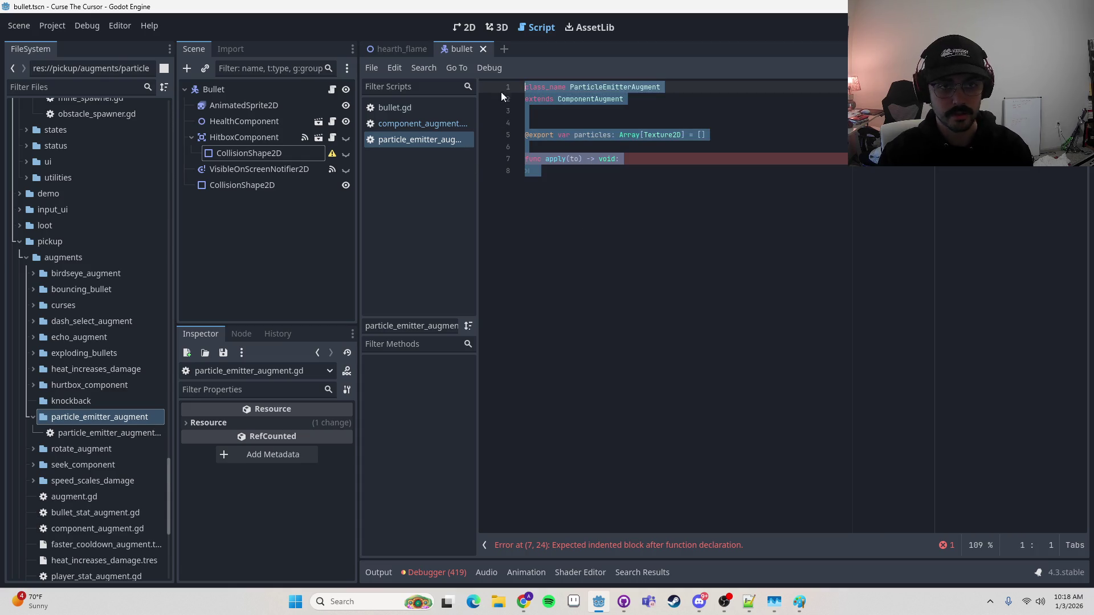
key("BackSpace")
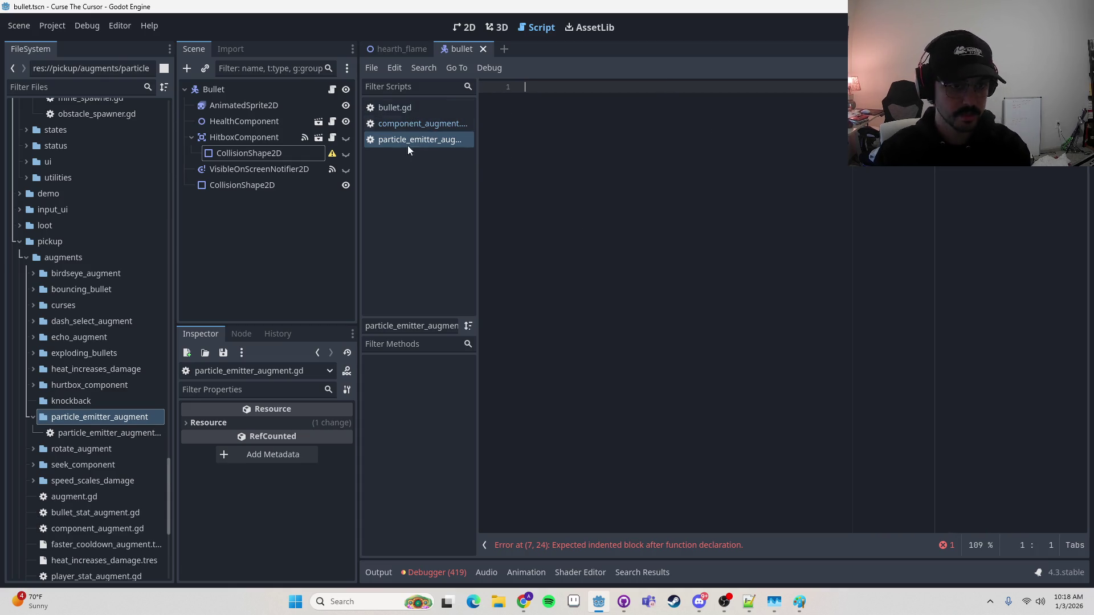
Close the other open scripts and the emptied particle_emitter_augment.gd, discarding its unsaved changes.
right_click(417, 140)
left_click(466, 193)
left_click(546, 323)
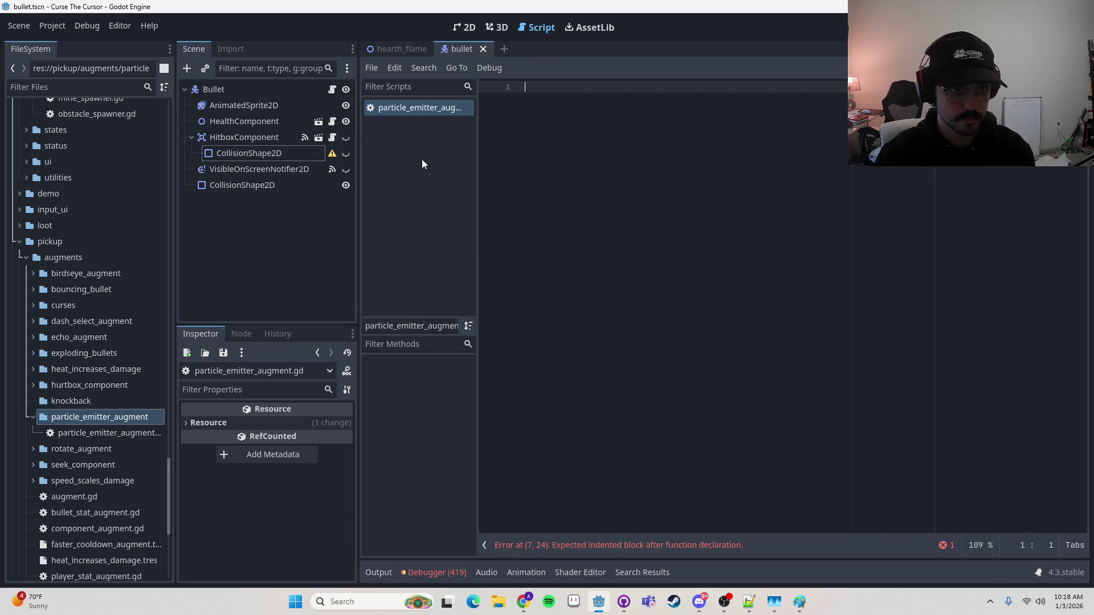
right_click(402, 108)
left_click(426, 152)
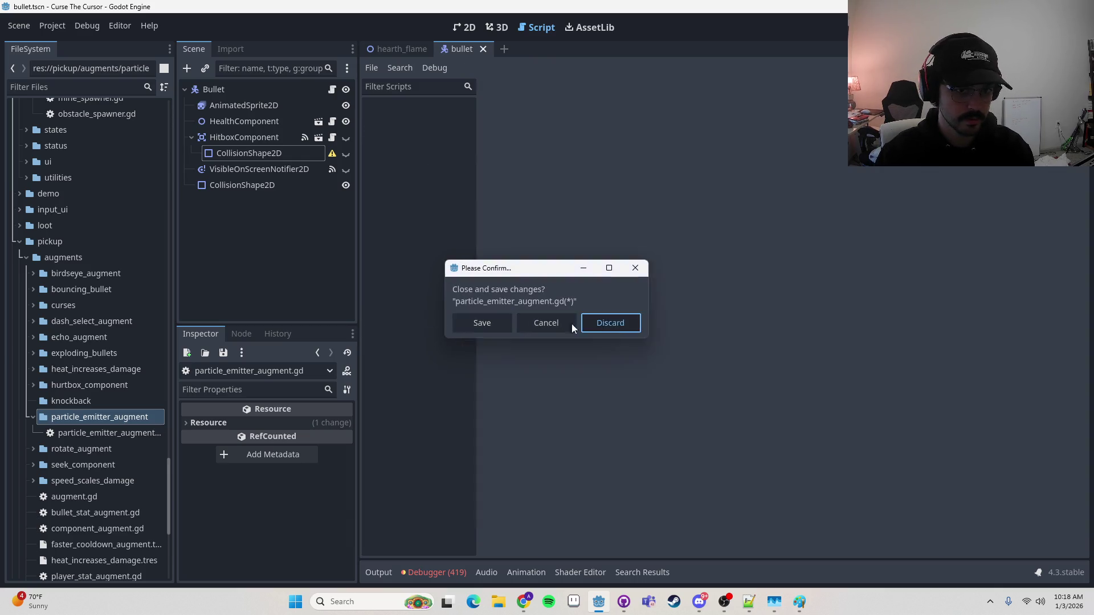
left_click(592, 323)
Remove particle_emitter_augment.gd from the project, leaving the particle_emitter_augment folder empty.
left_click(118, 434)
key("Delete")
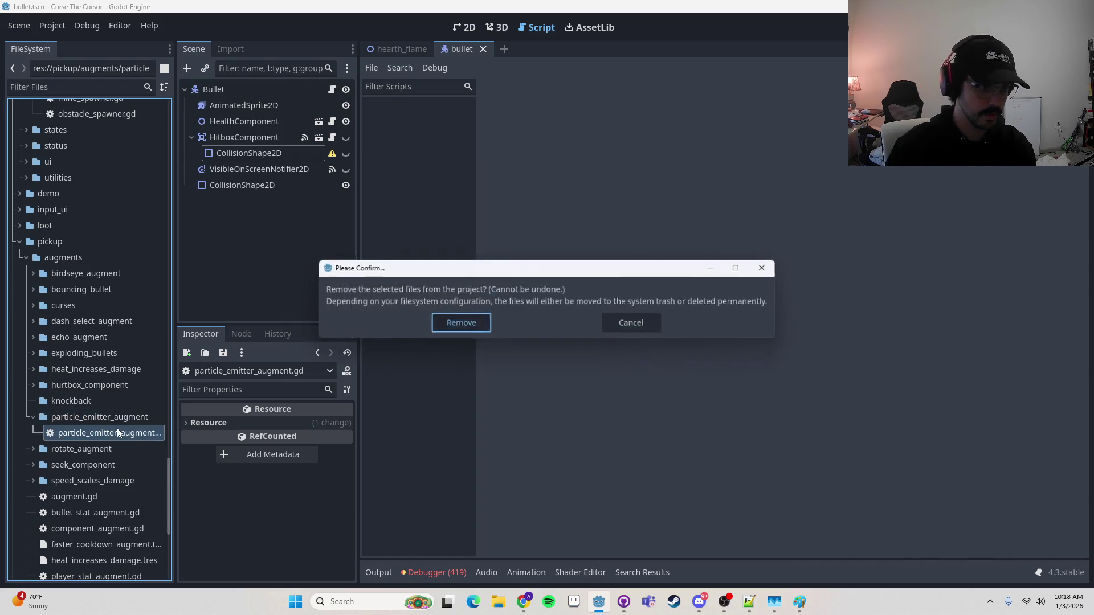
key("Return")
left_click(118, 416)
right_click(118, 416)
Create a ComponentAugment resource saved as particle_emitter_augment.tres and select it in FileSystem.
mouse_move(194, 346)
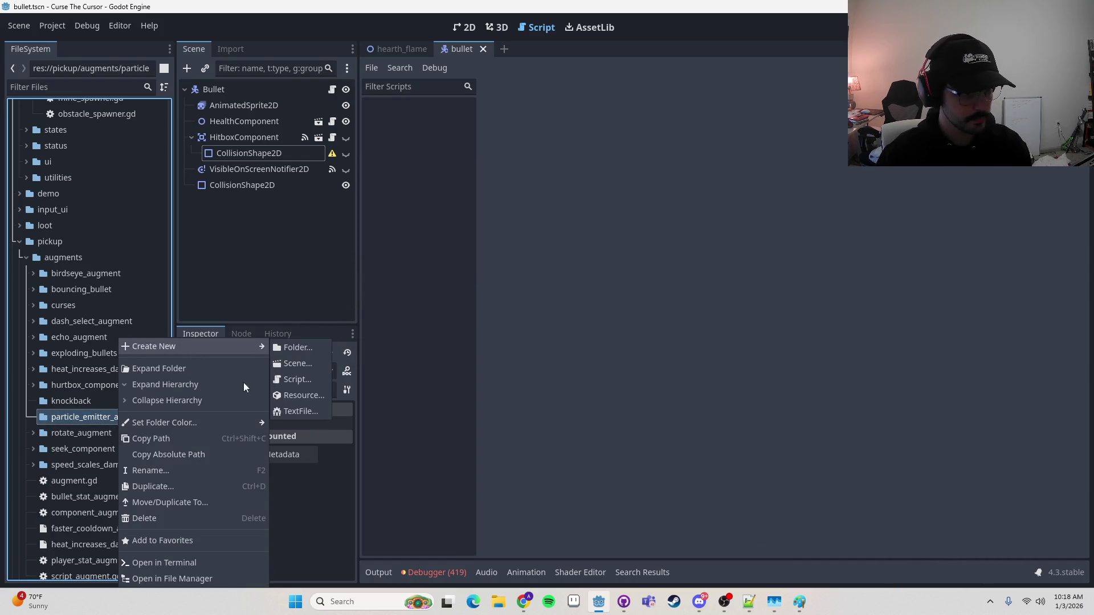
left_click(302, 398)
type("compo")
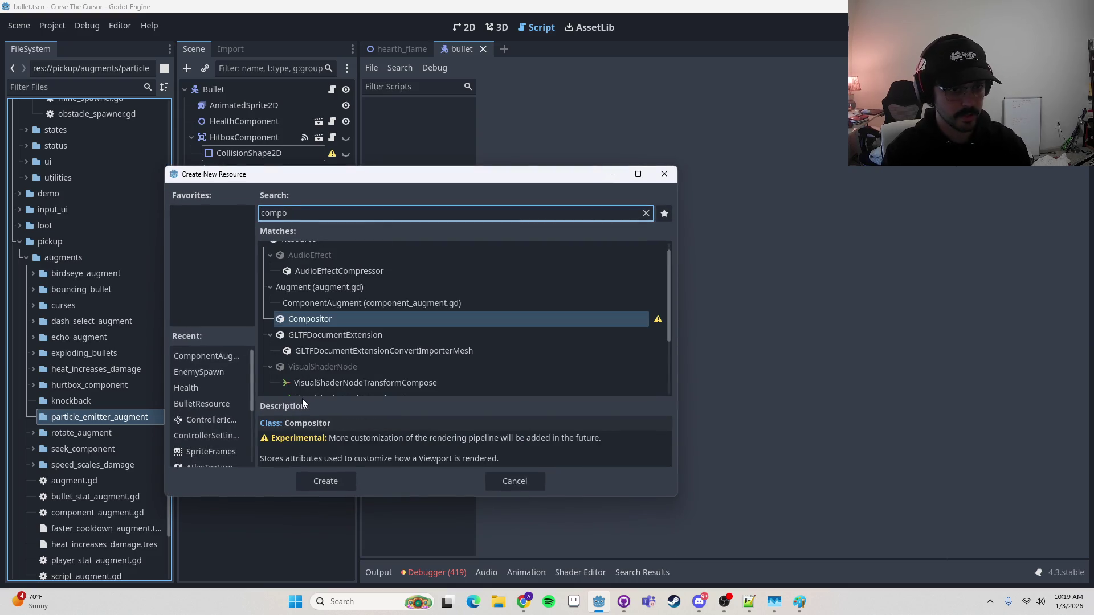
type("nent")
key("Return")
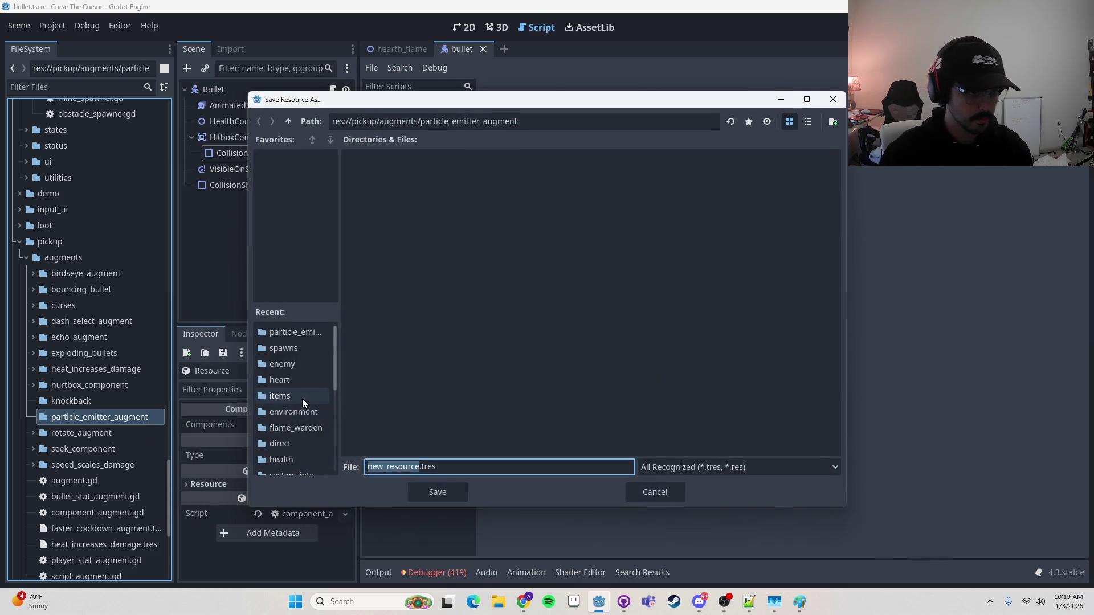
type("particle_emitt")
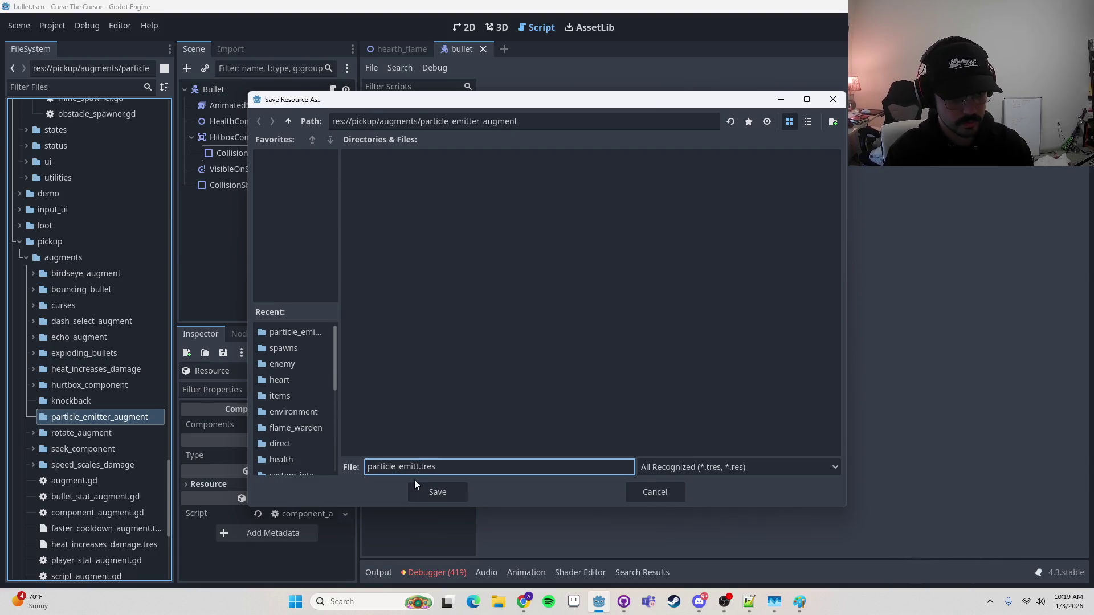
type("augment")
key("Return")
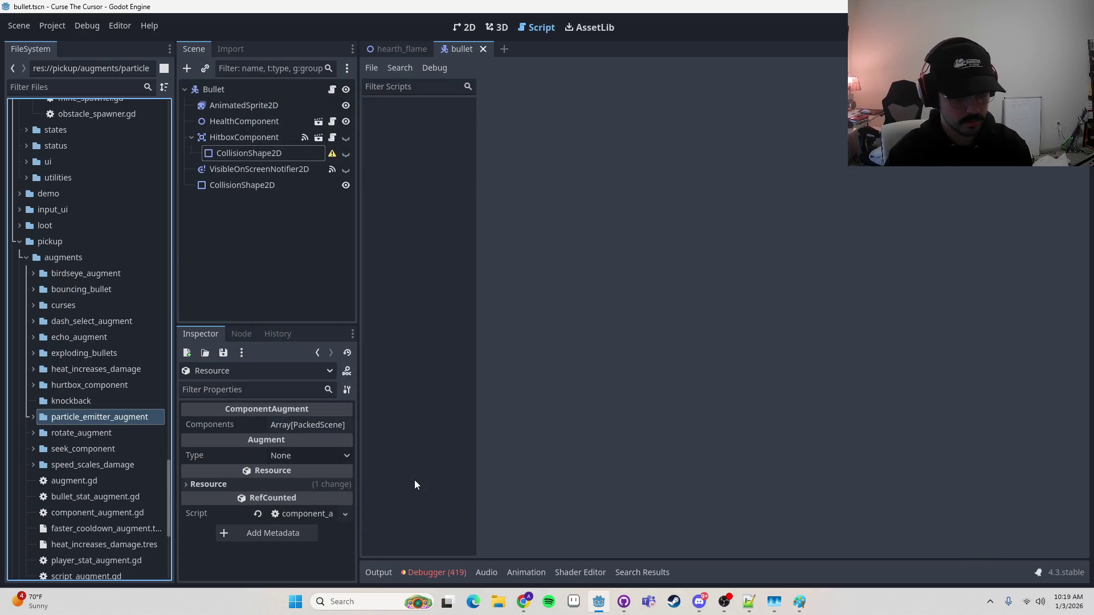
left_click(32, 416)
left_click(105, 434)
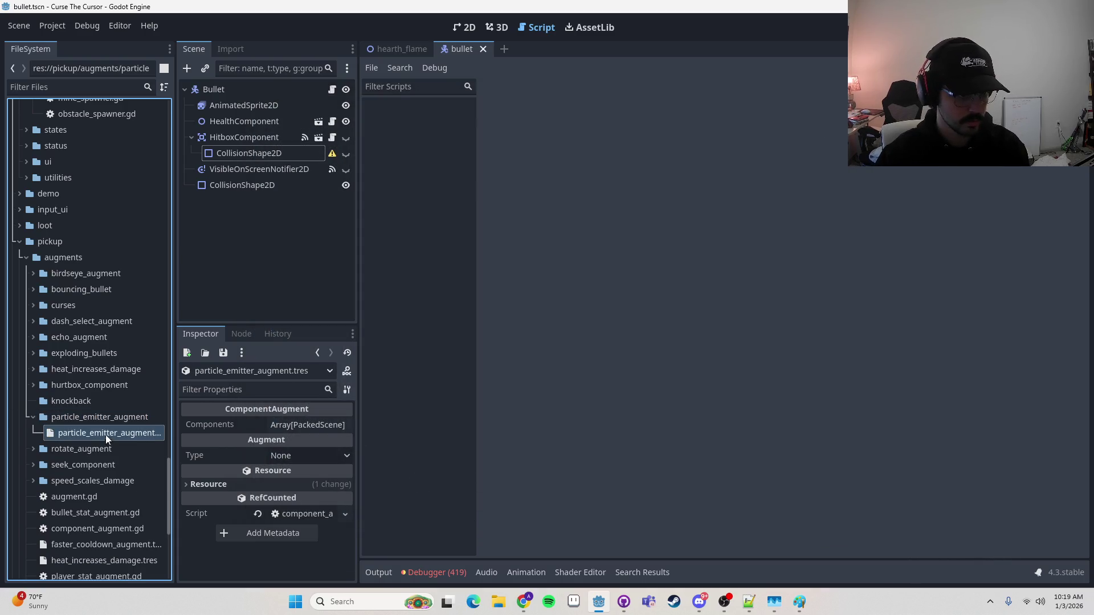
right_click(98, 417)
Begin a new scene in the particle_emitter_augment folder, then cancel it.
mouse_move(228, 347)
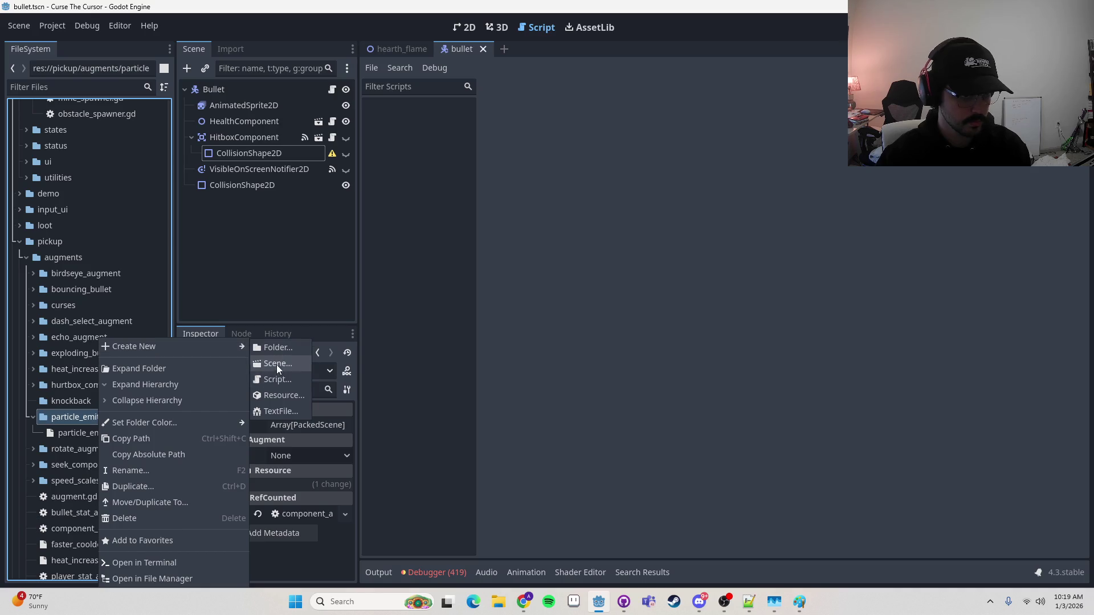
left_click(277, 366)
type("particle")
key("ctrl+a")
key("BackSpace")
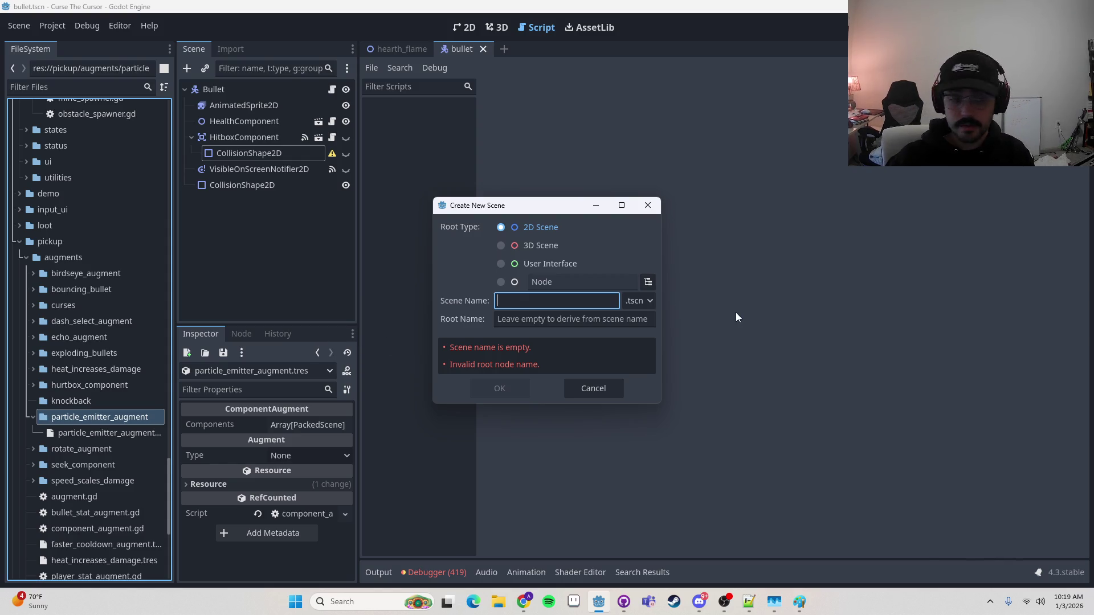
left_click(587, 387)
scroll(107, 285, "up", 15)
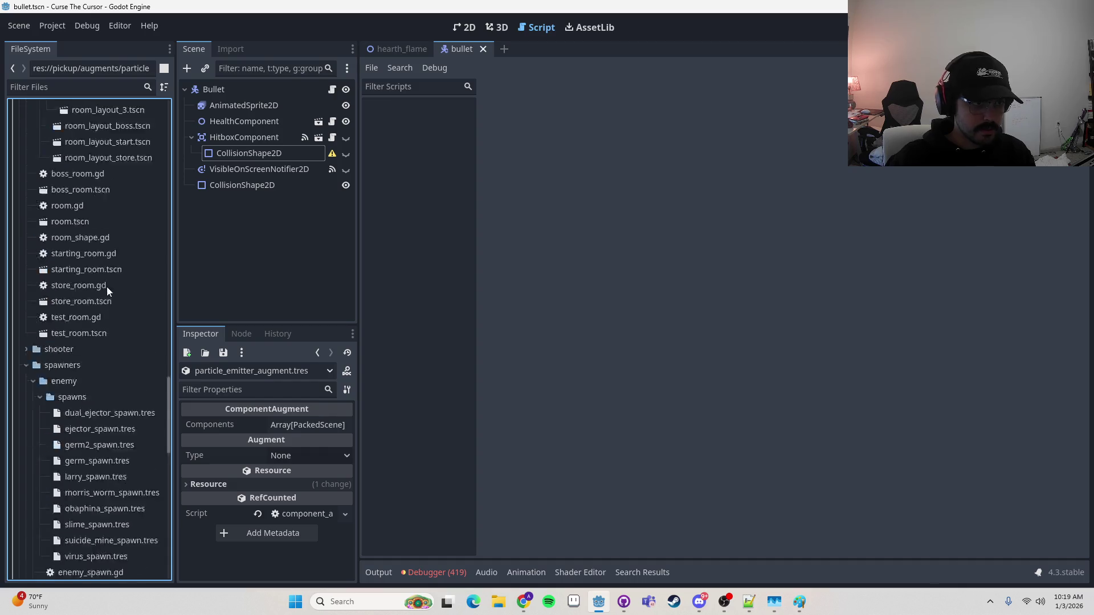
scroll(101, 276, "up", 15)
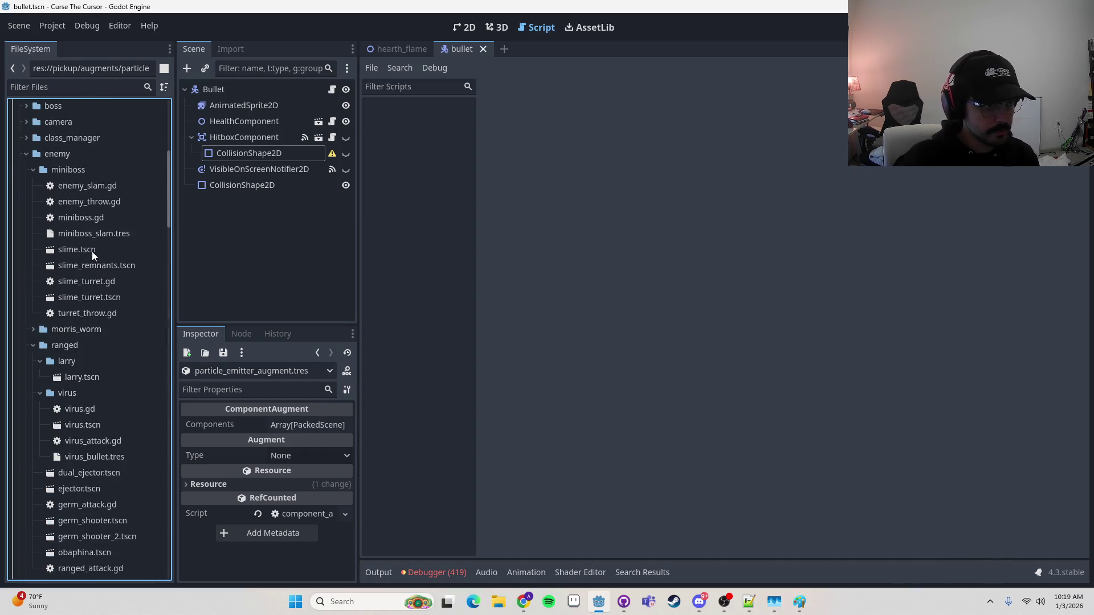
Create a 2D scene named fire_particles in the hearth_flame folder and select fire_particles.tscn.
left_click(71, 267)
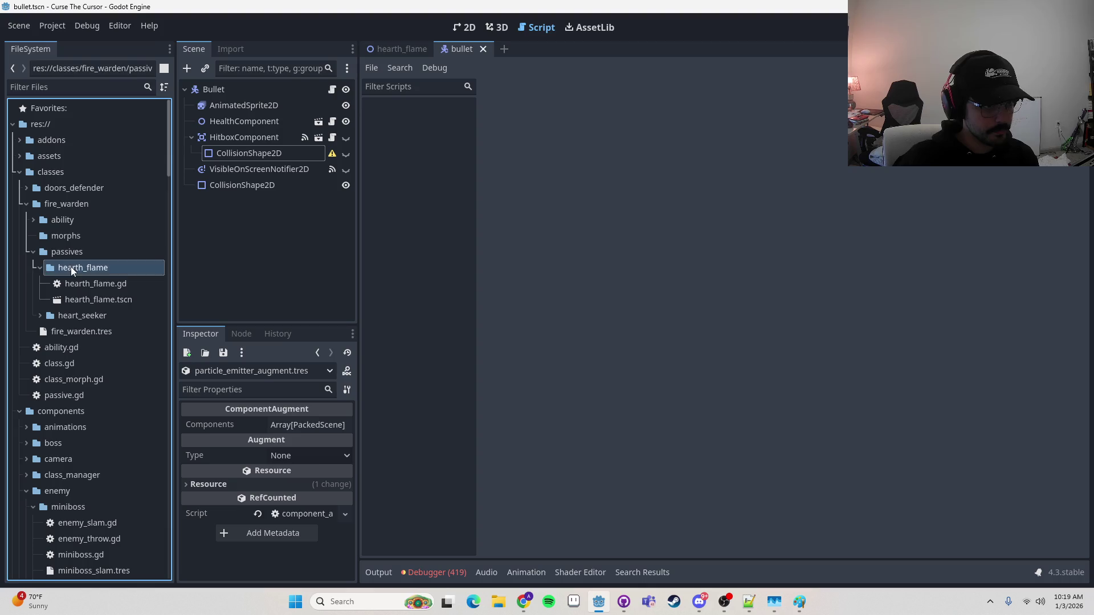
right_click(84, 267)
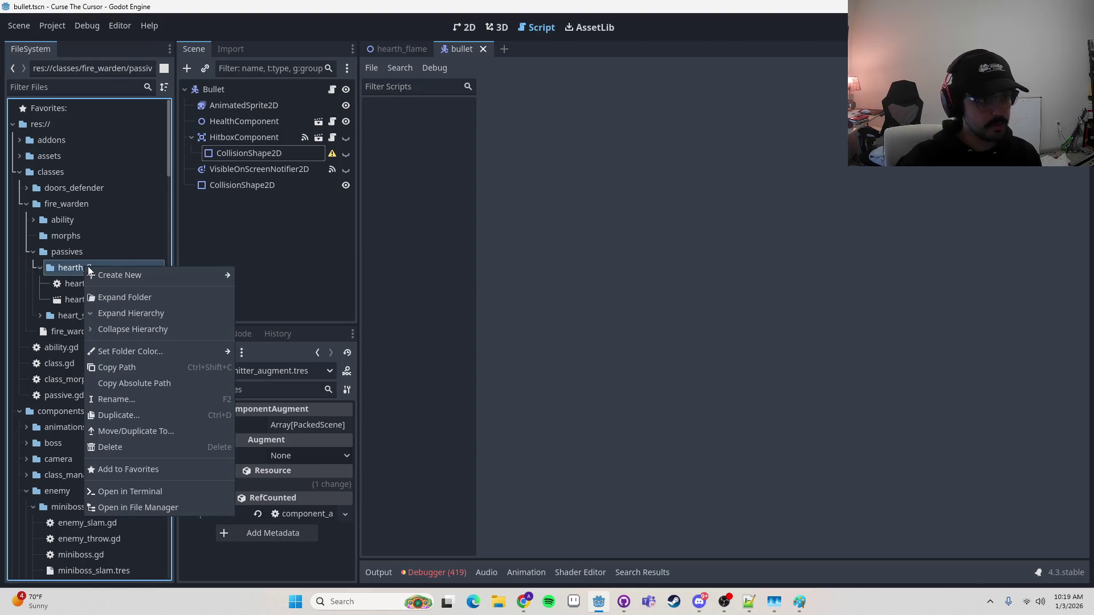
mouse_move(222, 276)
left_click(261, 290)
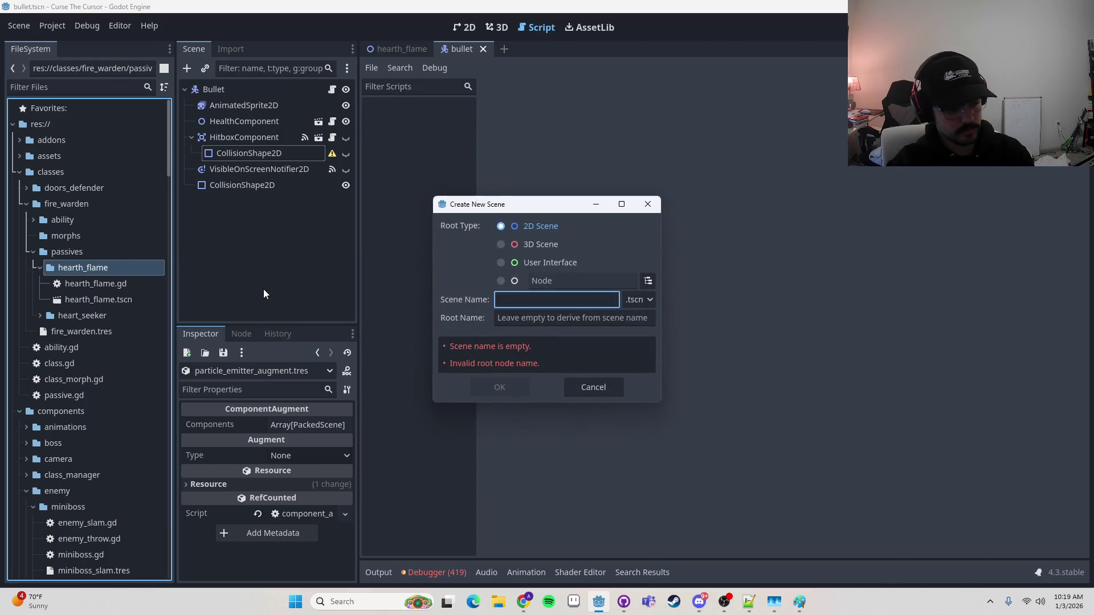
type("particle_emitt")
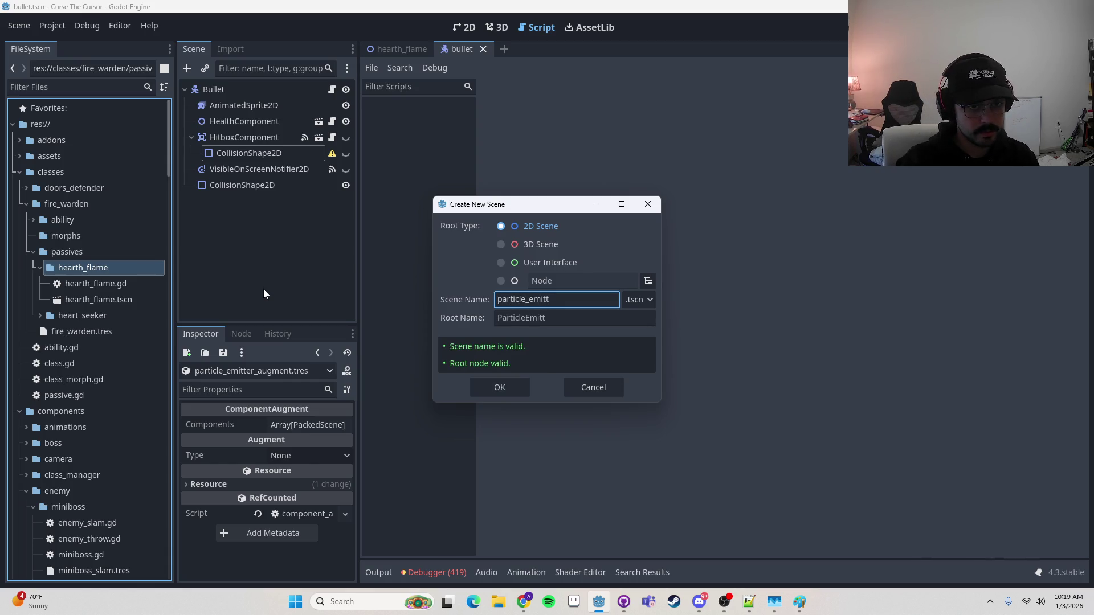
key("ctrl+BackSpace")
type("fire_particles")
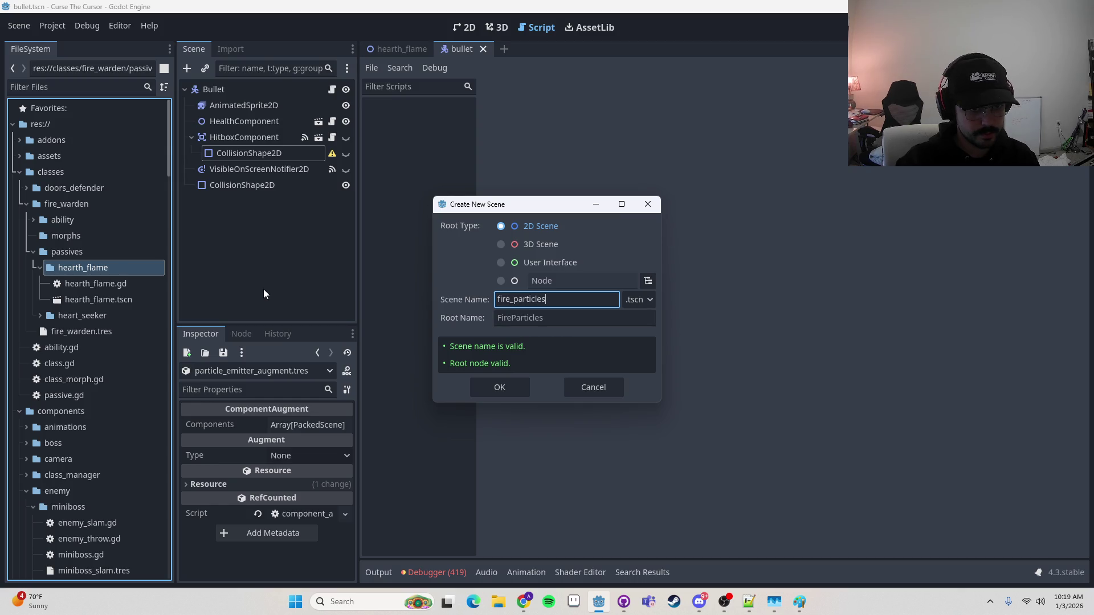
key("Return")
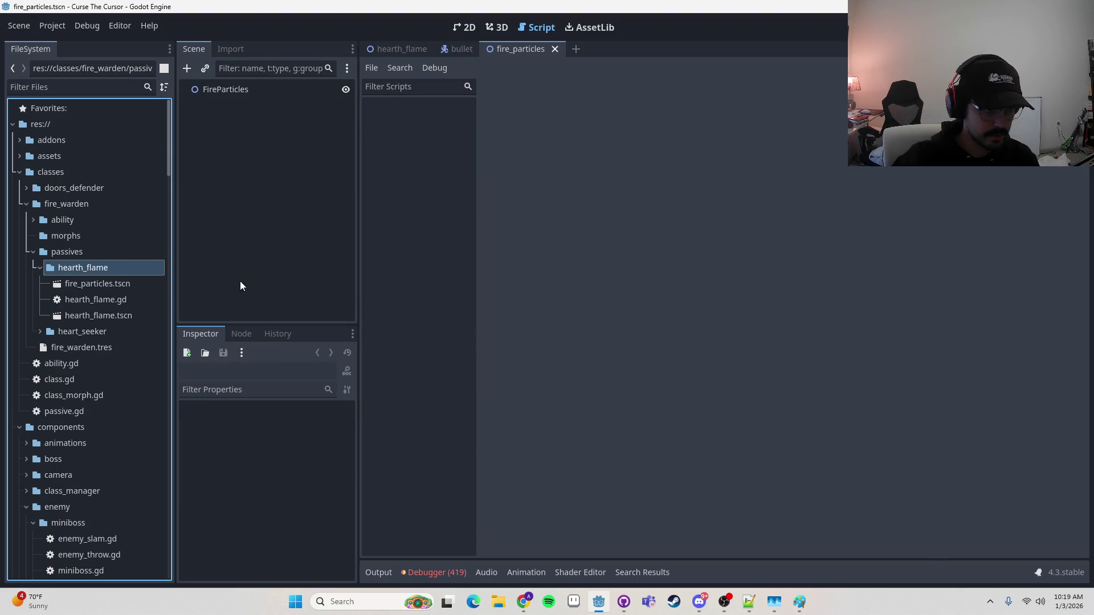
left_click(119, 283)
Change the FireParticles root node's type to CPUParticles2D, keeping its name unchanged.
left_click(211, 89)
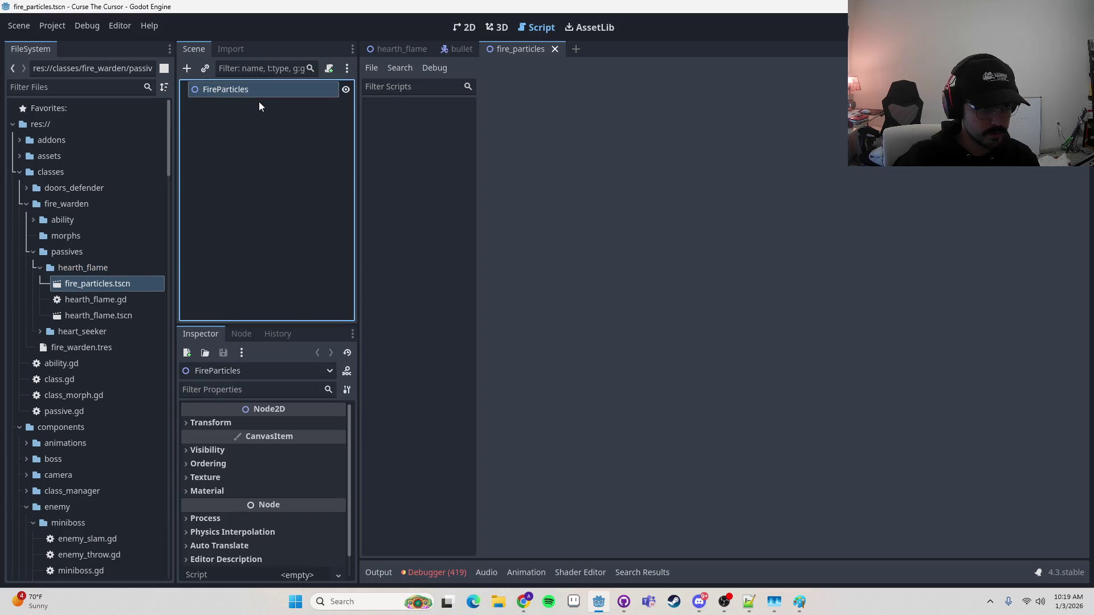
right_click(230, 88)
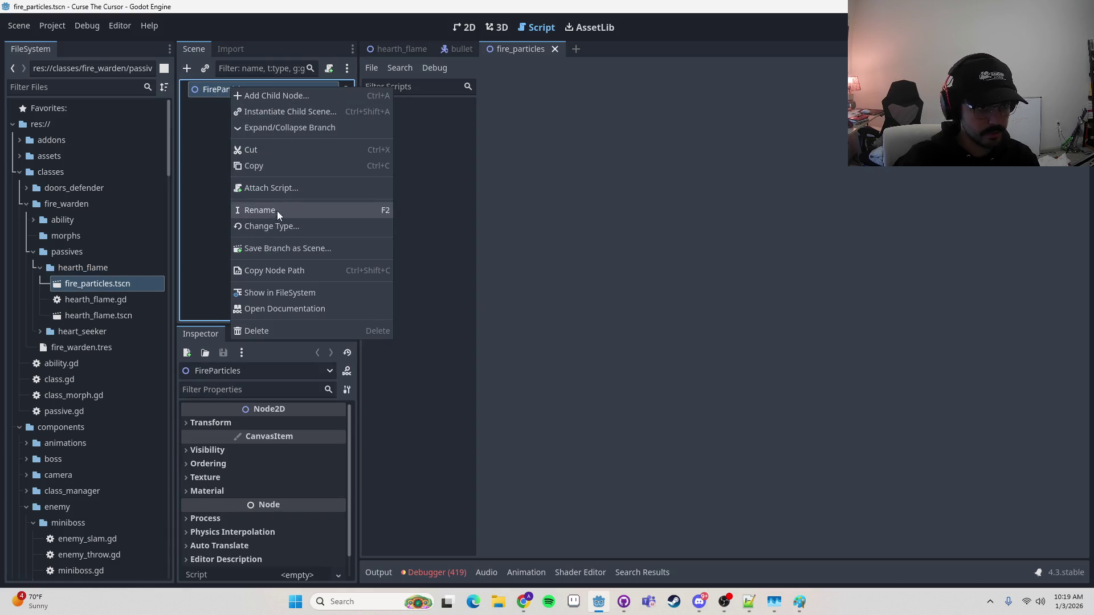
left_click(285, 225)
type("particle")
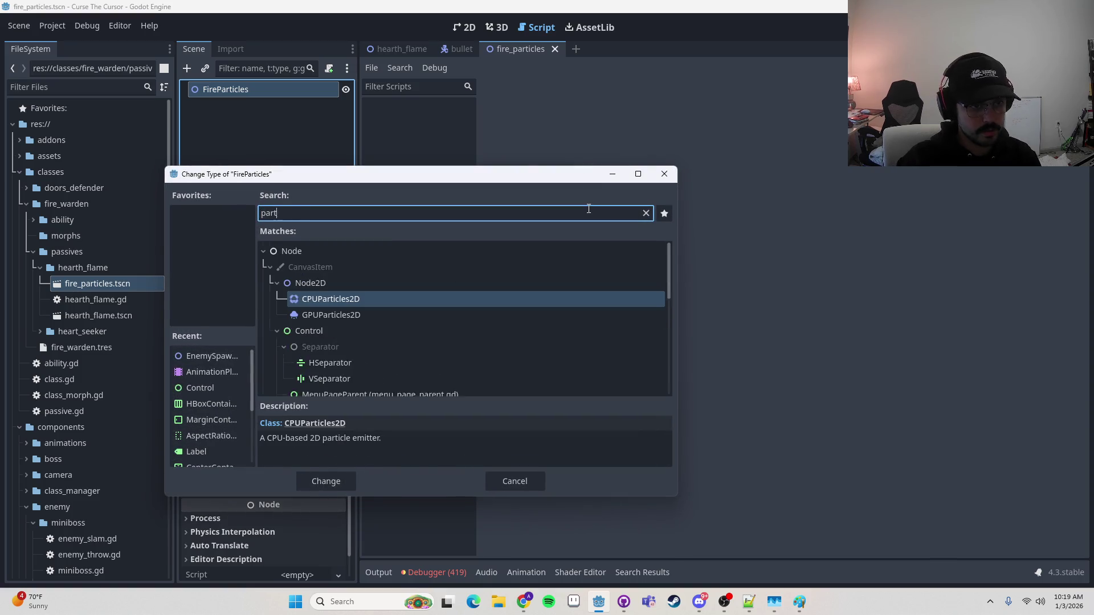
key("Return")
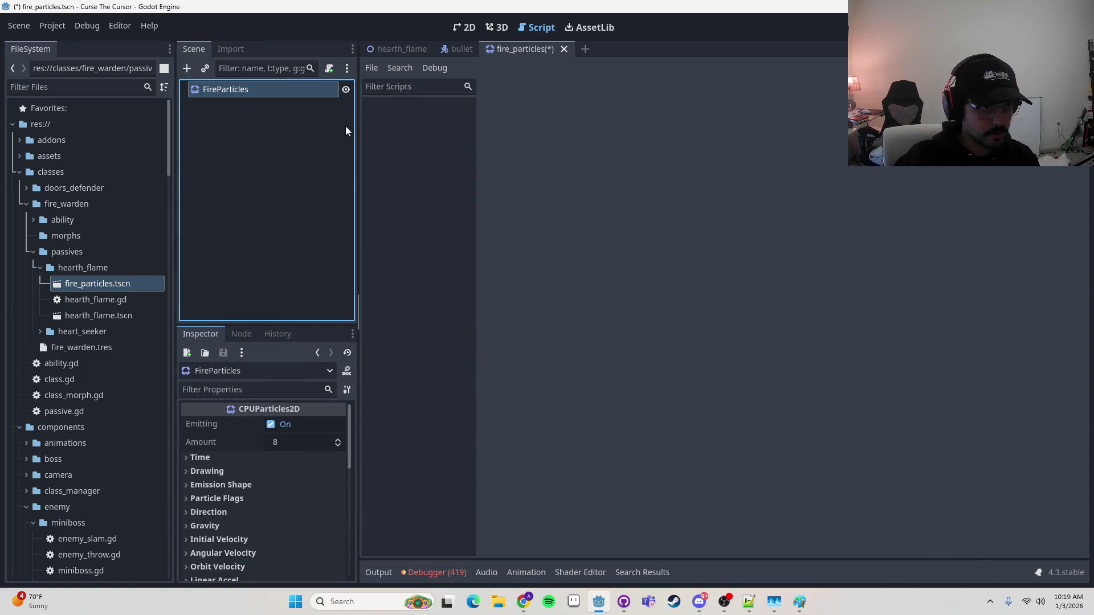
double_click(271, 90)
key("Escape")
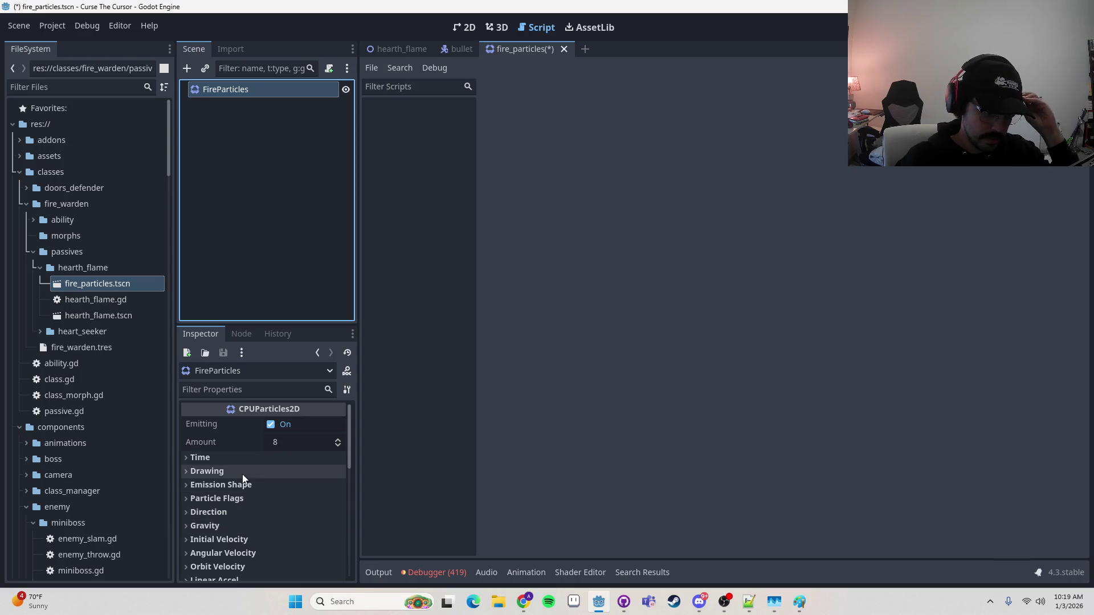
Expand FireParticles' Drawing section and search for a 'fire' texture, cancelling without loading one.
scroll(241, 474, "down", 1)
left_click(221, 455)
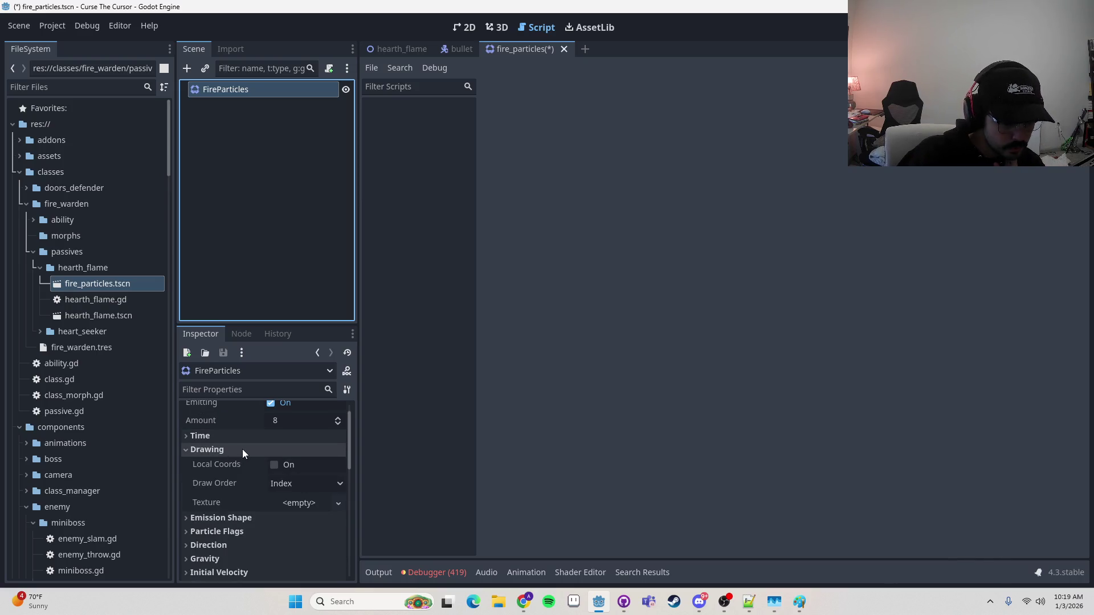
left_click(296, 504)
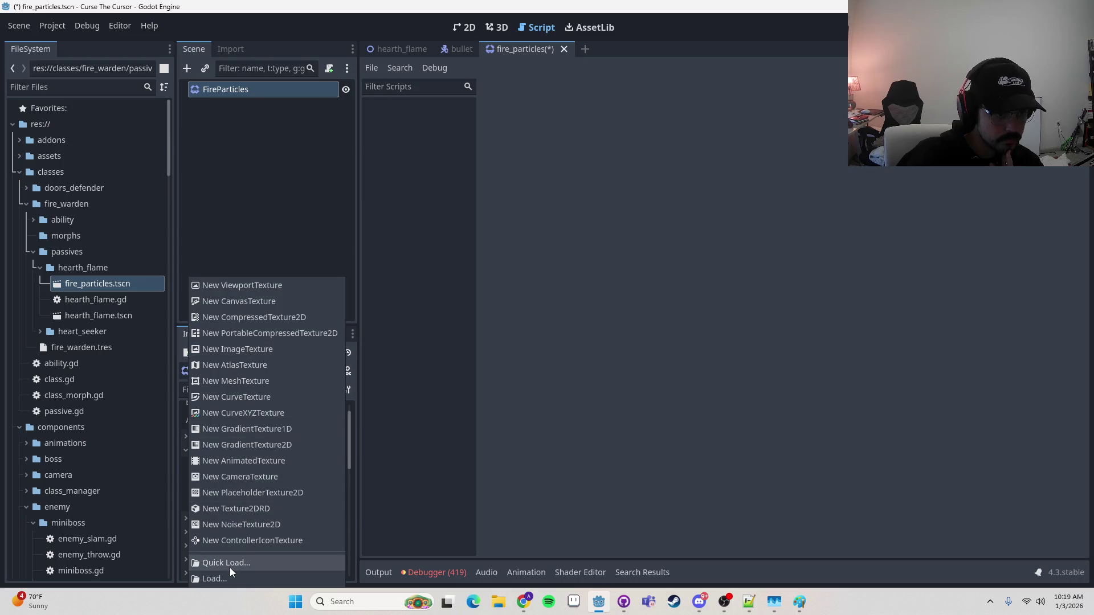
left_click(230, 567)
type("fire")
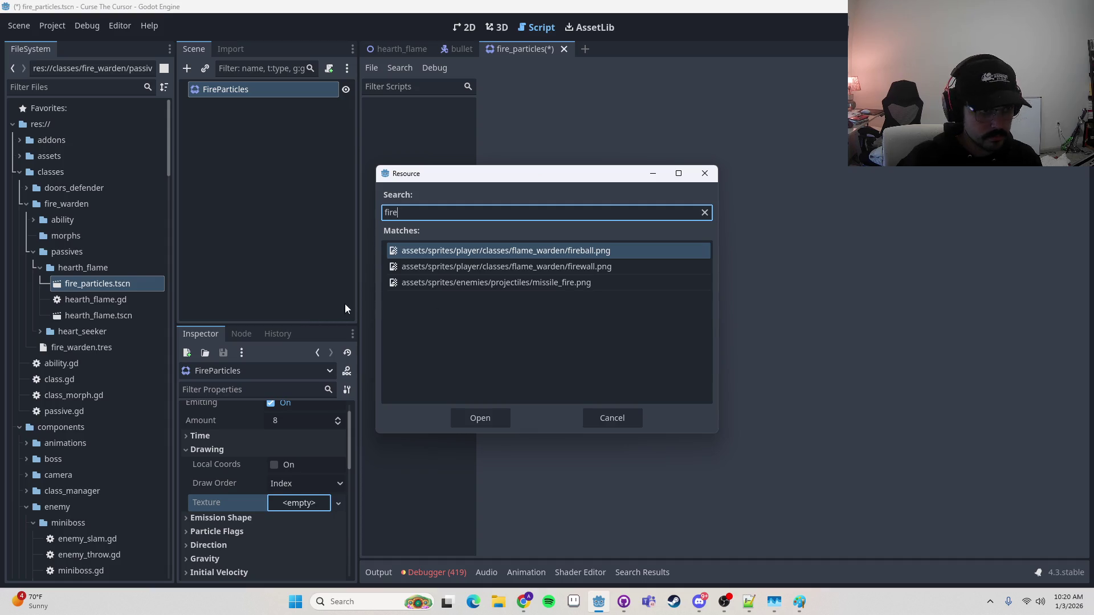
key("Escape")
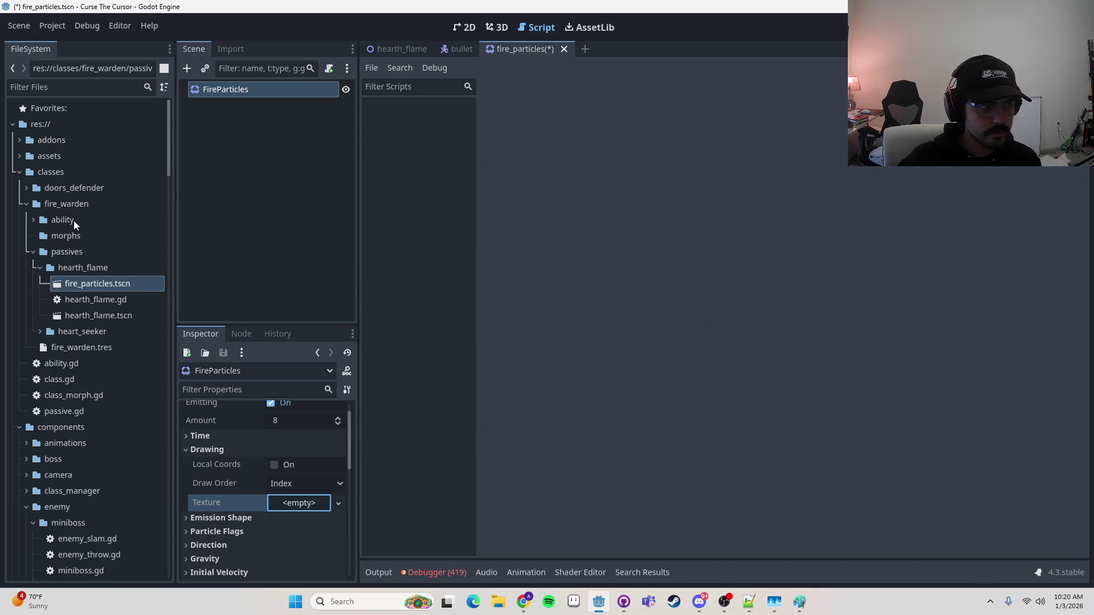
Browse res://assets/sprites/player and its flame_warden, cursors and projectiles folders in FileSystem.
left_click(20, 155)
left_click(26, 204)
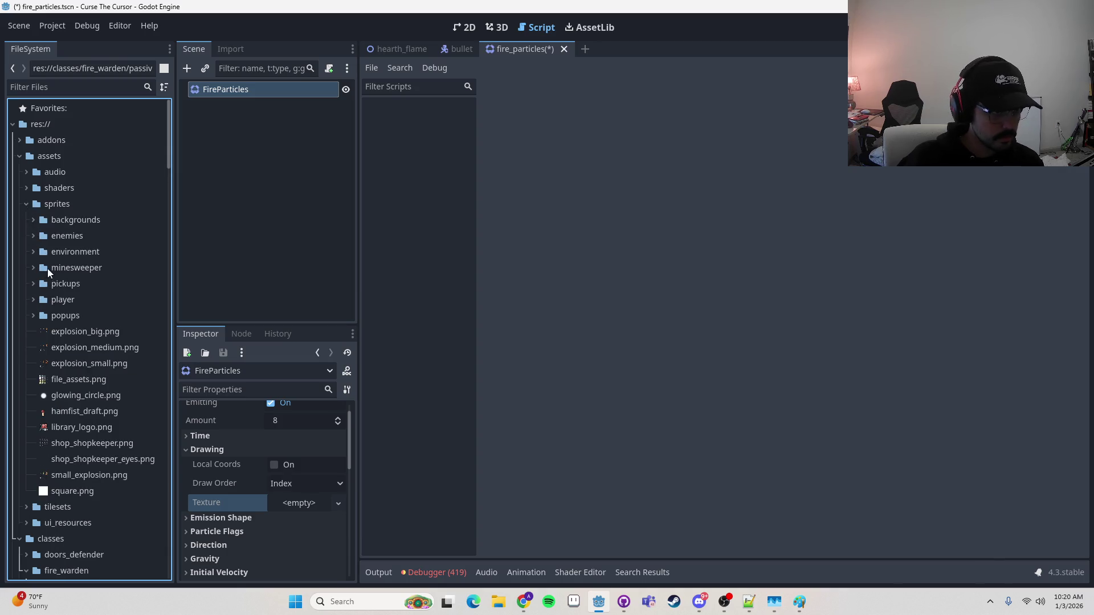
left_click(33, 300)
scroll(46, 240, "down", 3)
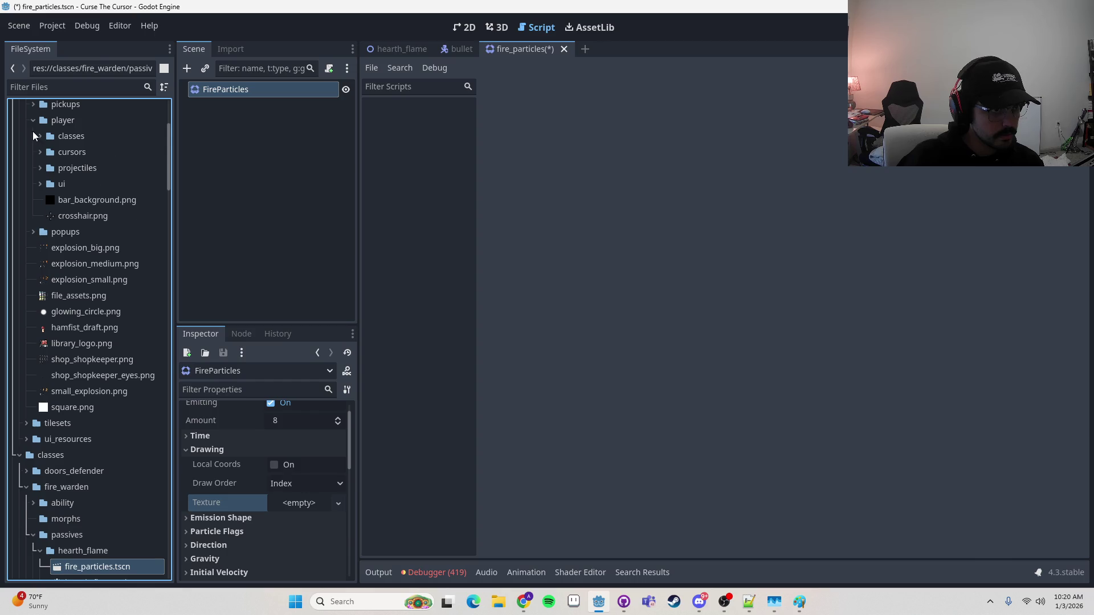
left_click(47, 152)
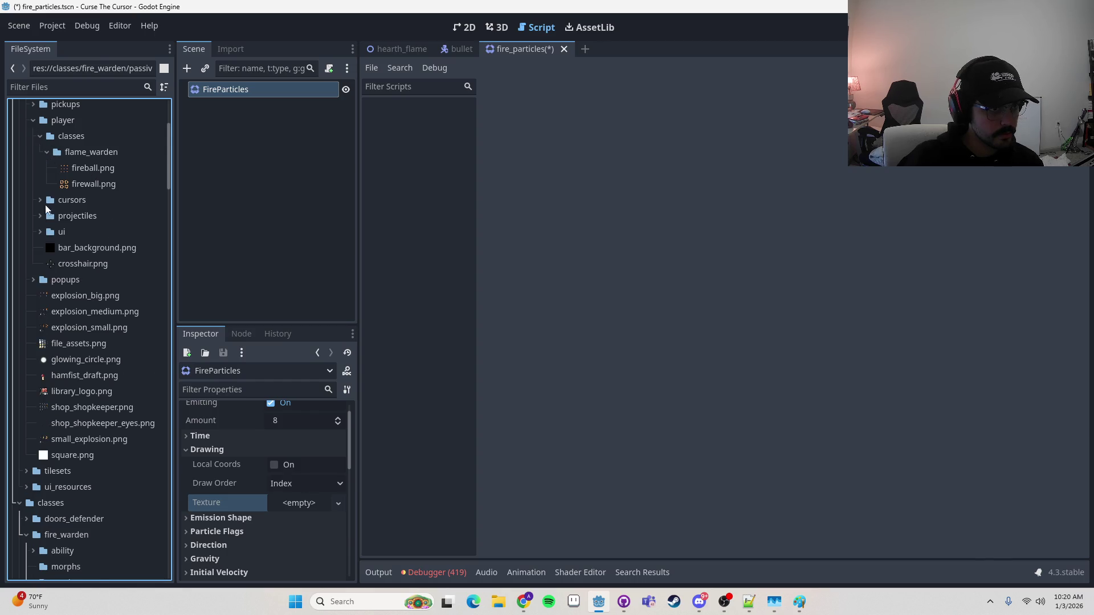
left_click(40, 200)
left_click(40, 199)
left_click(40, 216)
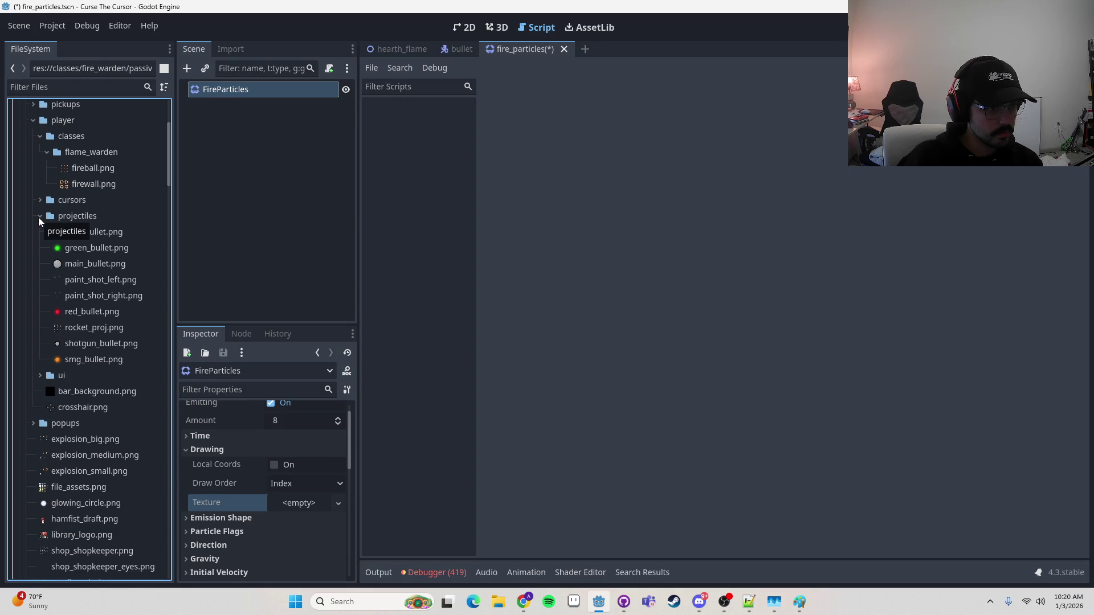
left_click(39, 217)
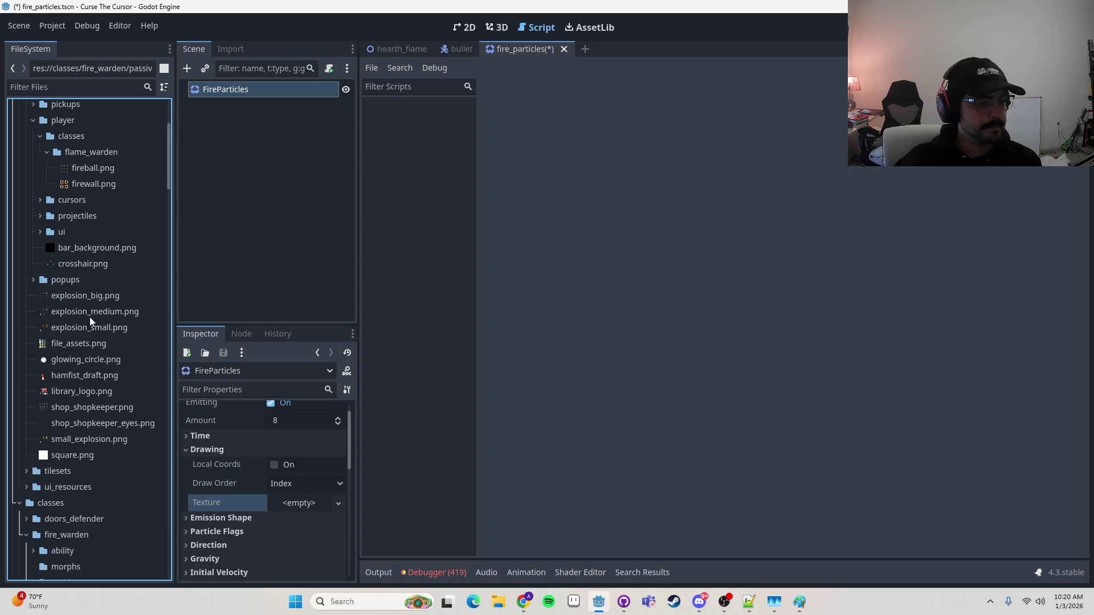
scroll(102, 331, "down", 3)
scroll(95, 295, "down", 3)
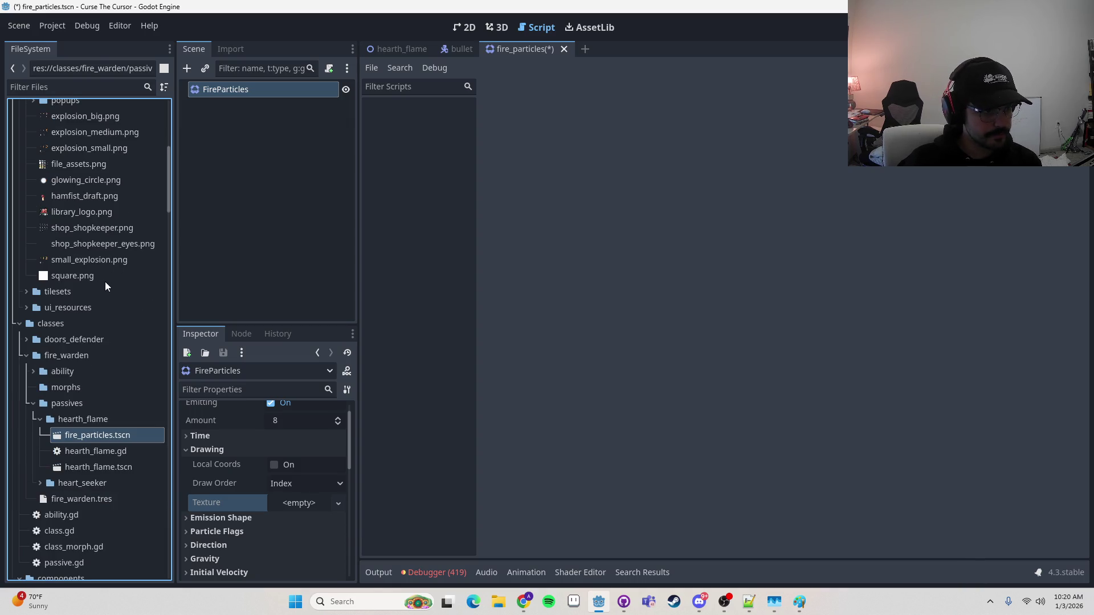
scroll(286, 474, "down", 1)
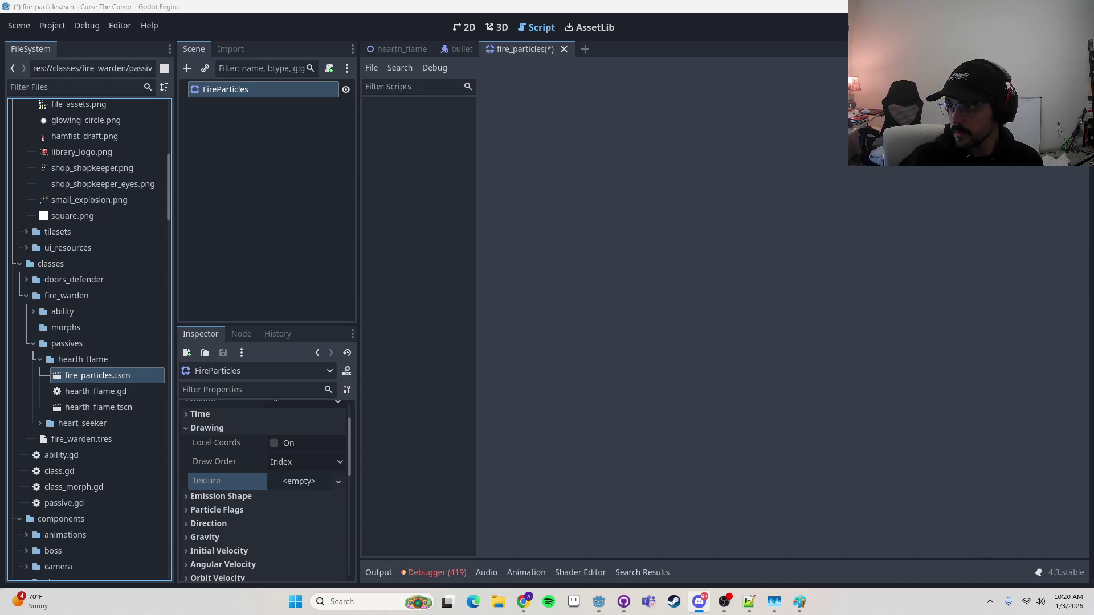
key("alt+Tab")
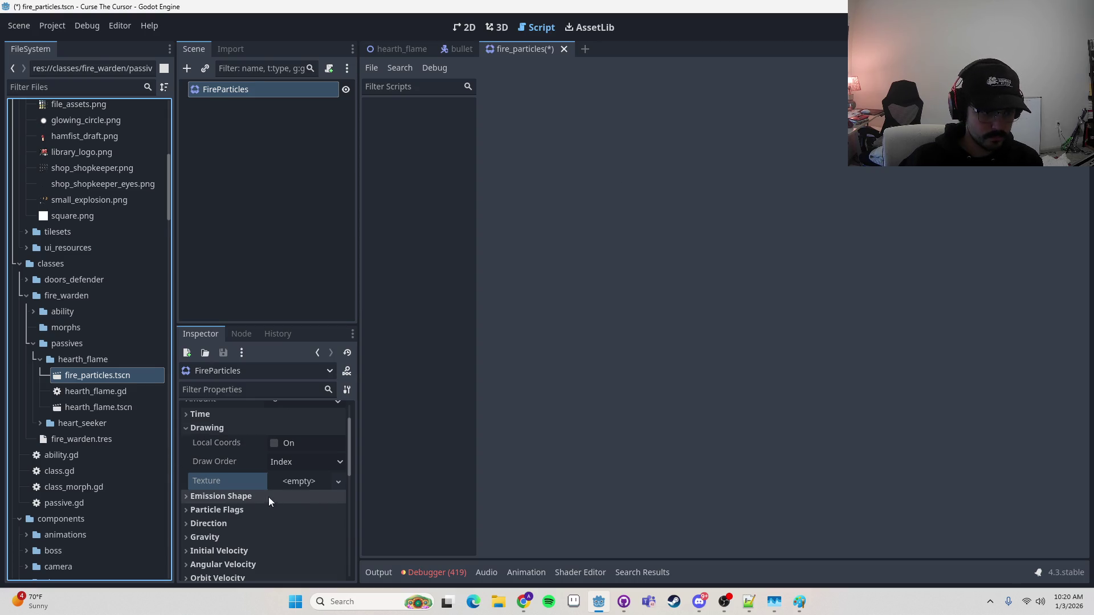
Set FireParticles' Draw Order to Lifetime.
left_click(288, 464)
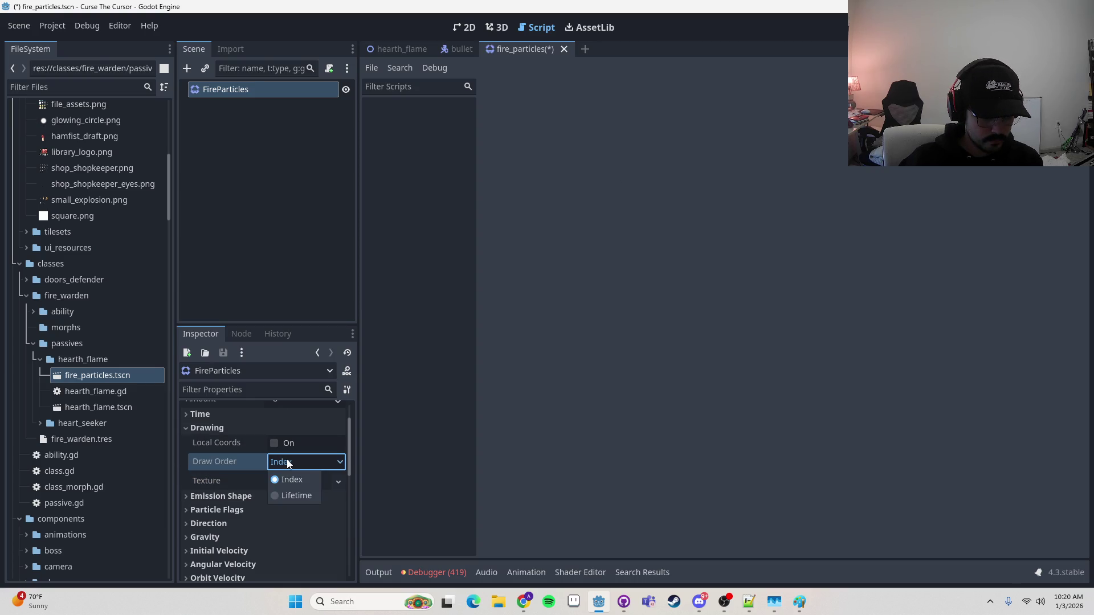
left_click(289, 467)
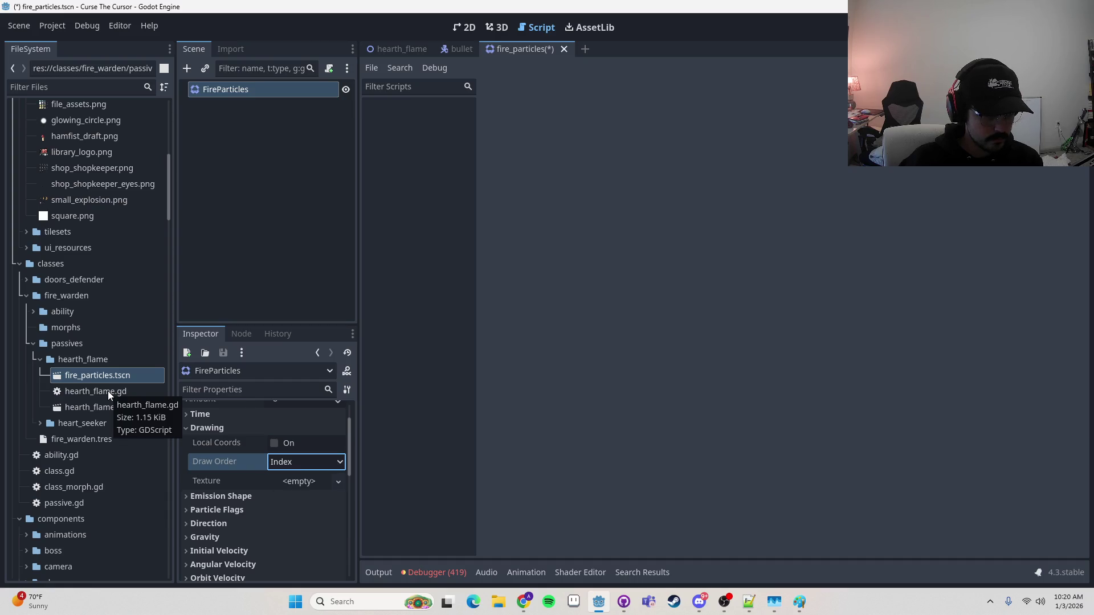
left_click(300, 463)
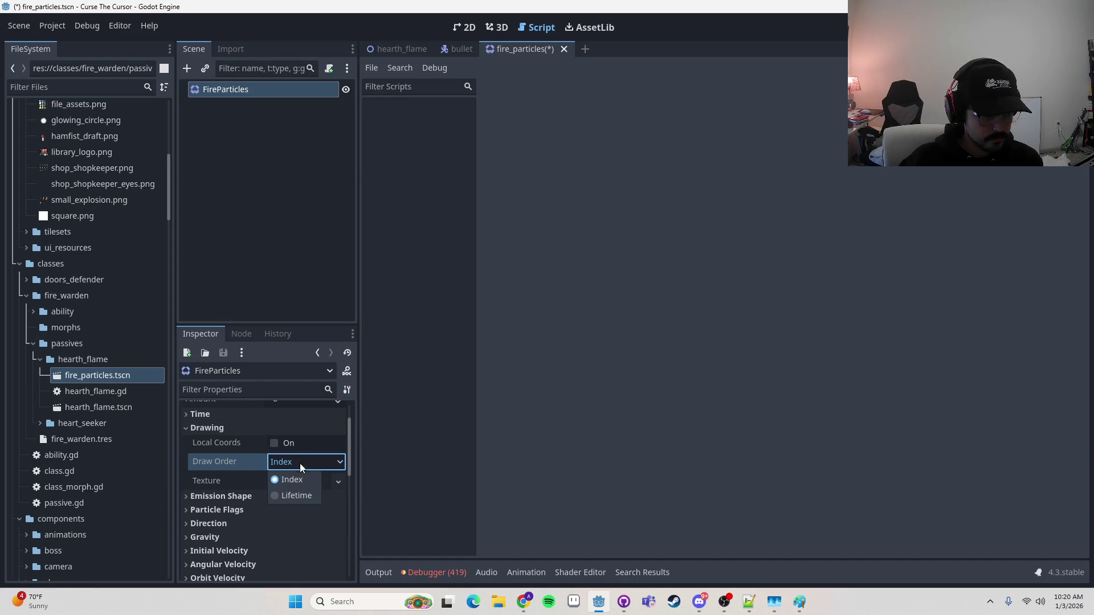
left_click(285, 497)
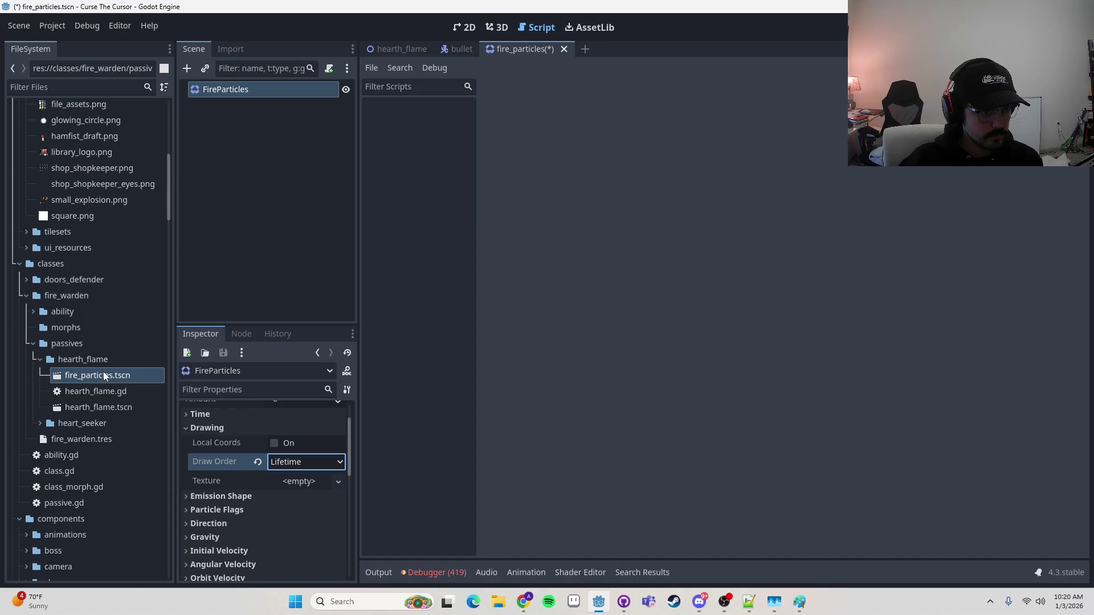
Open hearth_flame.tscn and select its Shooter node to view its properties.
double_click(101, 407)
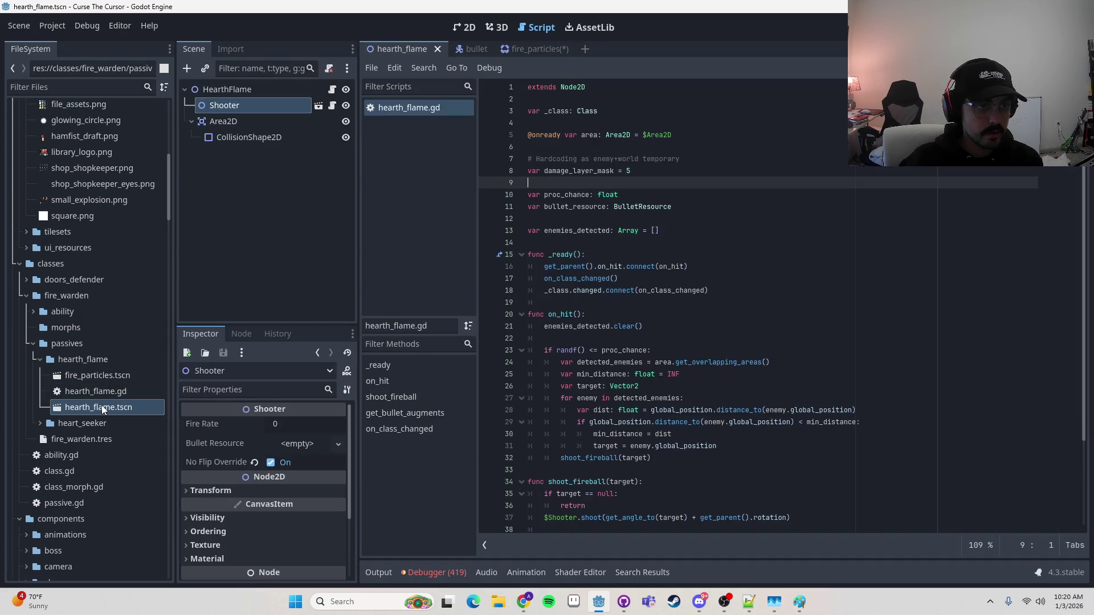
left_click(276, 223)
scroll(264, 483, "down", 2)
scroll(255, 480, "up", 2)
left_click(243, 108)
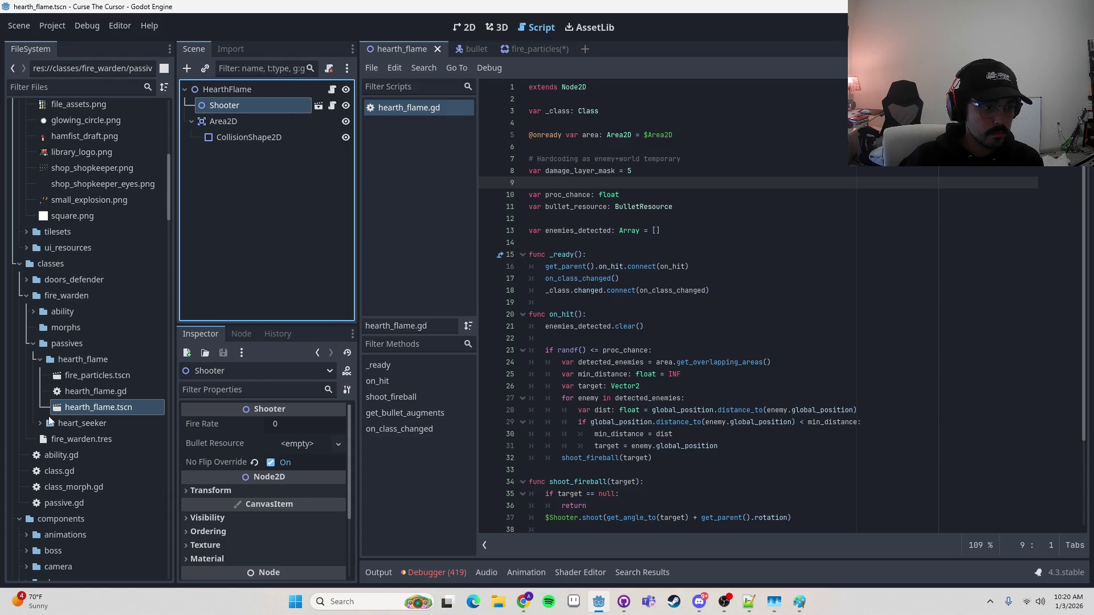
scroll(79, 429, "up", 3)
Find fireball.tres by filtering for 'fireball' and open it in the Inspector.
left_click(70, 87)
type("f")
key("BackSpace")
key("BackSpace")
key("BackSpace")
type("ireball")
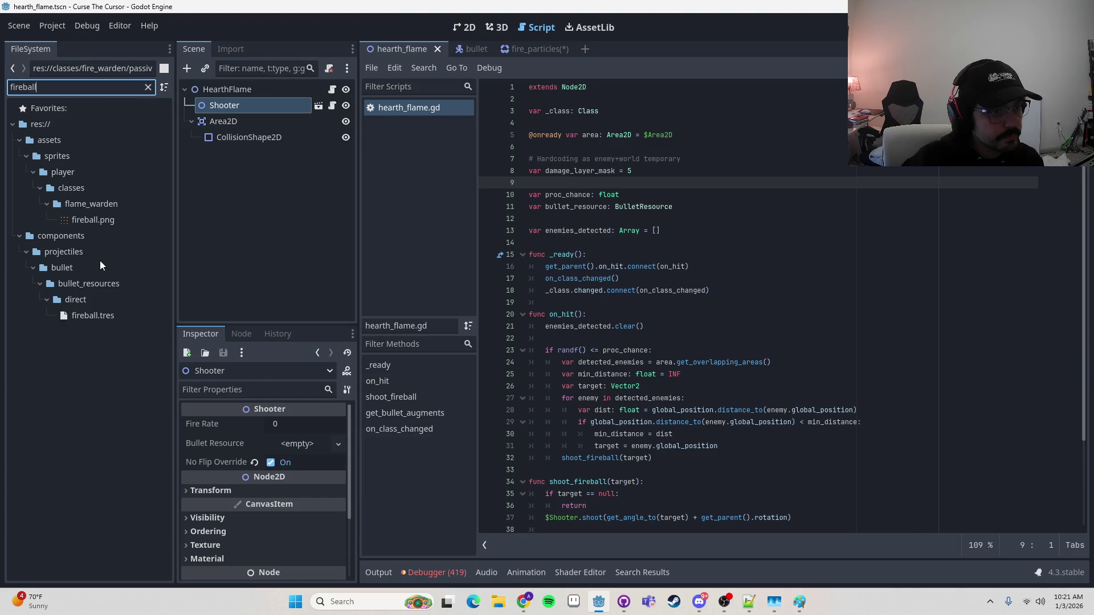
left_click(97, 315)
left_click(148, 86)
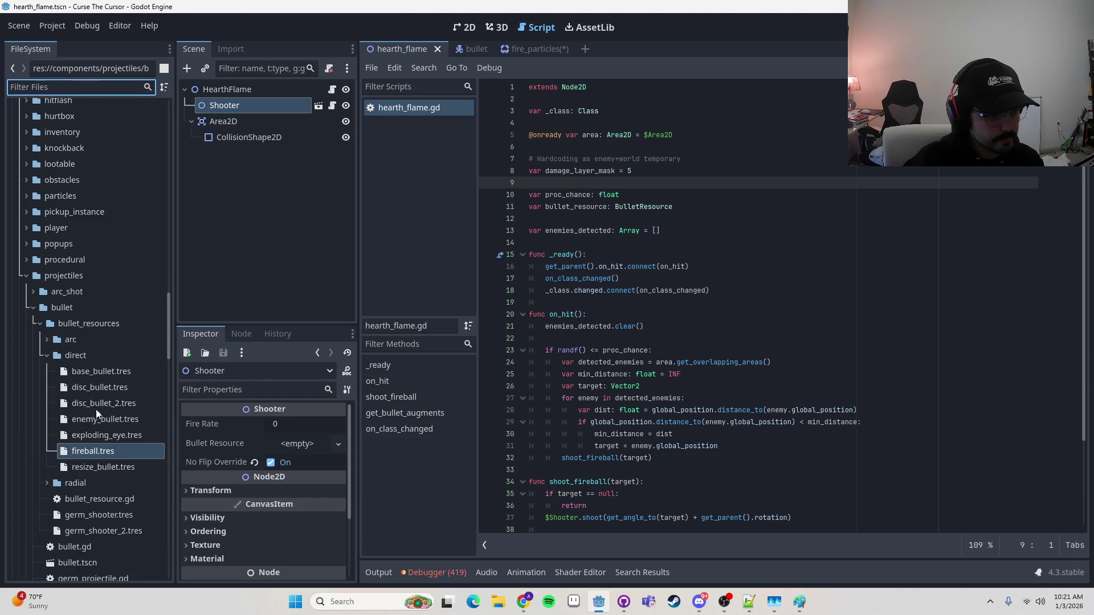
double_click(108, 449)
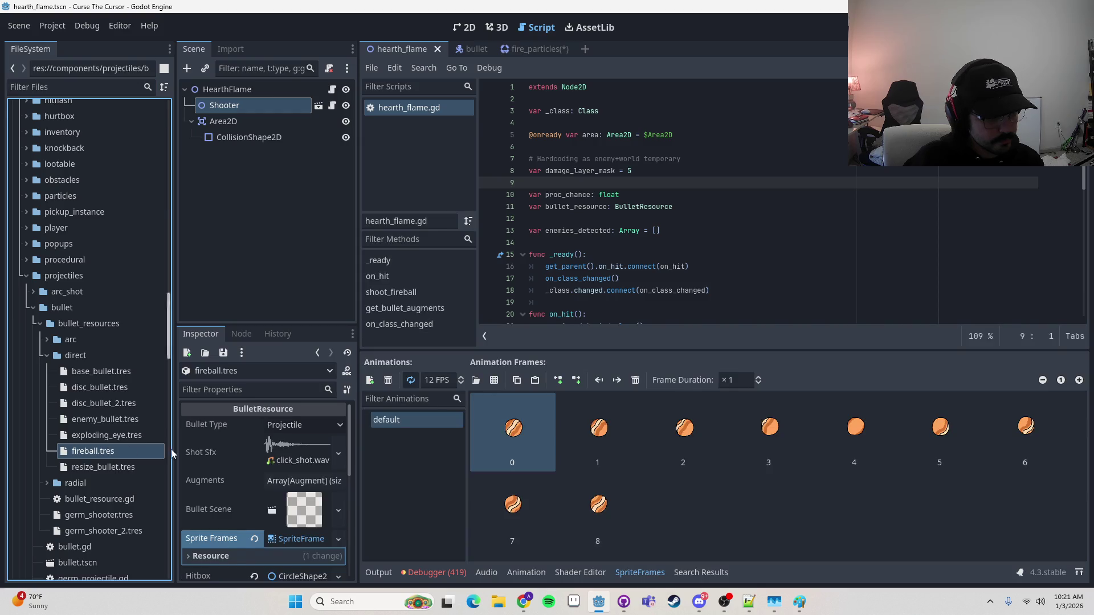
Add one Augments element to fireball.tres as a New ComponentAugment.
left_click(308, 480)
left_click(283, 515)
left_click(293, 518)
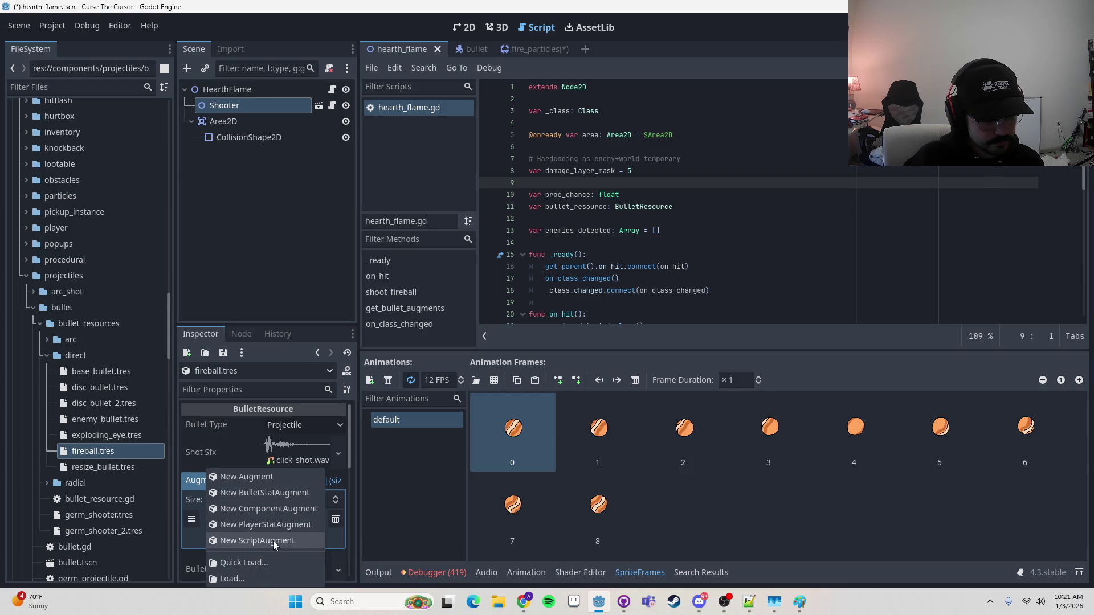
left_click(252, 563)
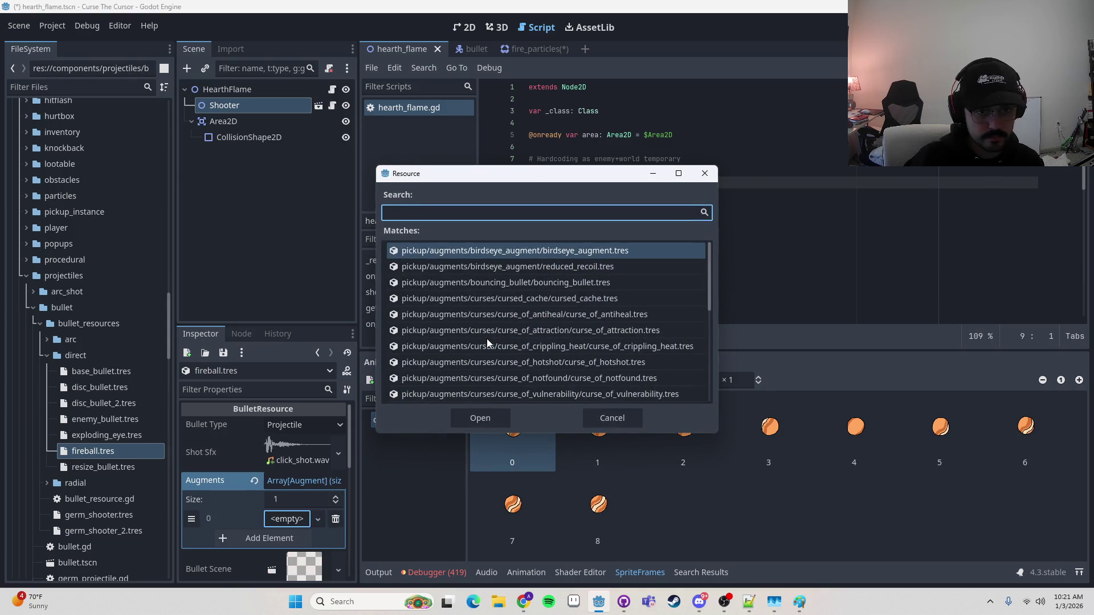
key("Escape")
left_click(288, 516)
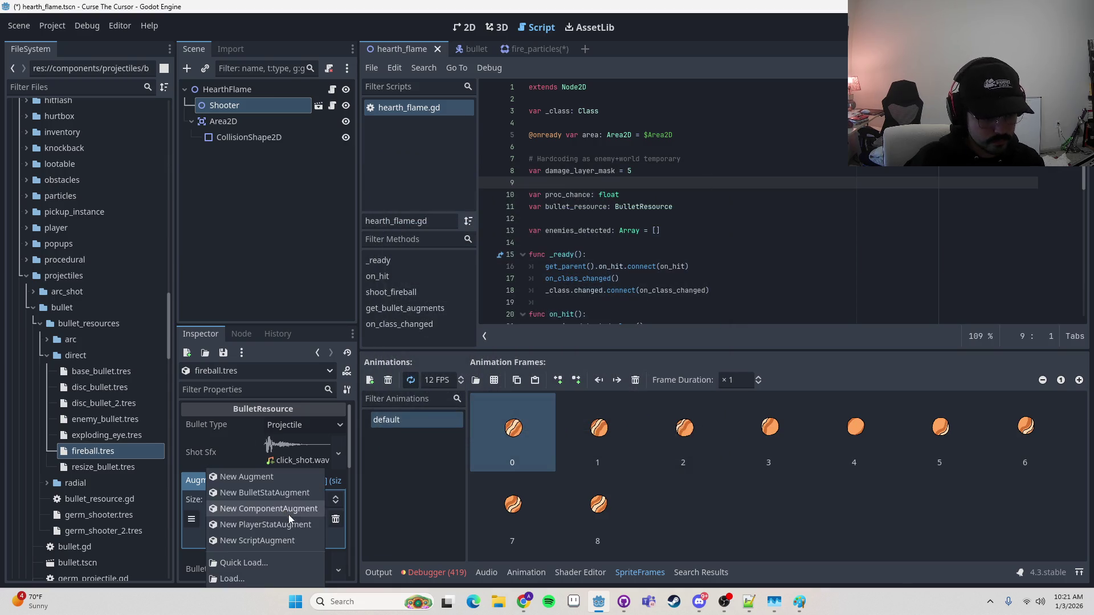
left_click(279, 509)
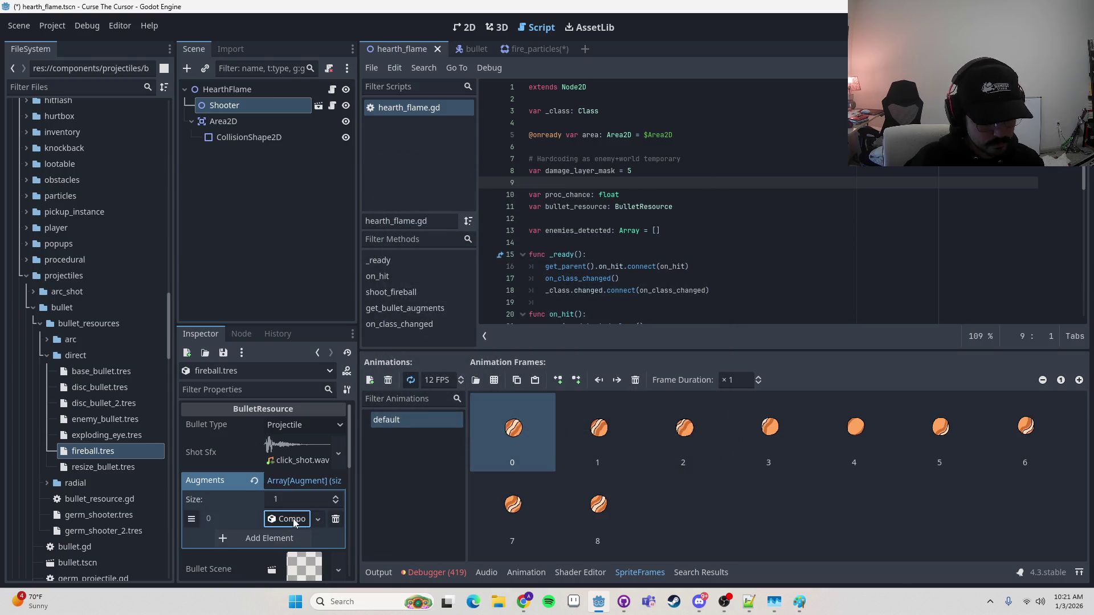
left_click(293, 518)
Add fire_particles.tscn to the ComponentAugment's Components list and save.
left_click(288, 519)
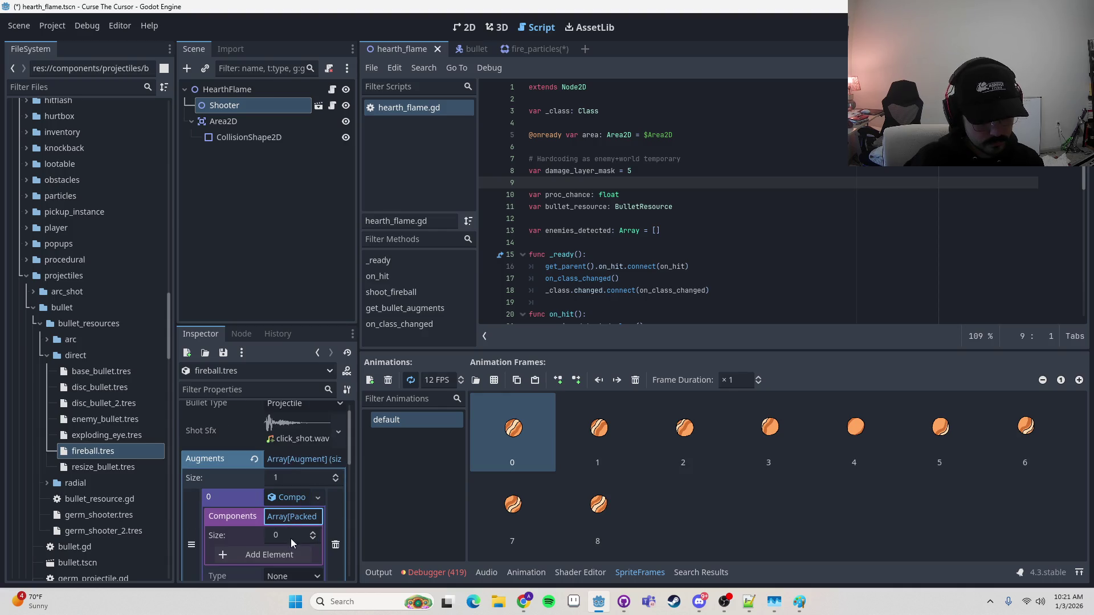
left_click(282, 556)
left_click(292, 555)
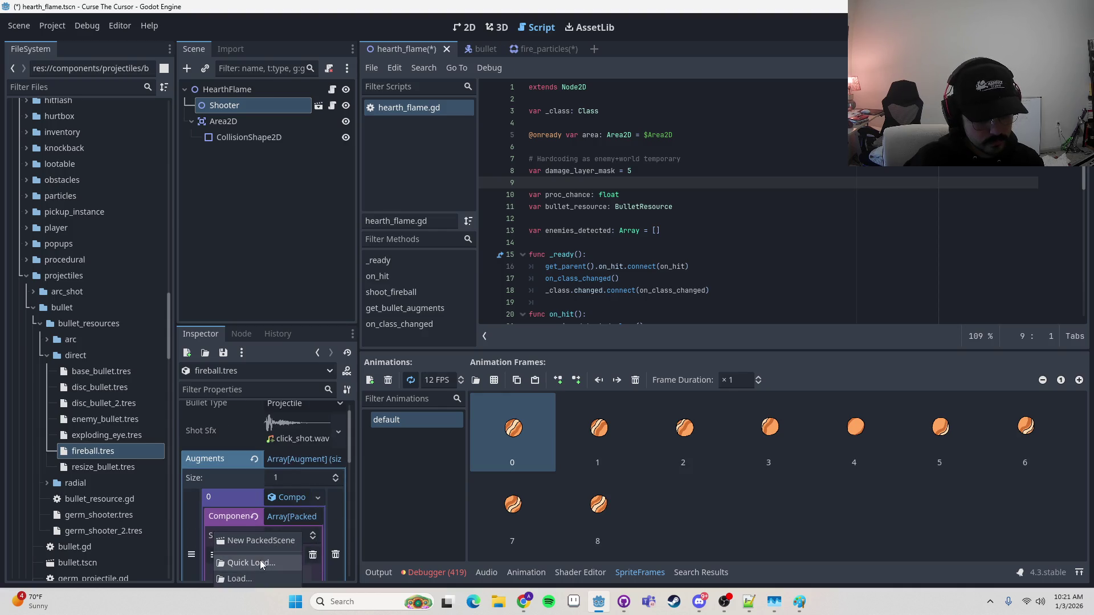
left_click(337, 529)
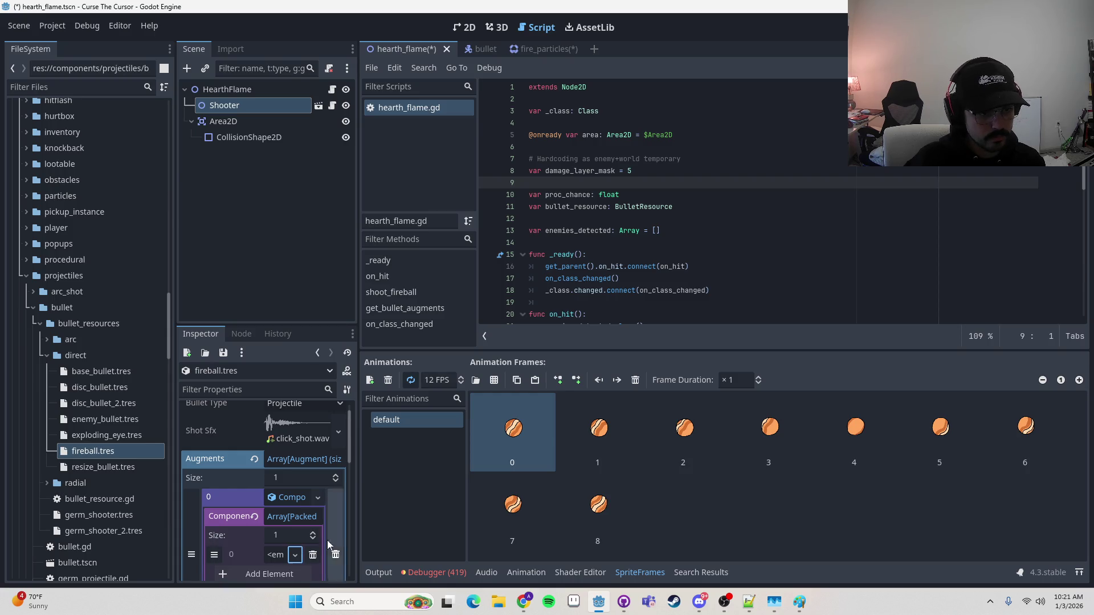
scroll(91, 245, "up", 15)
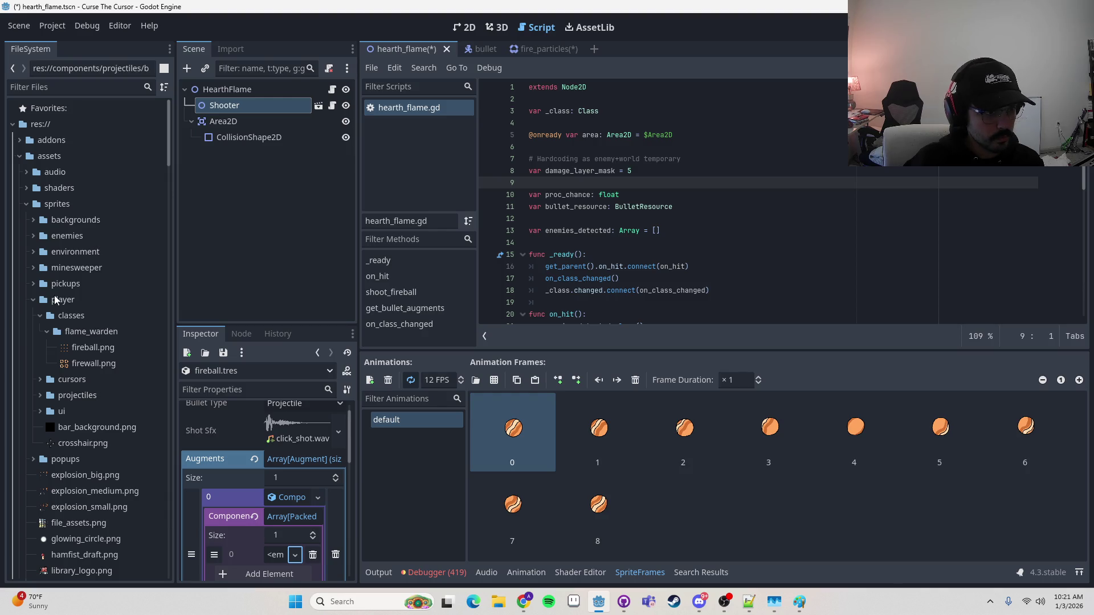
scroll(83, 340, "down", 3)
scroll(81, 319, "down", 10)
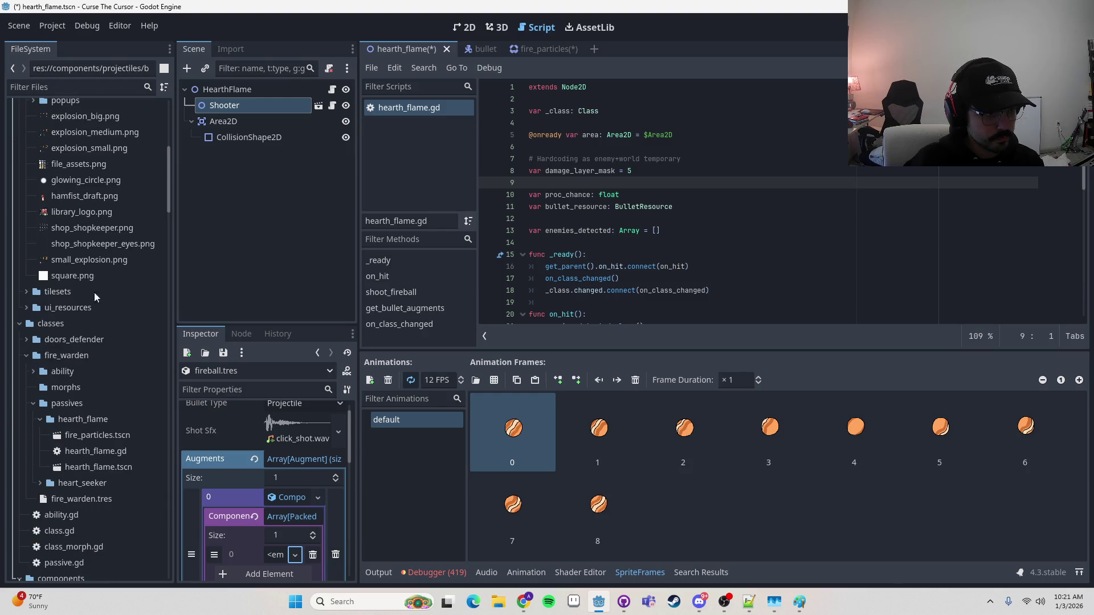
scroll(117, 375, "down", 3)
mouse_move(101, 375)
left_mouse_down()
mouse_move(165, 379)
mouse_move(279, 556)
left_mouse_up()
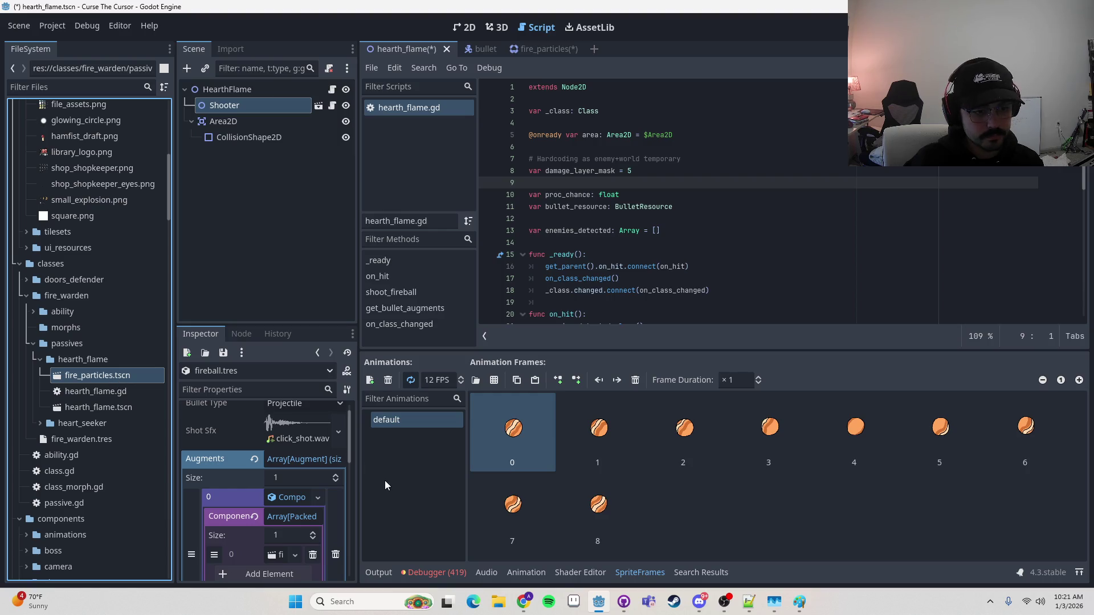
key("ctrl+s")
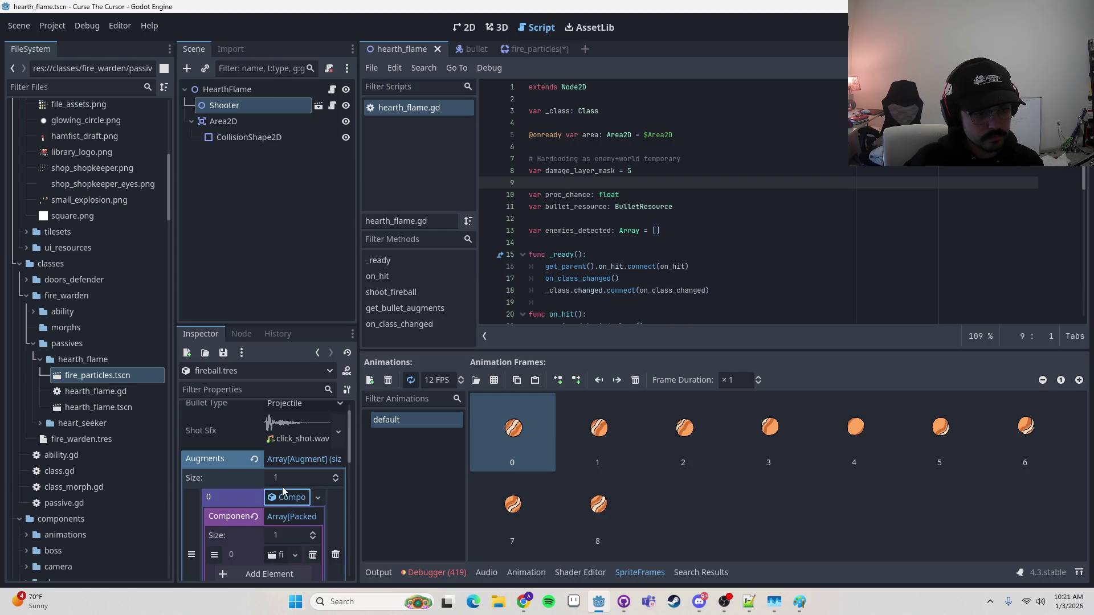
left_click(288, 497)
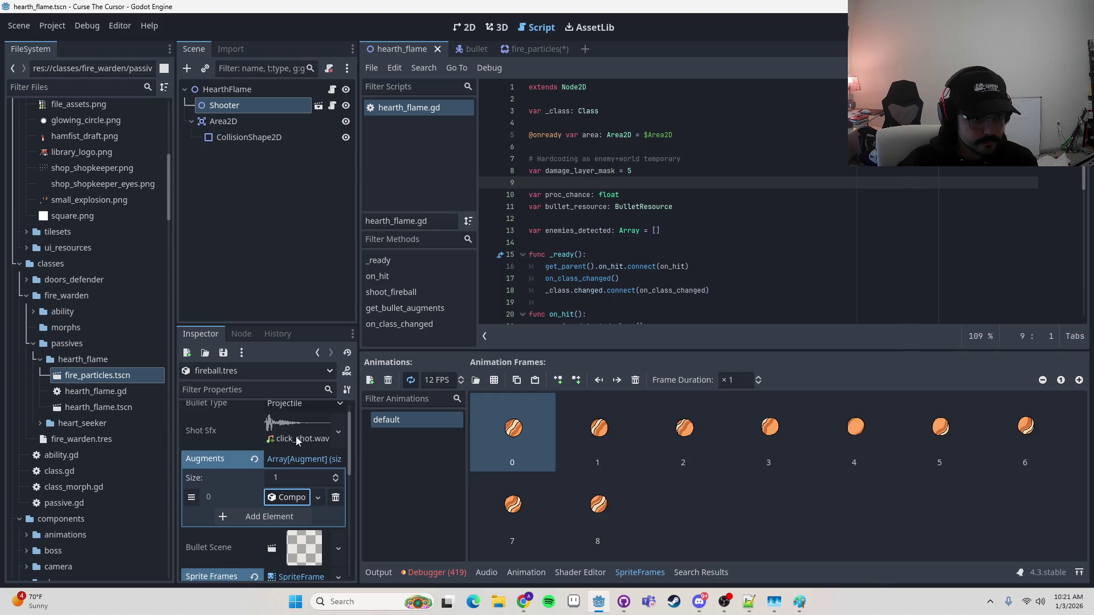
scroll(236, 483, "up", 2)
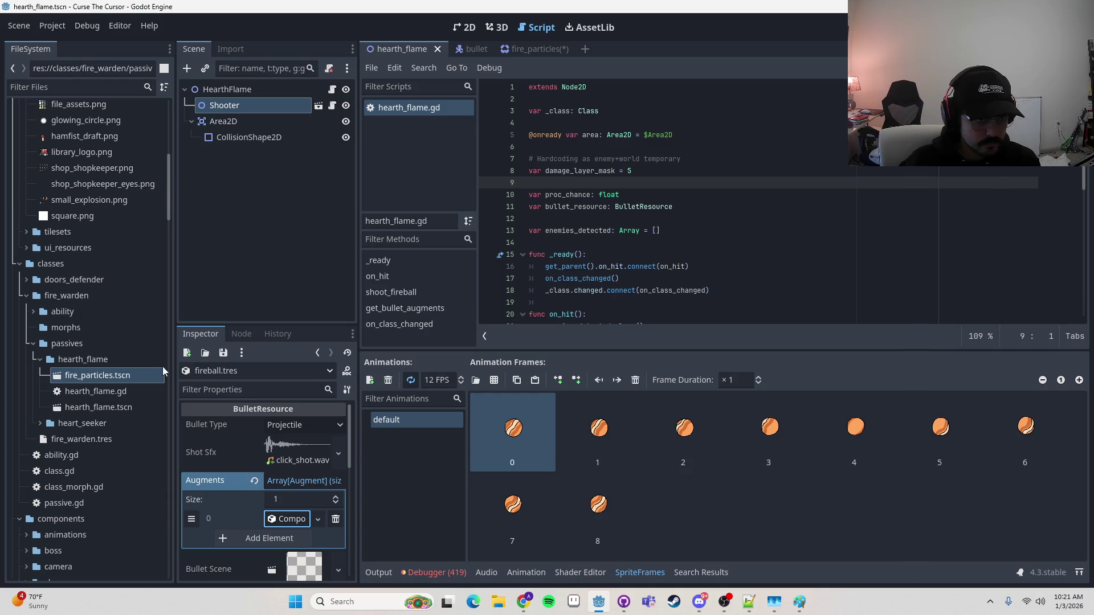
Open fire_particles.tscn in the 2D view and zoom in on the emitter.
double_click(118, 376)
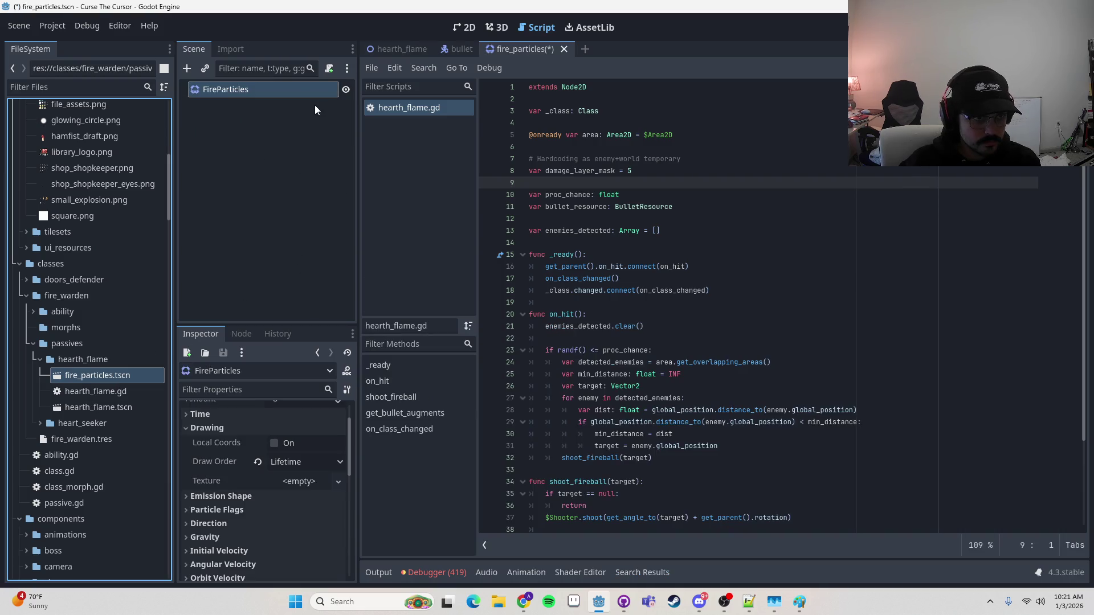
left_click(658, 173)
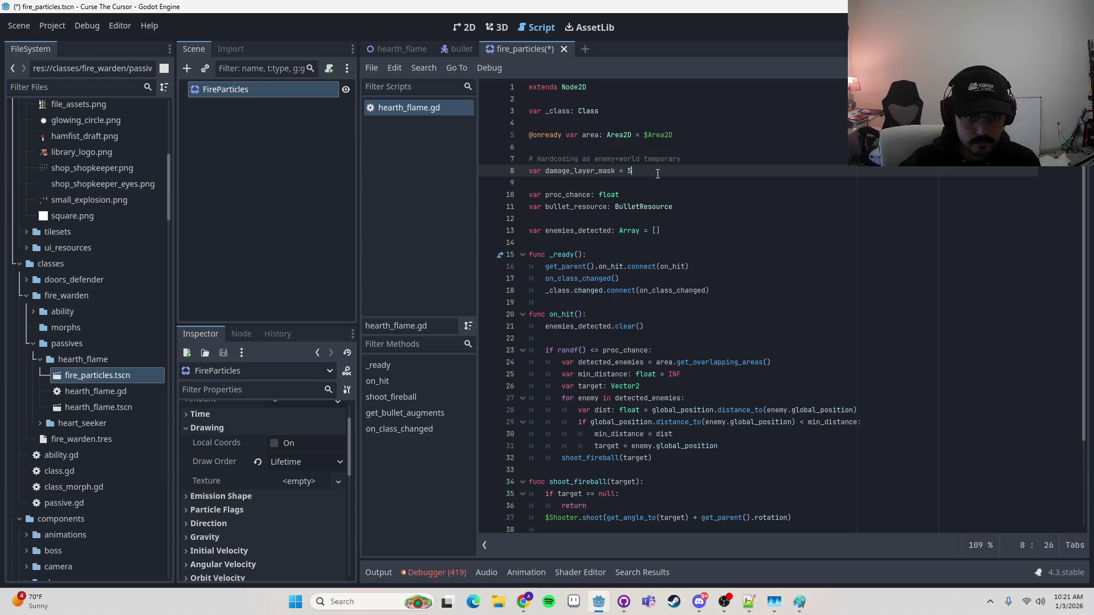
left_click(266, 95)
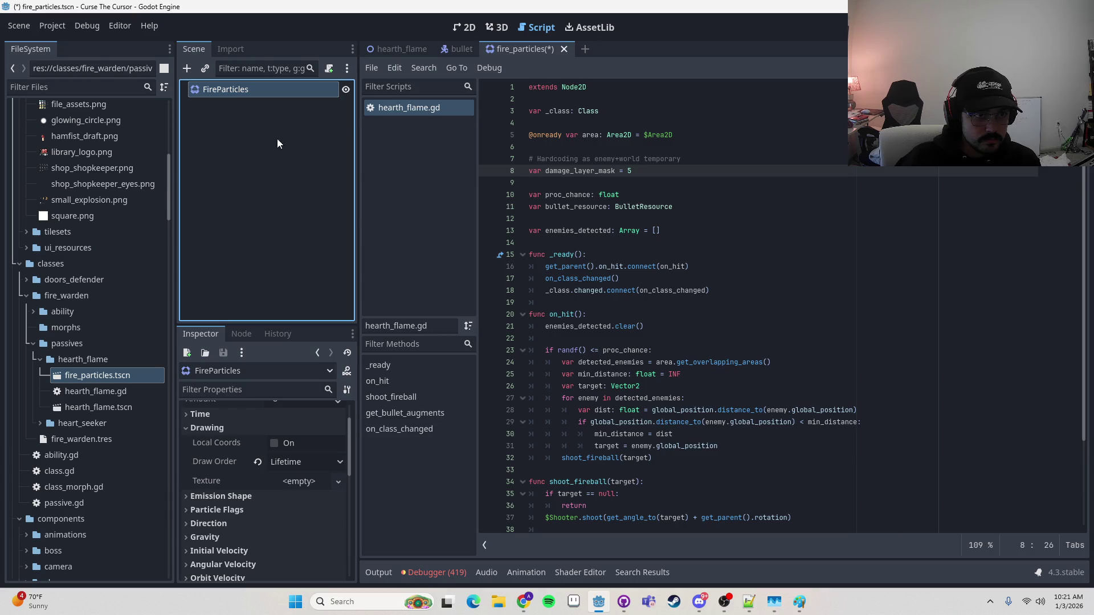
key("ctrl+F1")
scroll(456, 148, "up", 3)
left_click_drag(469, 134, 578, 236)
scroll(521, 251, "up", 5)
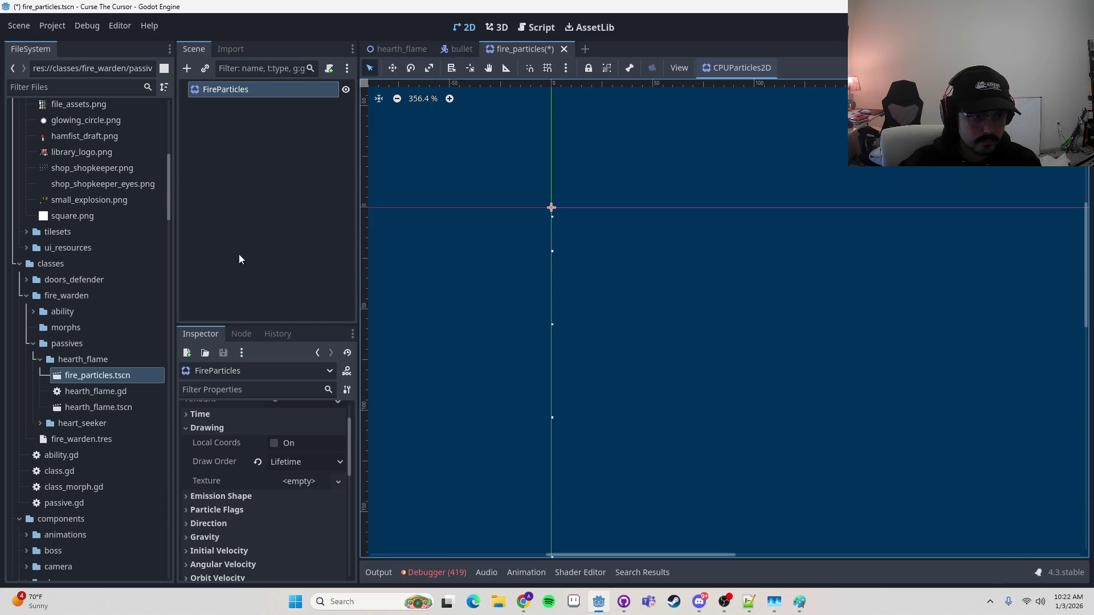
scroll(306, 479, "down", 1)
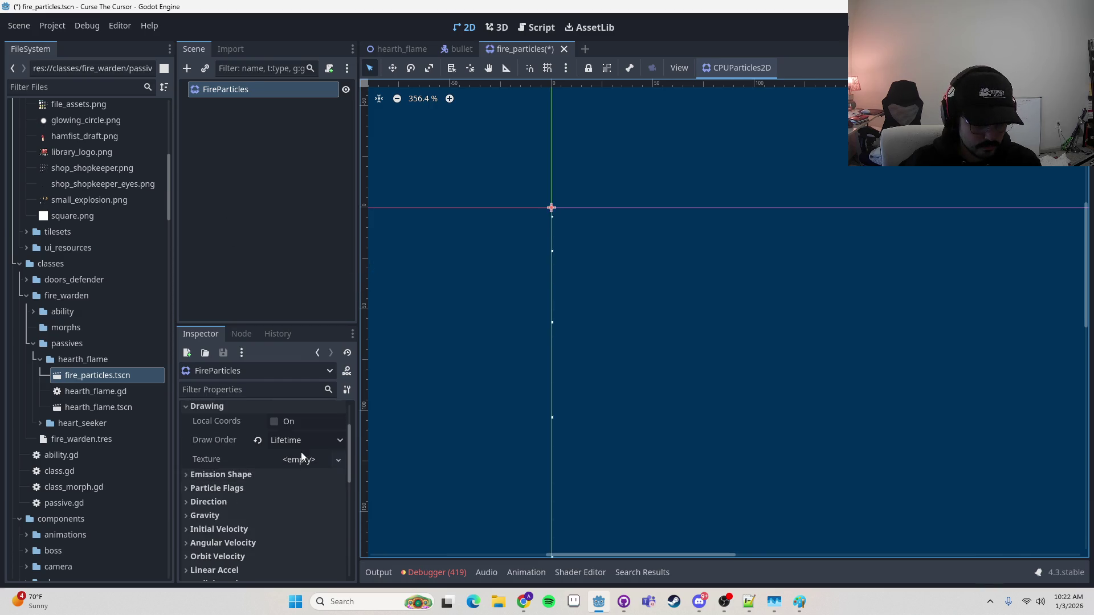
Switch to Discord and Chrome, then open and reposition a File Explorer window.
left_click(700, 602)
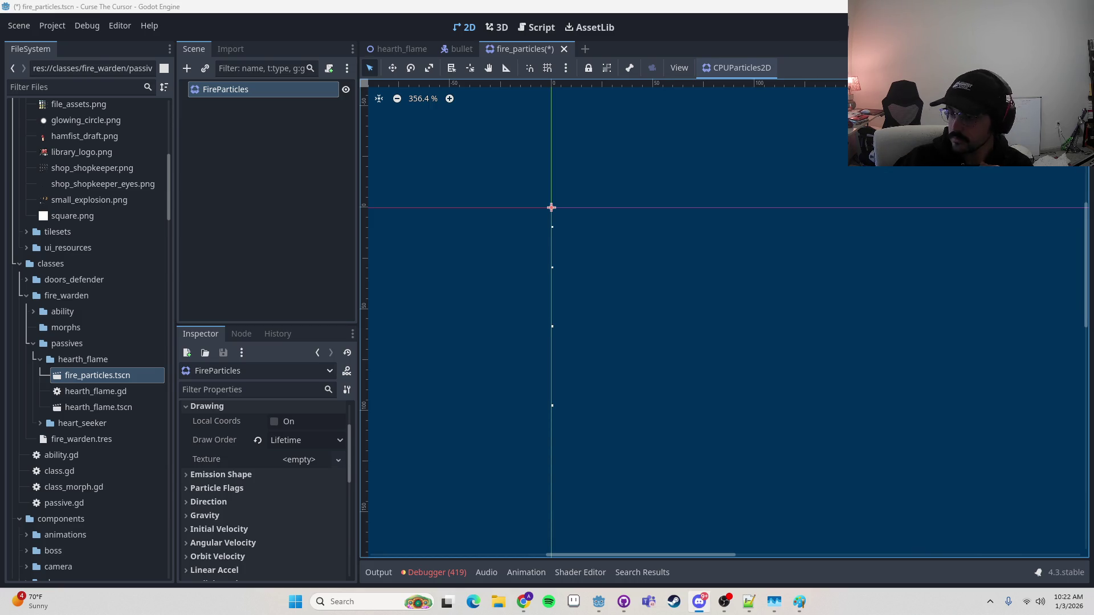
key("alt+Tab")
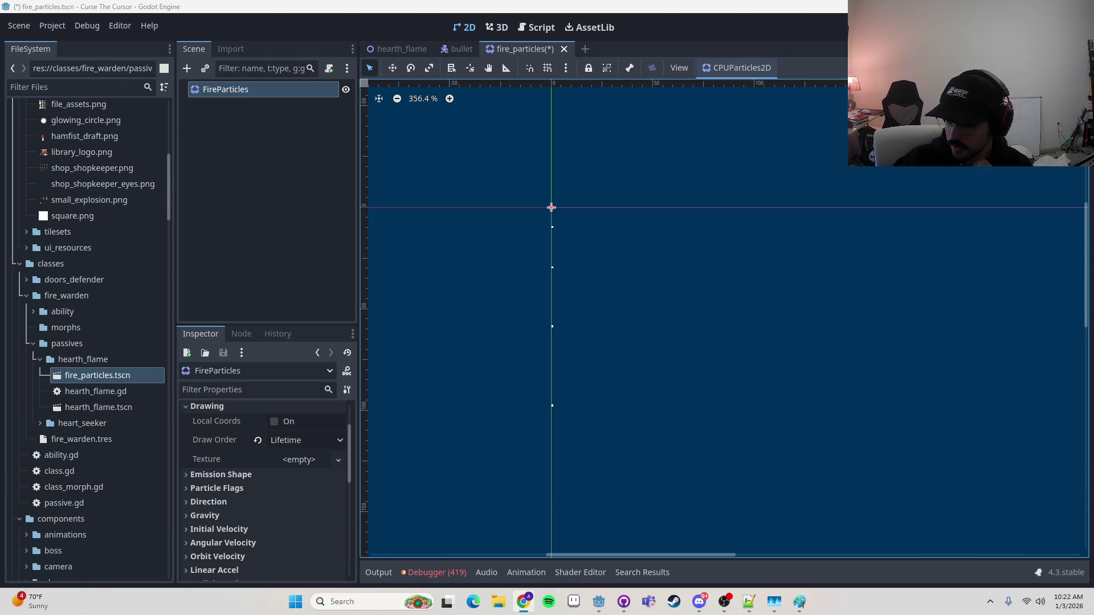
key("super+e")
mouse_move(651, 19)
left_mouse_down()
mouse_move(1052, 6)
mouse_move(1093, 171)
left_mouse_up()
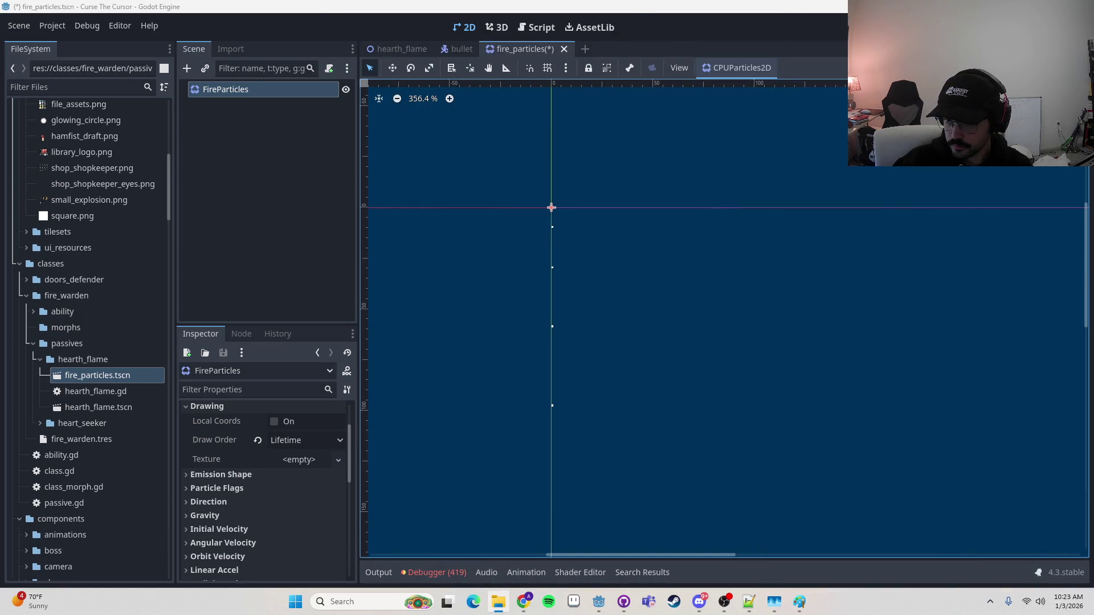